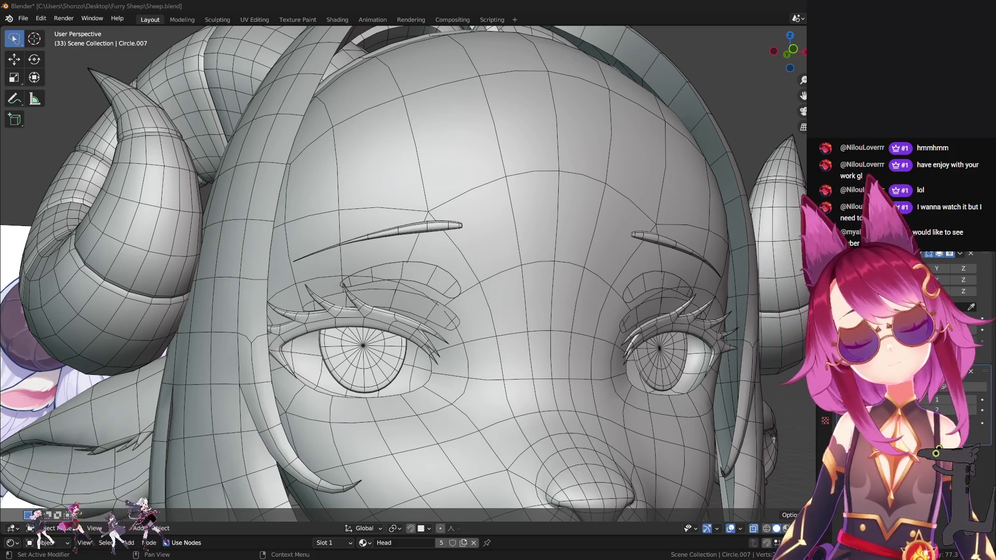
Select the eyelid shapes over the left eye and view the whole head from the front.
scroll(431, 272, "down", 3)
scroll(431, 272, "up", 5)
right_click(431, 272)
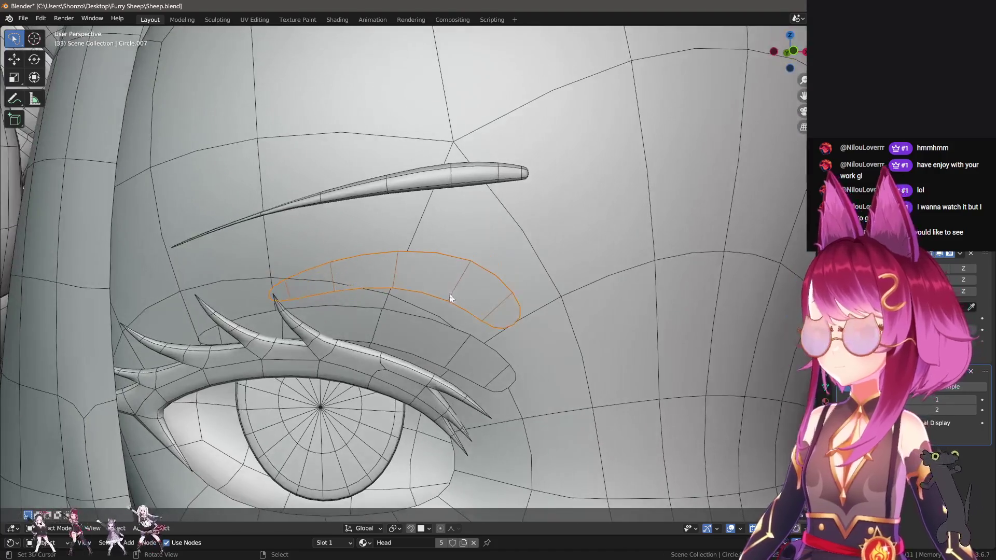
scroll(431, 272, "down", 5)
mouse_move(467, 290)
middle_mouse_down()
mouse_move(496, 299)
mouse_move(482, 296)
middle_mouse_up()
Show the Head material's settings and enlarge the Shader Editor below the viewport.
scroll(487, 299, "down", 3)
scroll(488, 298, "up", 3)
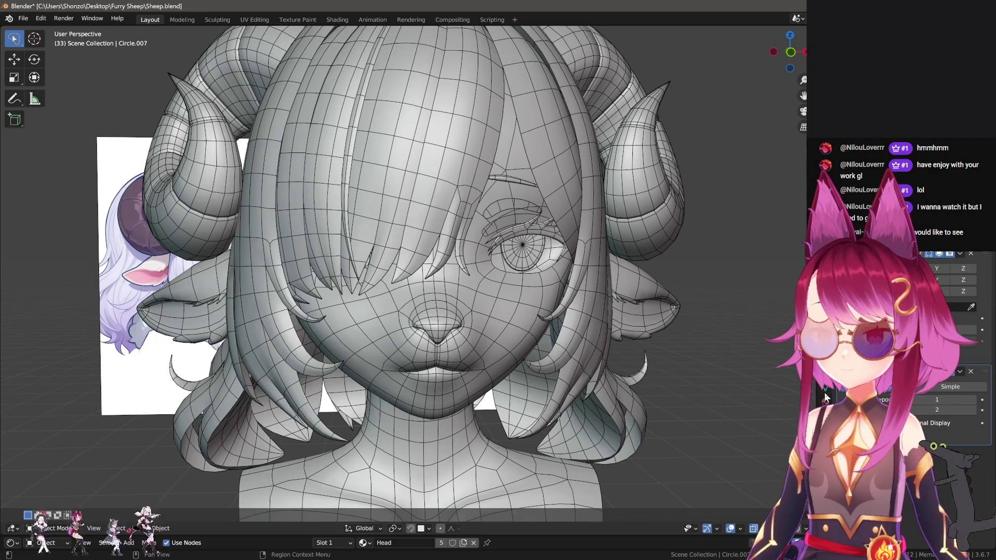
left_click(824, 400)
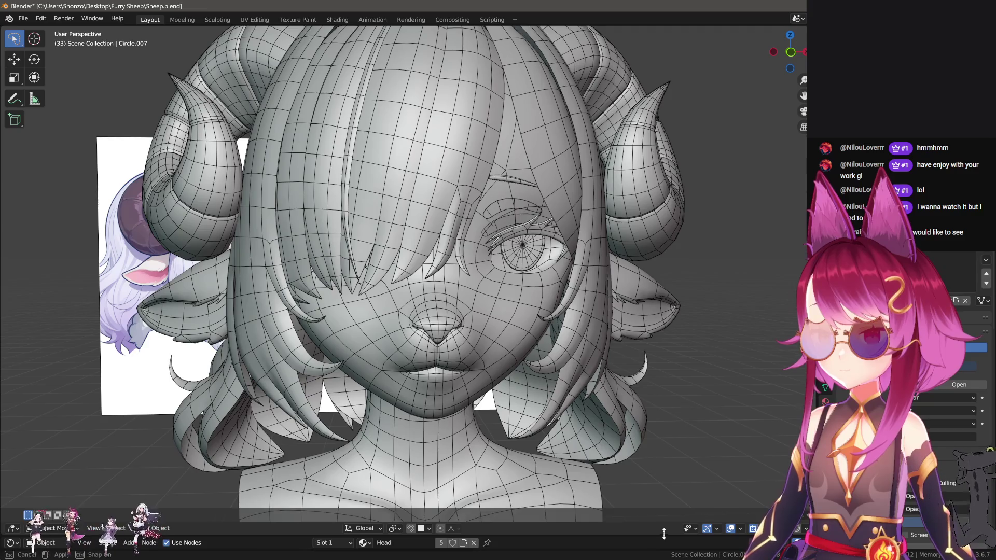
left_click_drag(667, 538, 667, 305)
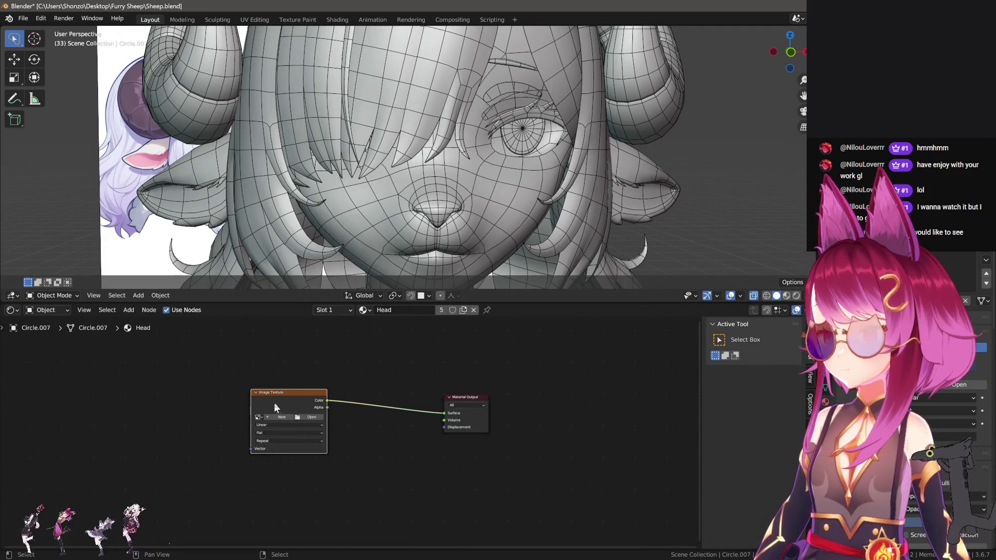
Replace the existing Image Texture node with a freshly added Image Texture node.
key("x")
middle_click_drag(269, 400, 376, 404)
key("shift+a")
type("image")
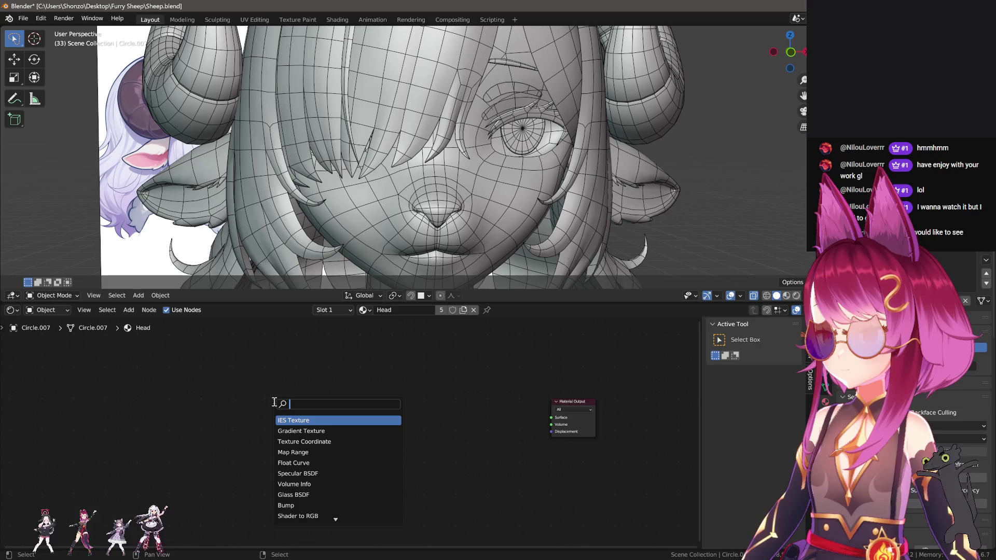
key("Return")
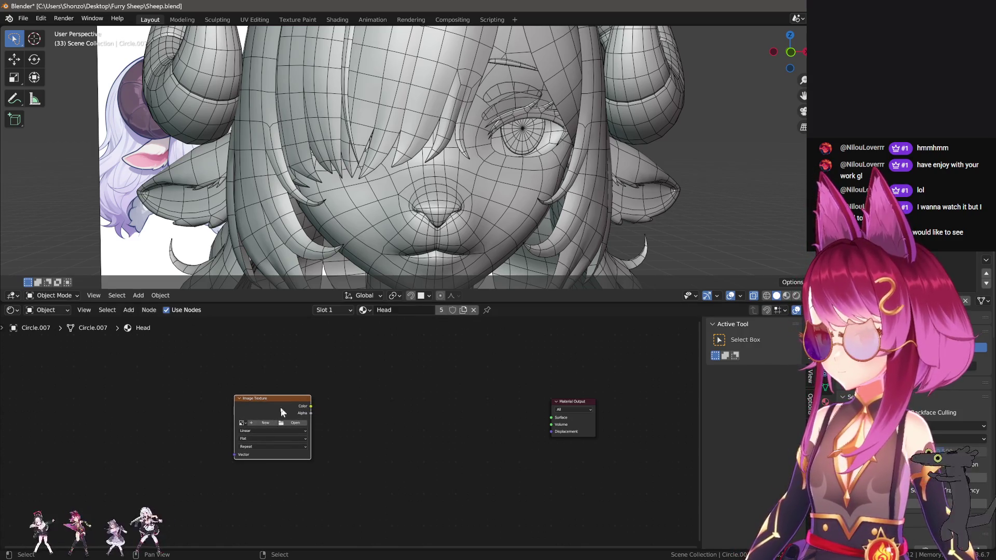
left_click(251, 405)
Add a Mix node before the output and duplicate the Image Texture below the original.
key("shift+a")
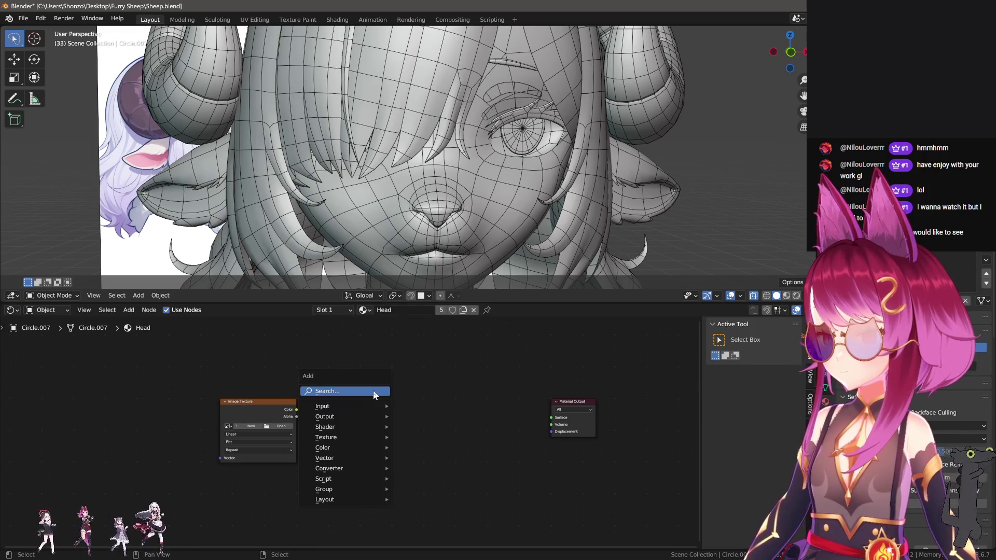
type("mix")
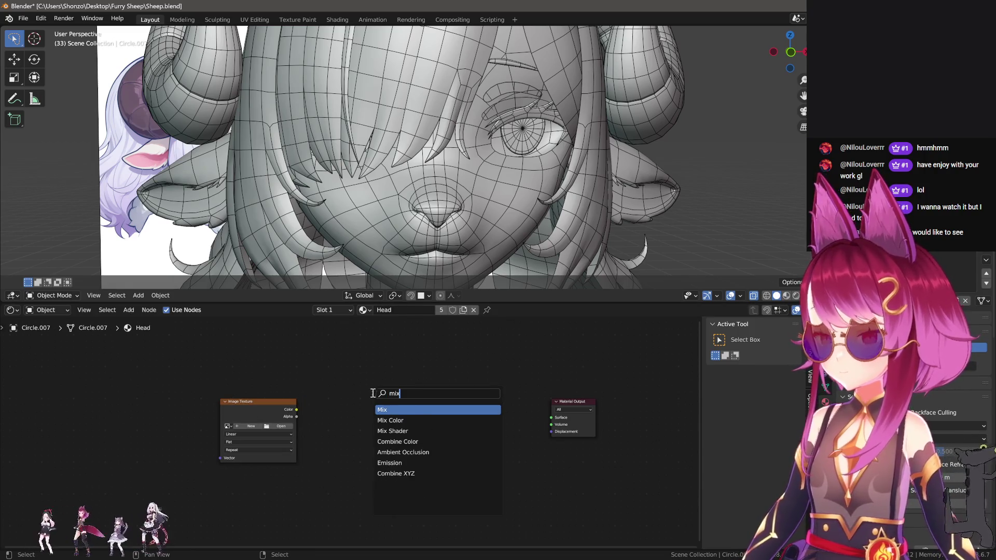
key("Return")
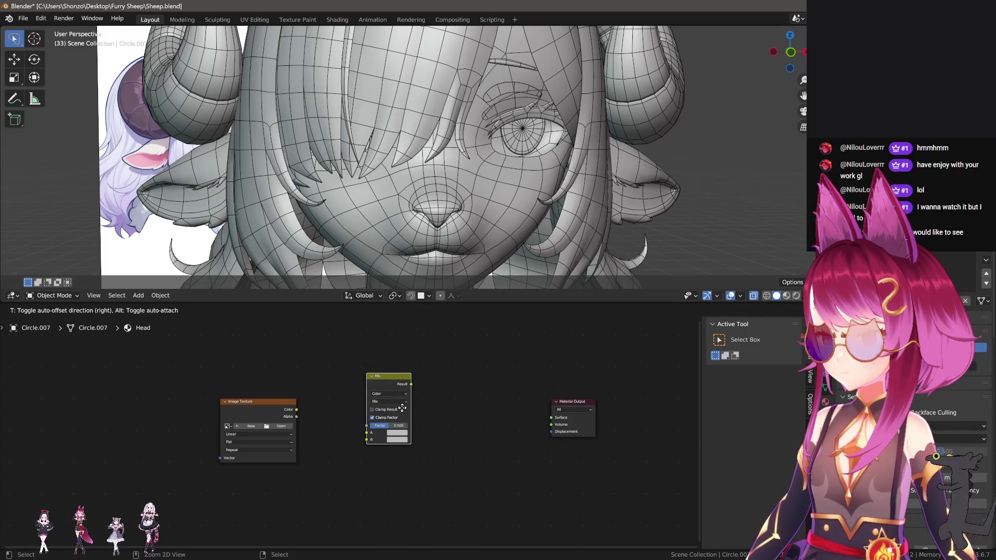
left_click(403, 407)
middle_click_drag(335, 442, 378, 382)
key("shift+d")
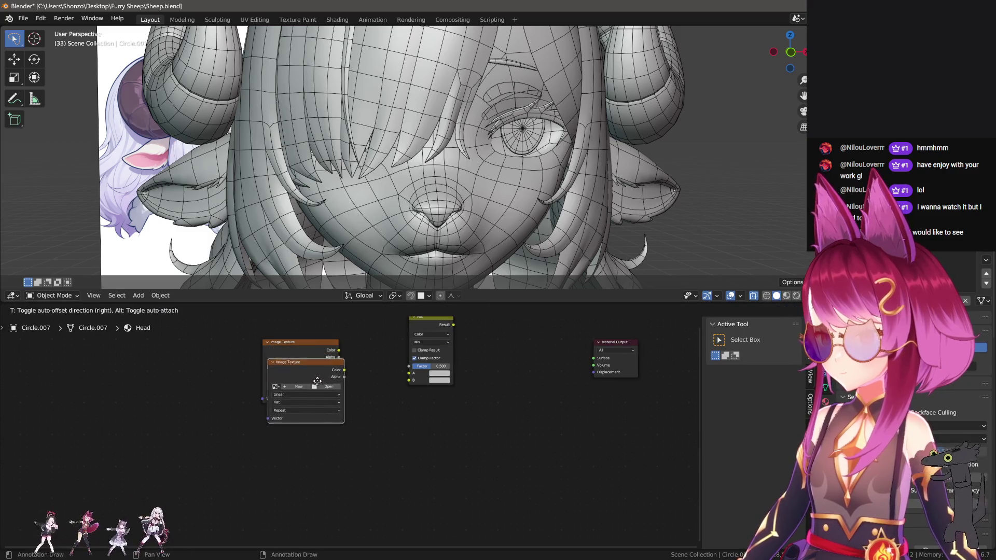
left_click(313, 437)
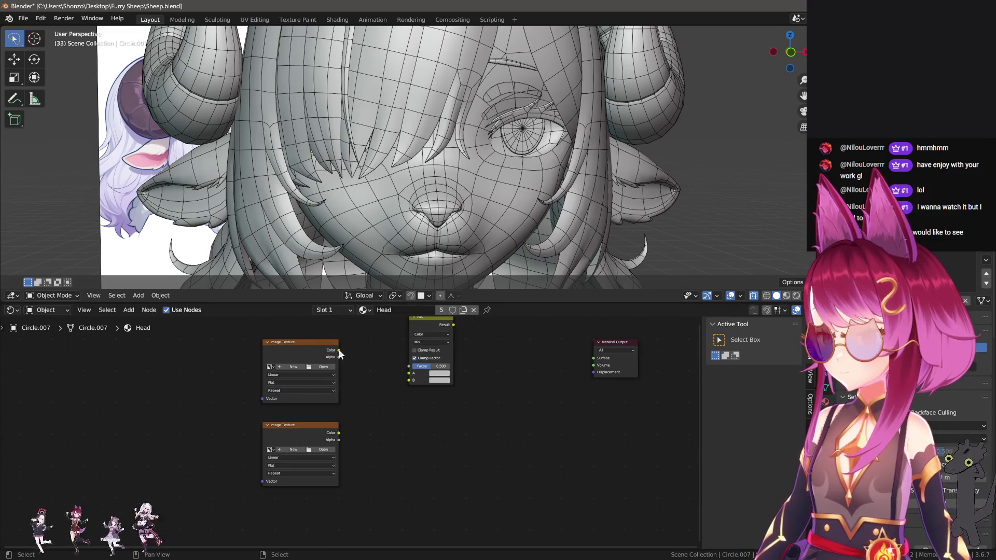
Wire the top and lower texture Colors into the Mix node's A and B inputs.
left_click_drag(339, 350, 409, 372)
left_click_drag(338, 433, 409, 380)
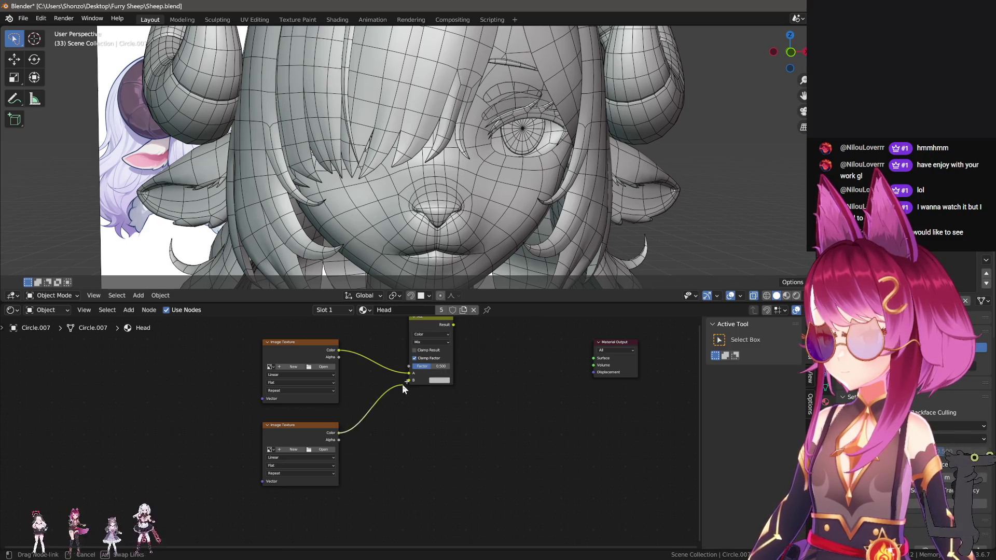
scroll(407, 380, "down", 1)
middle_click_drag(407, 384, 412, 405)
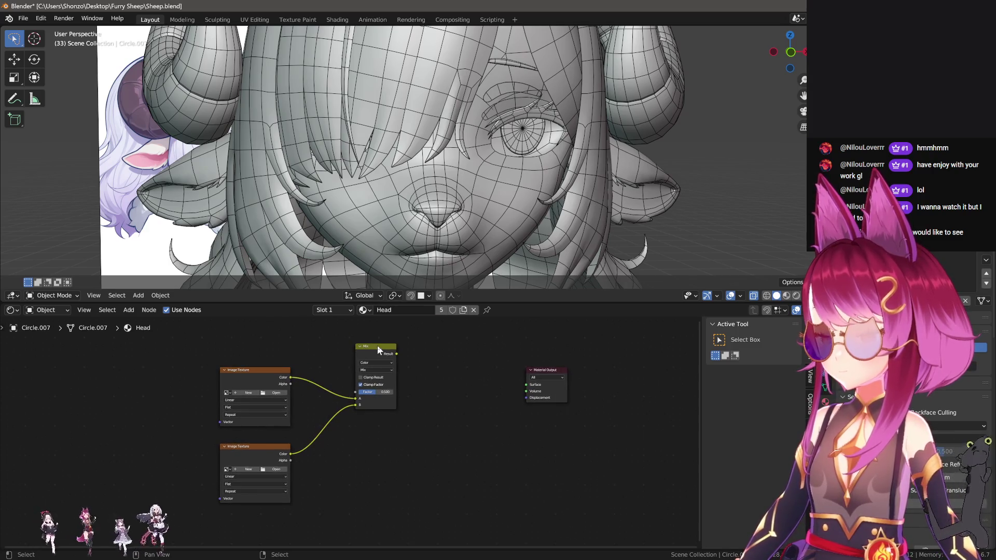
left_click_drag(377, 350, 378, 344)
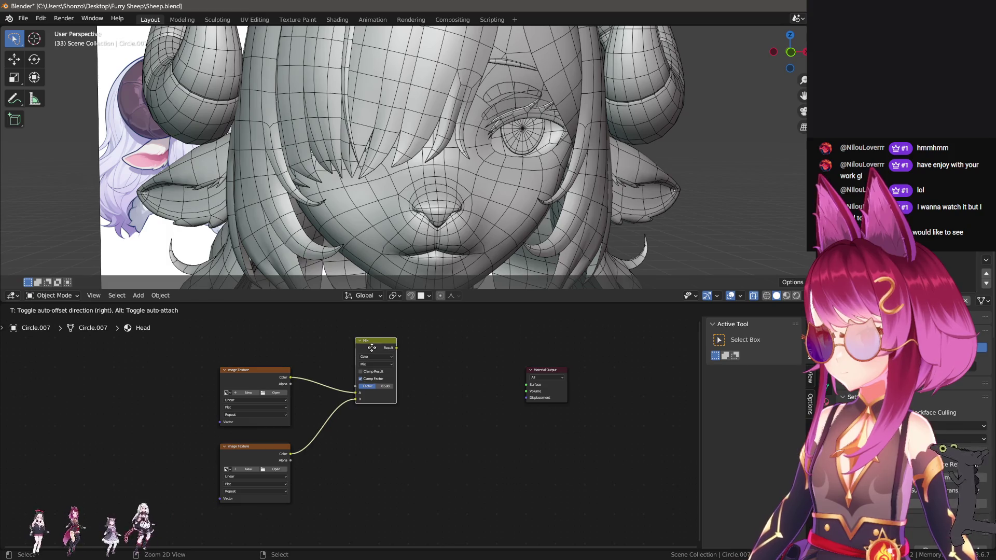
Duplicate a third Image Texture node and a second Mix node before the output.
left_click(288, 450)
key("shift+d")
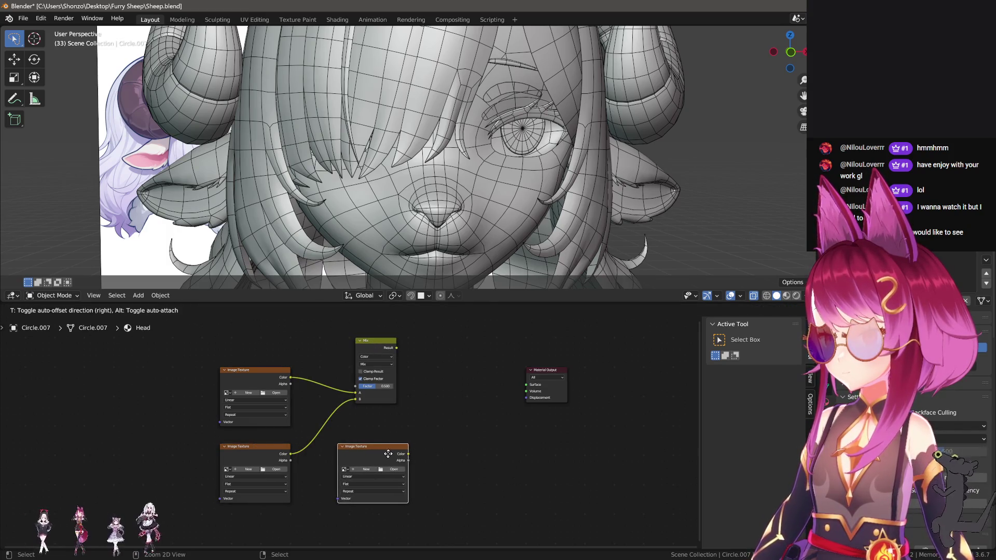
left_click(388, 453)
left_click(380, 346)
key("shift+d")
left_click(468, 345)
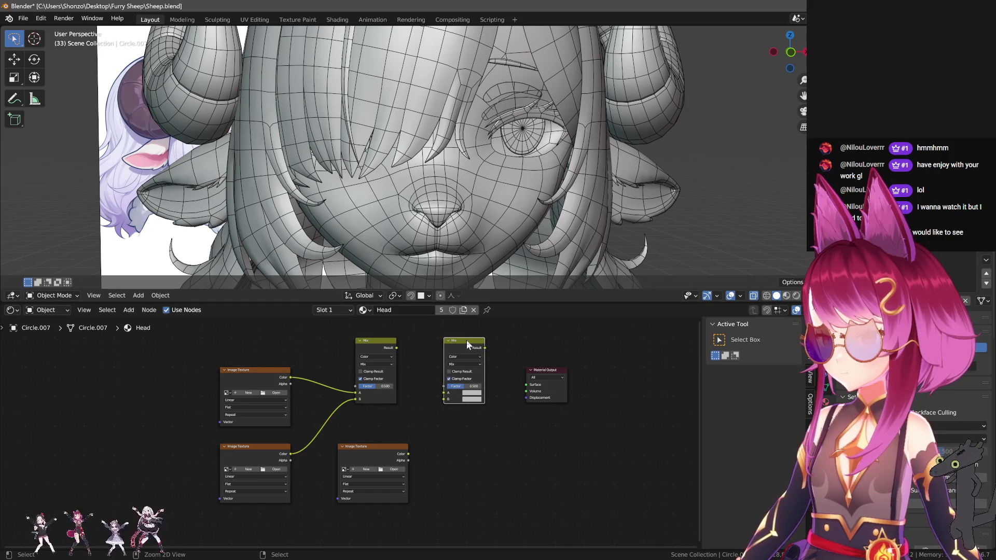
Feed the third texture and first Mix Result into the second Mix, linking its Result toward Surface.
left_click_drag(408, 454, 443, 399)
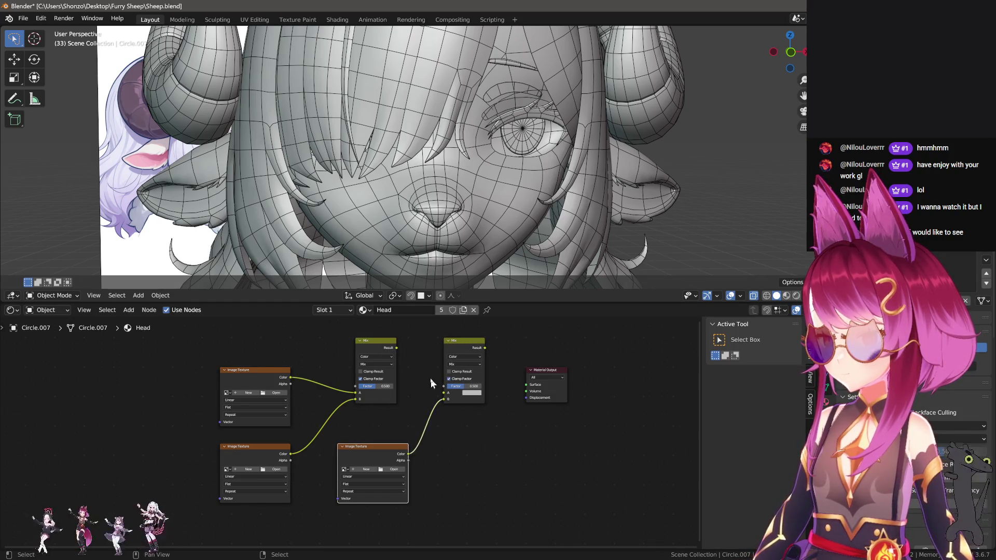
left_click_drag(396, 347, 444, 393)
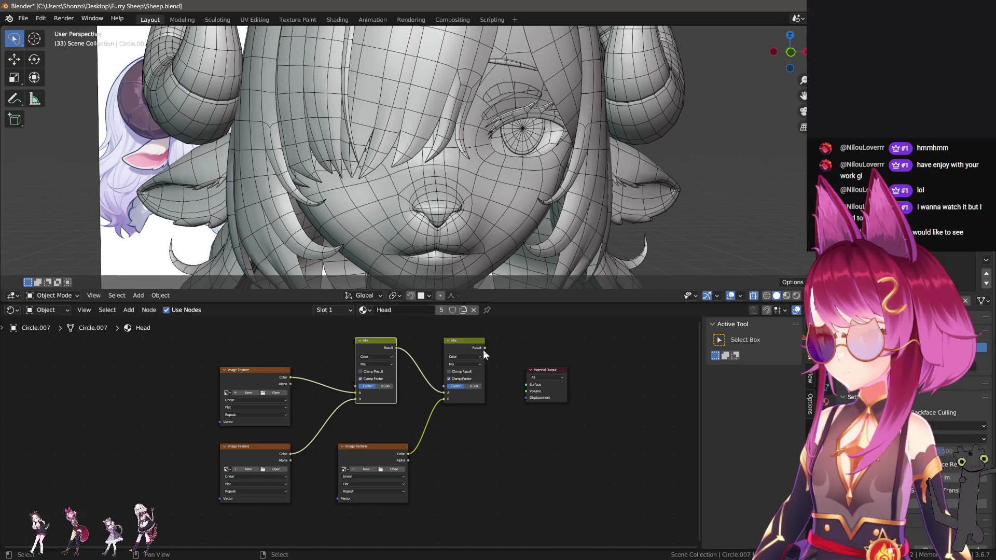
left_click_drag(484, 347, 519, 385)
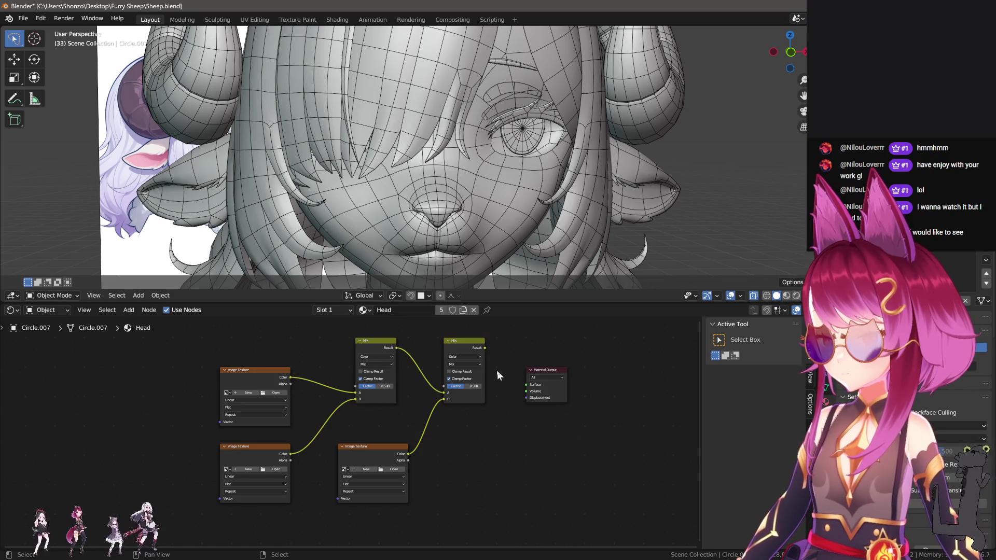
mouse_move(485, 347)
left_mouse_down()
mouse_move(525, 392)
mouse_move(542, 370)
mouse_move(574, 369)
left_mouse_up()
Connect the second Mix Result to the Material Output Surface and position the top-left texture.
left_click(533, 370)
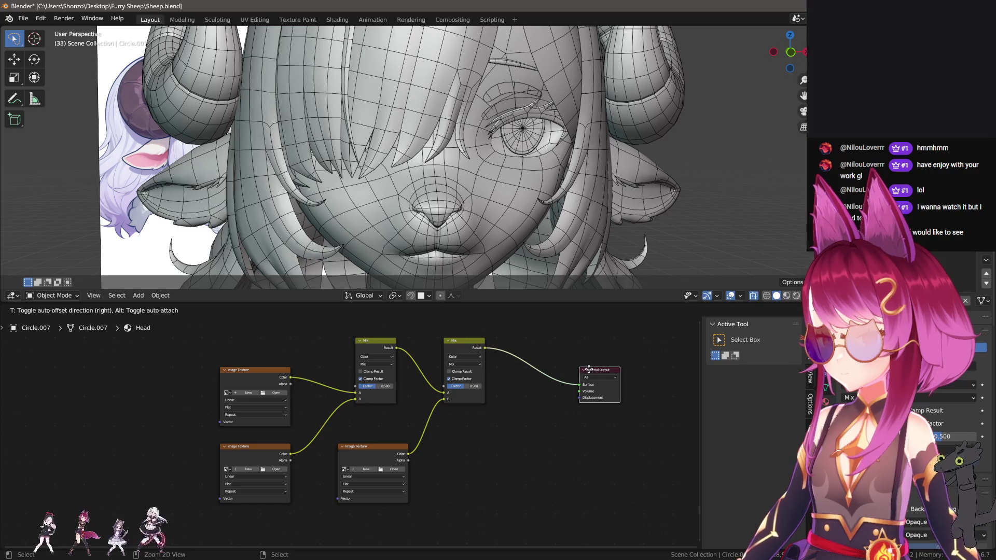
middle_click_drag(456, 406, 535, 422)
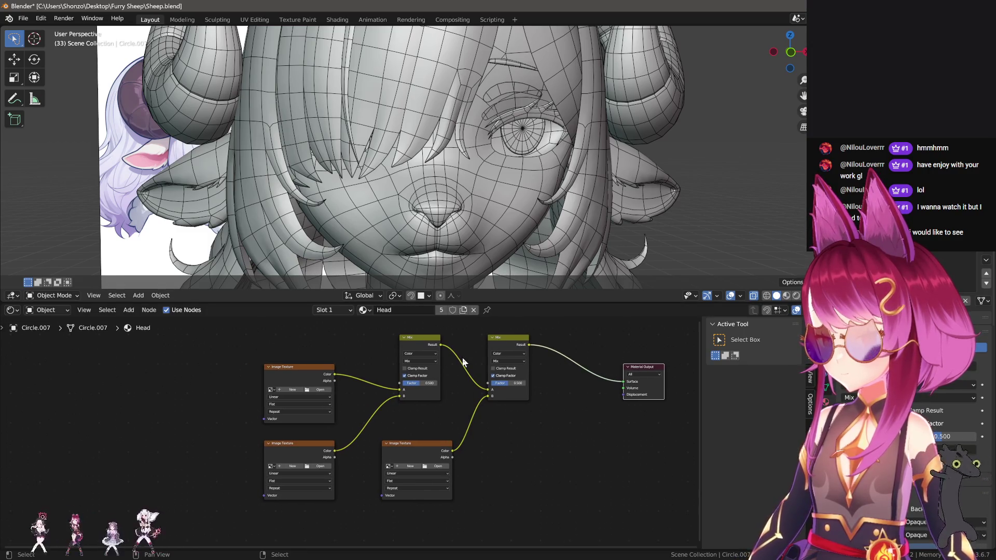
left_click(419, 344)
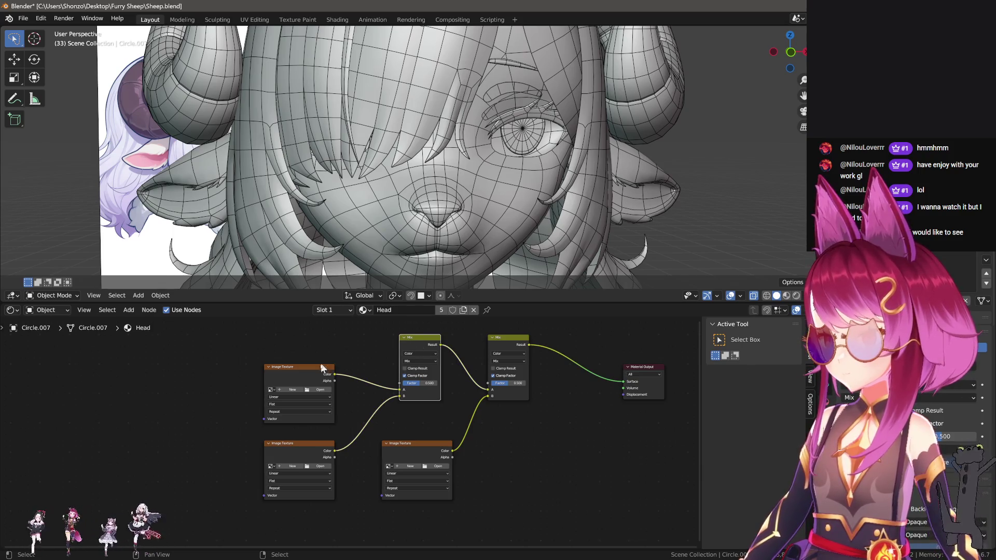
left_click(286, 374)
mouse_move(285, 370)
left_mouse_down()
mouse_move(274, 371)
mouse_move(285, 370)
left_mouse_up()
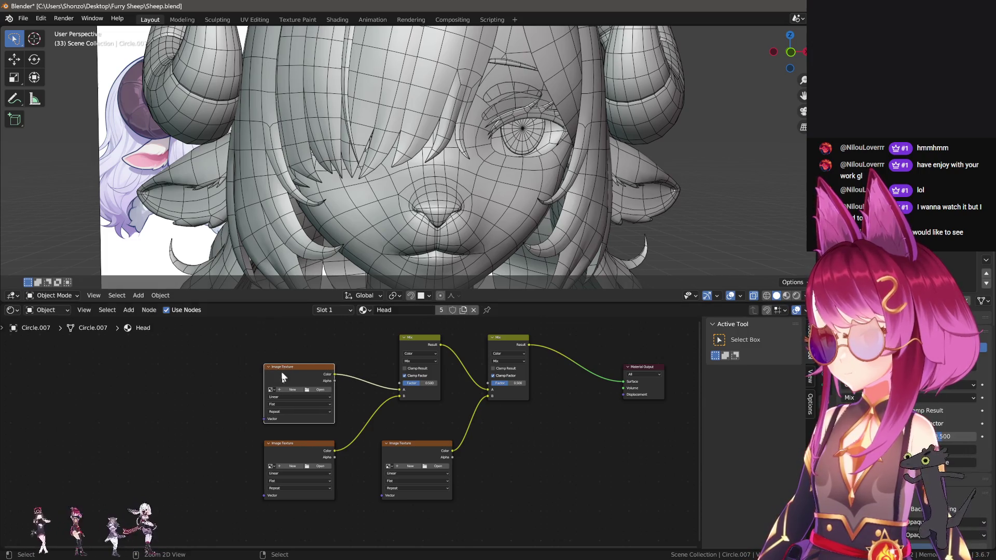
Rearrange the lower Image Texture nodes and both Mix nodes into a tidy layout.
left_click_drag(306, 444, 306, 445)
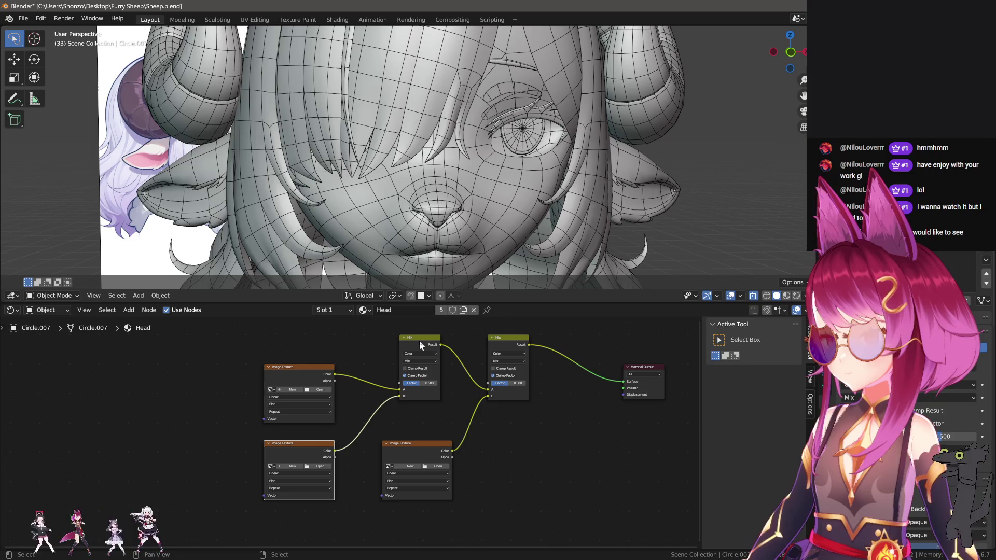
left_click(420, 342)
left_click_drag(419, 340, 413, 338)
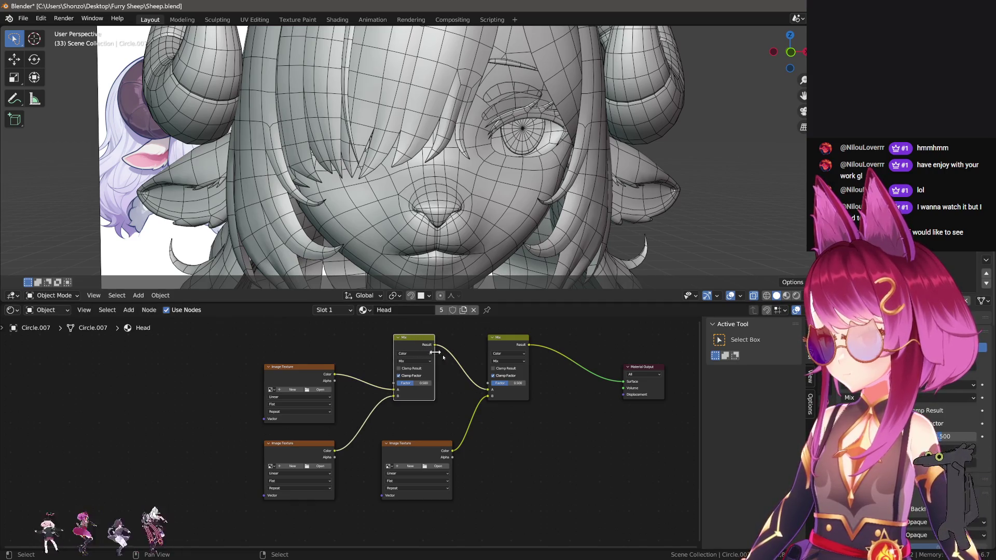
mouse_move(413, 448)
left_mouse_down()
mouse_move(440, 479)
mouse_move(432, 445)
mouse_move(425, 459)
left_mouse_up()
mouse_move(303, 446)
left_mouse_down()
mouse_move(300, 474)
mouse_move(302, 459)
left_mouse_up()
mouse_move(413, 458)
left_mouse_down()
mouse_move(388, 456)
mouse_move(401, 454)
left_mouse_up()
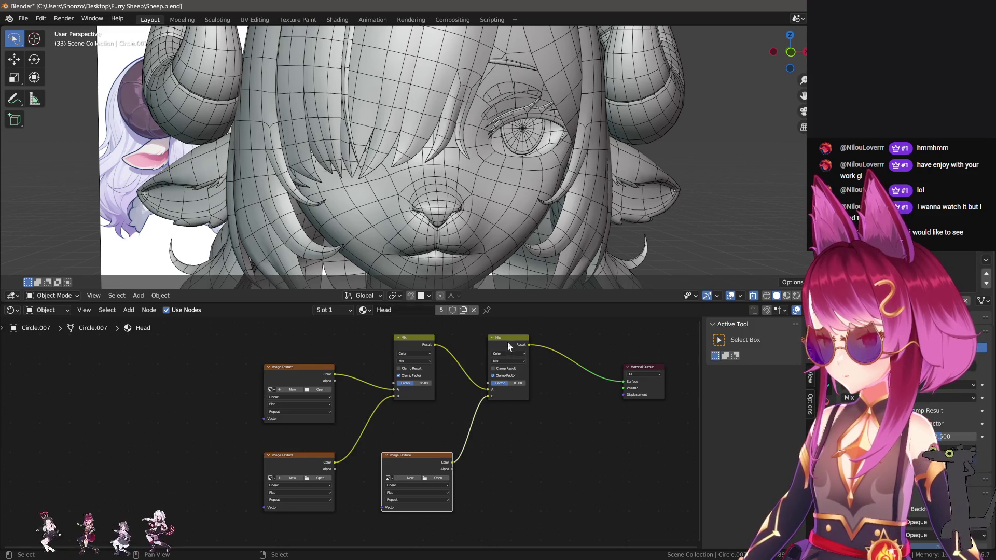
mouse_move(508, 346)
left_mouse_down()
mouse_move(477, 345)
mouse_move(514, 345)
mouse_move(500, 344)
left_mouse_up()
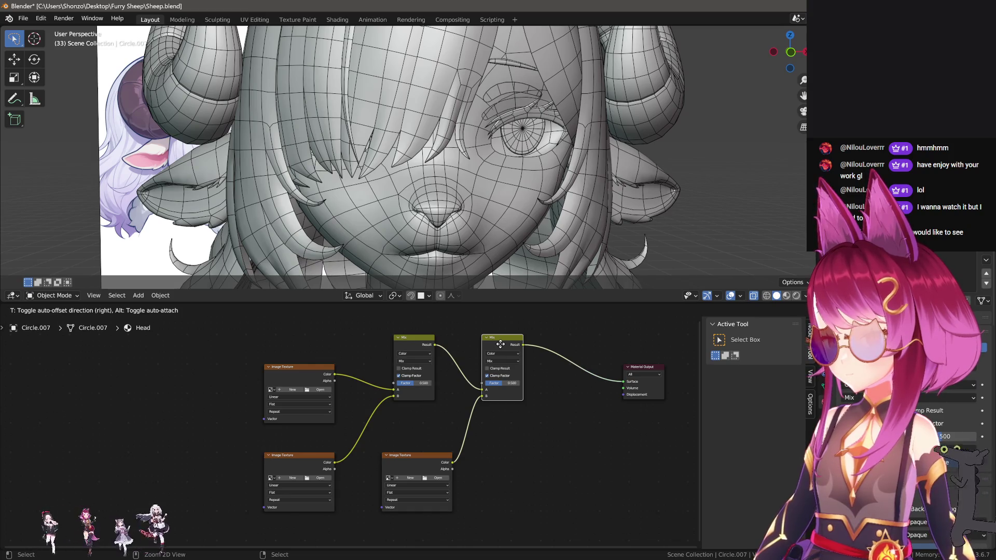
left_click_drag(500, 344, 530, 340)
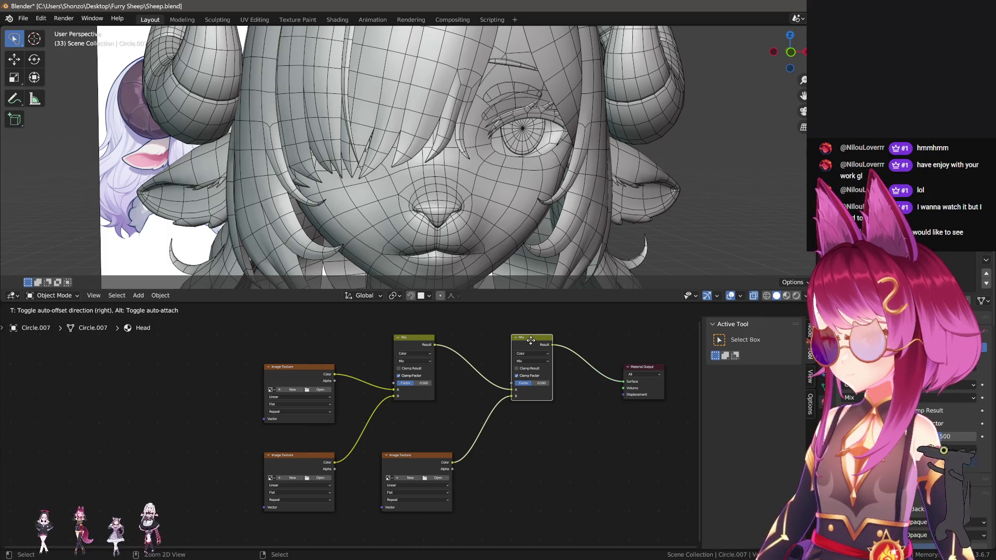
Pan the node view and shift the bottom-middle Image Texture node slightly left.
left_click_drag(531, 340, 530, 340)
middle_click_drag(459, 407, 439, 406)
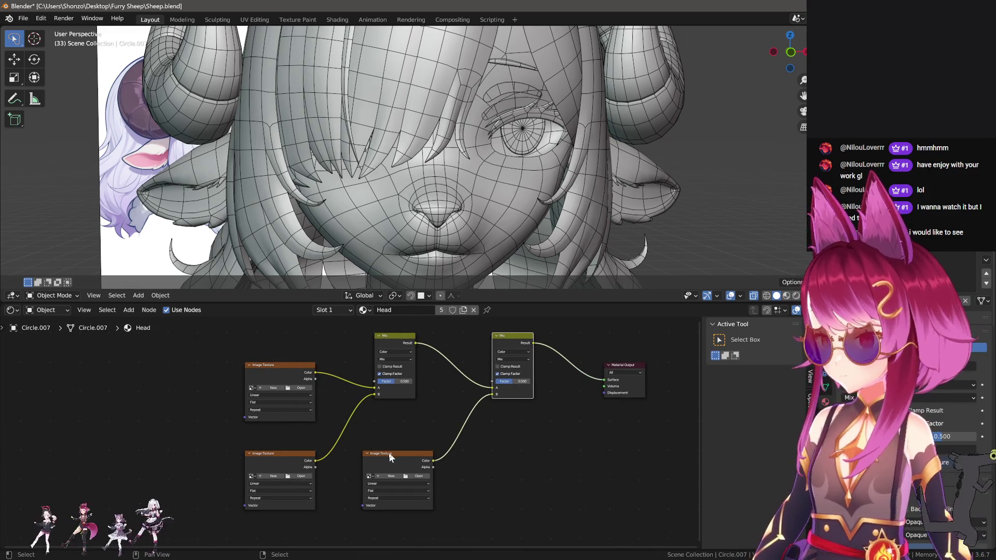
left_click(386, 454)
mouse_move(387, 455)
left_mouse_down()
mouse_move(367, 455)
mouse_move(386, 455)
left_mouse_up()
left_click(418, 436)
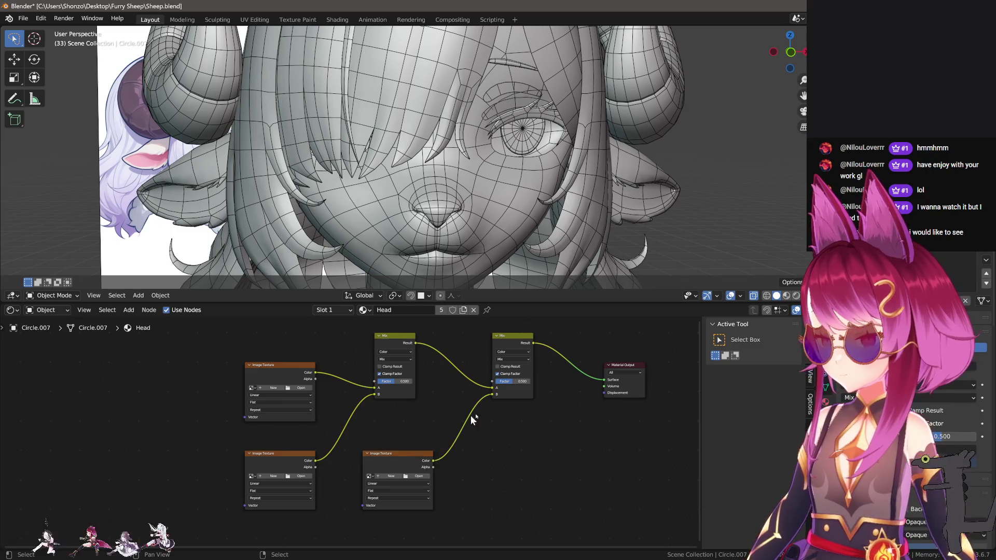
middle_click_drag(418, 420, 439, 394)
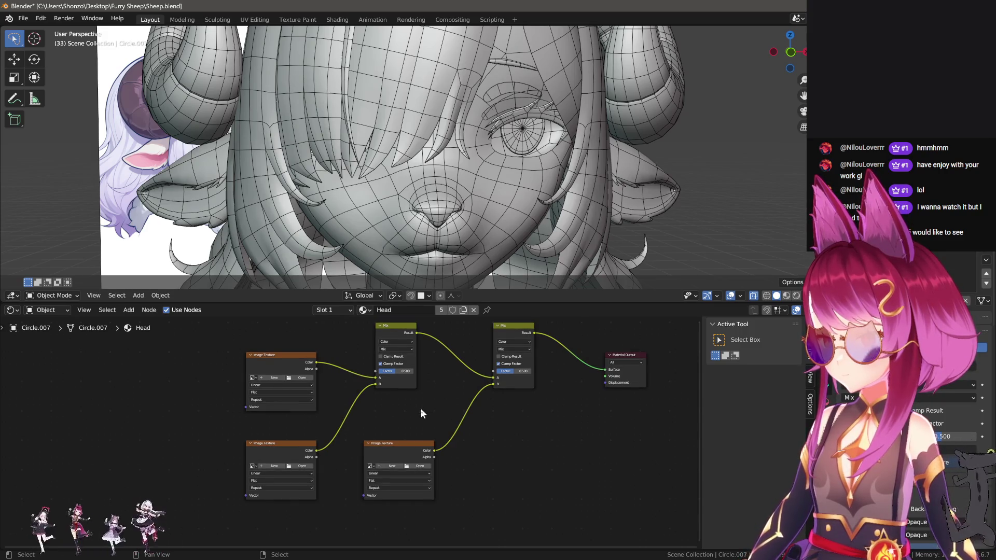
scroll(465, 449, "left", 3, "ctrl")
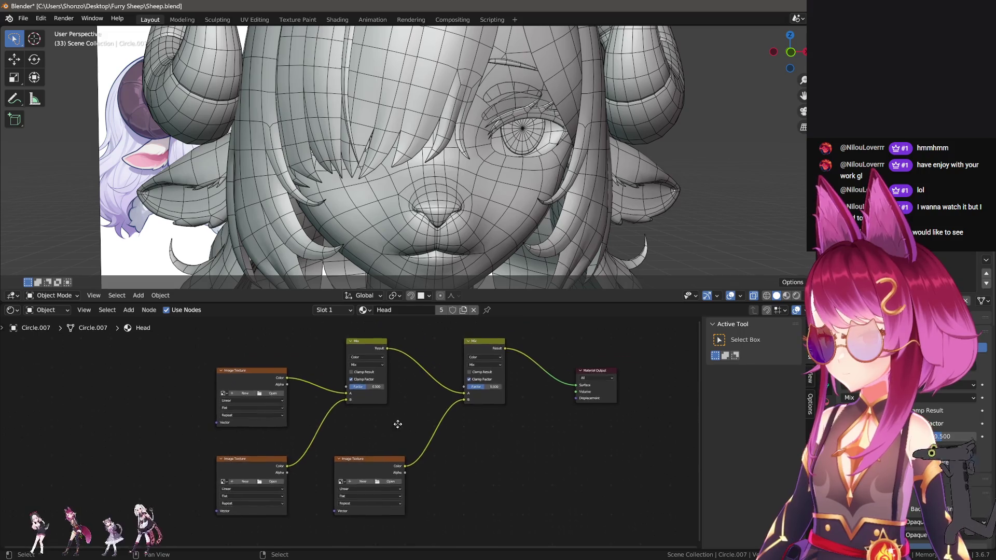
Create 4096×4096 images 'Sheep Head' and 'Sheep Head Light' for the top and lower-left texture nodes.
left_click(310, 369)
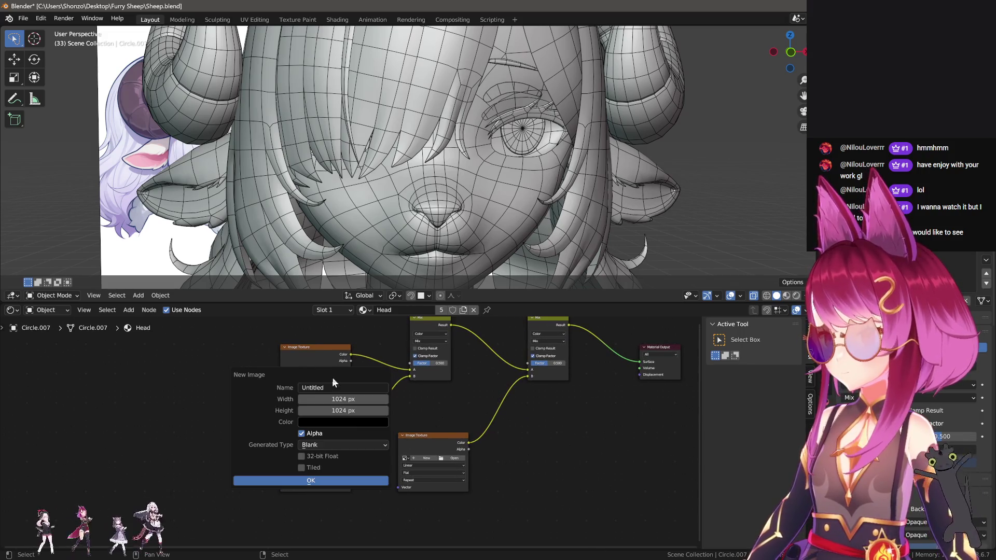
type("Sheep")
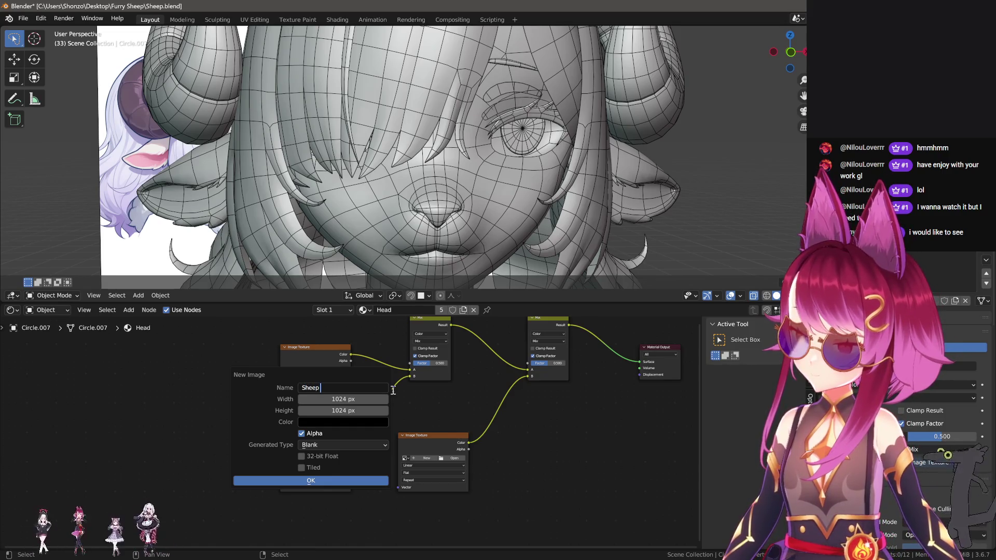
type(" Head")
key("Tab")
type("409")
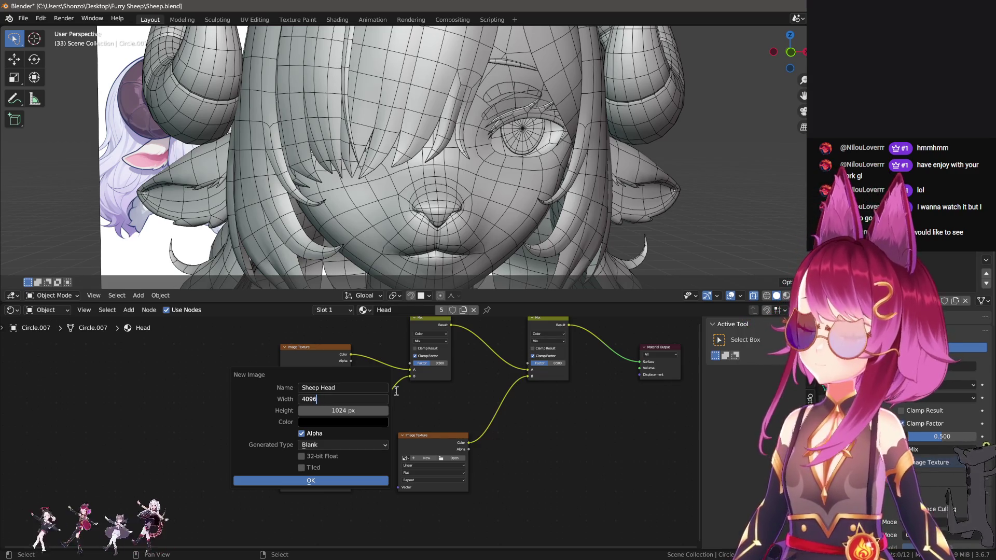
key("Tab")
type("4")
key("Tab")
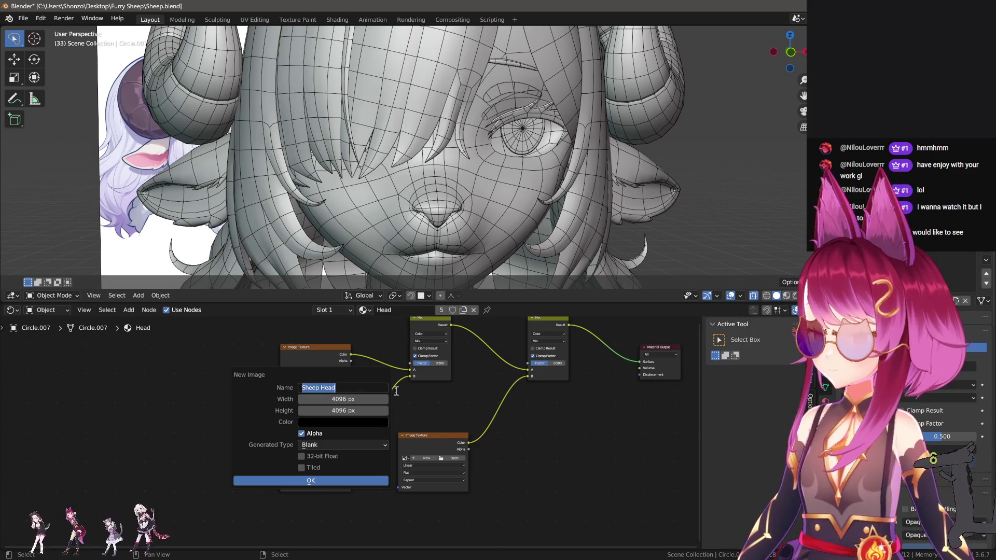
left_click(357, 481)
left_click(307, 456)
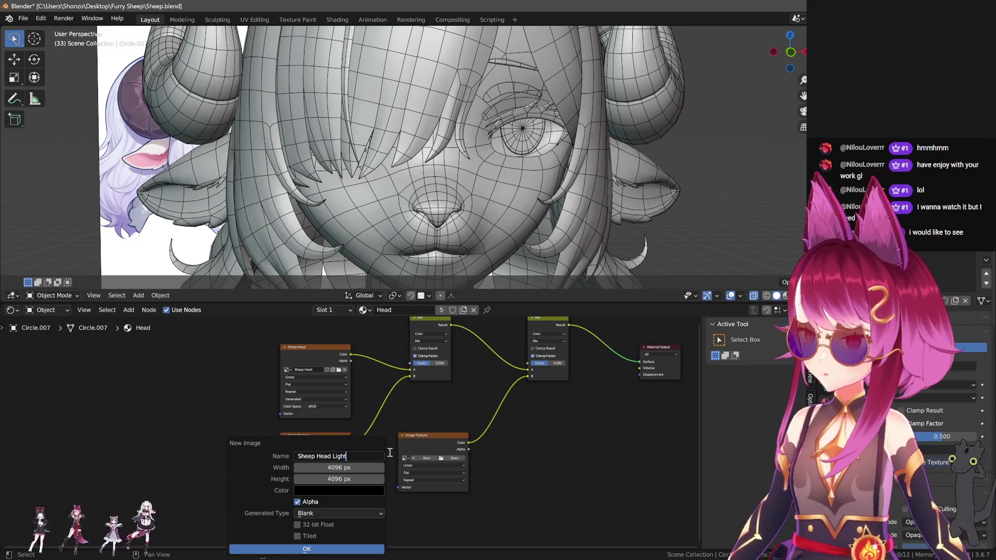
left_click(359, 547)
Create a white 4096 px 'Sheep Head Shadow' image for the last texture node.
left_click(425, 459)
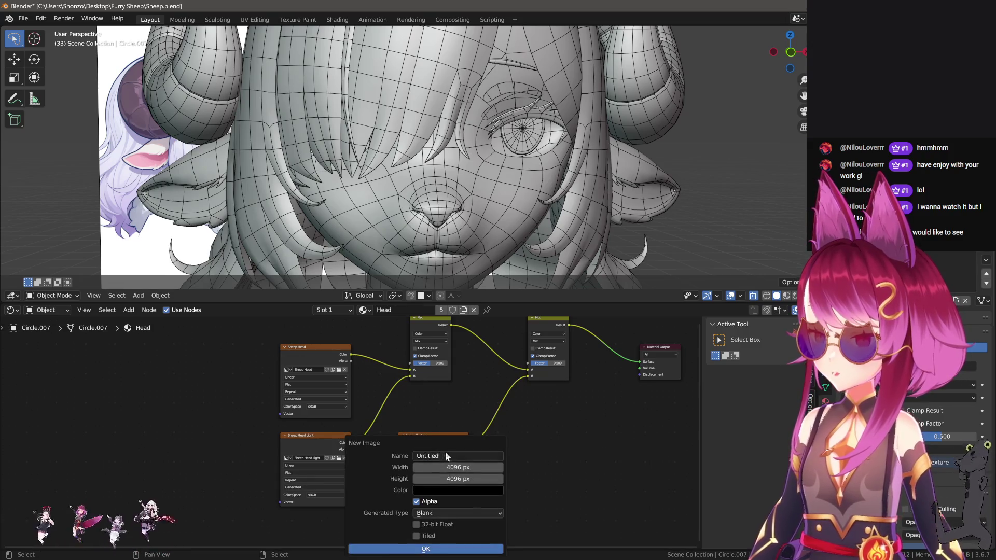
left_click(445, 456)
type("Sheep Head")
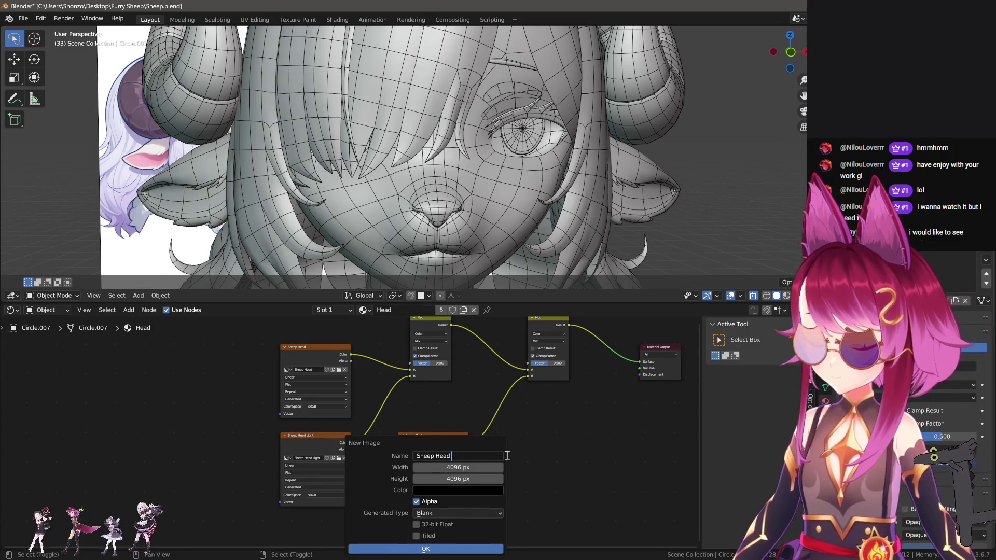
type("Shadow")
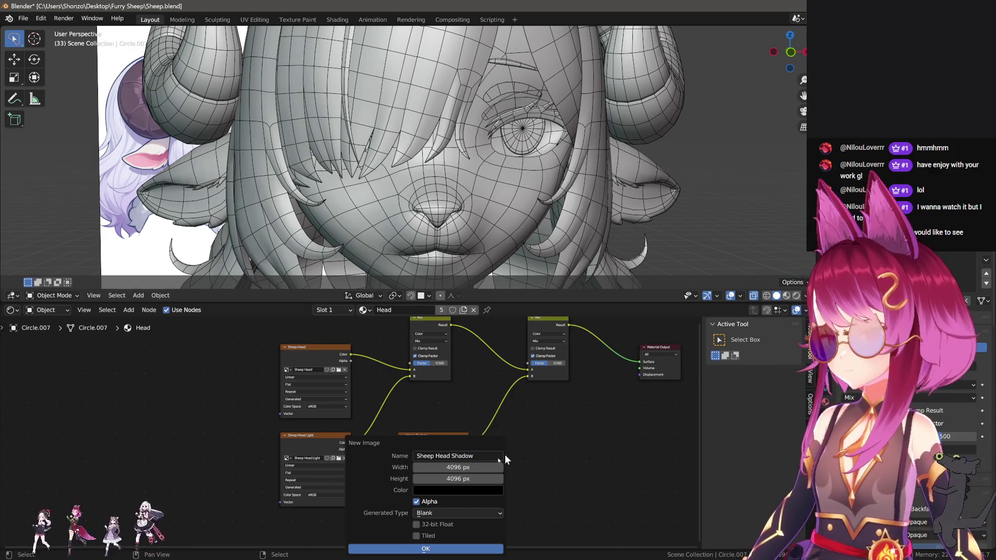
left_click(486, 490)
left_click(502, 343)
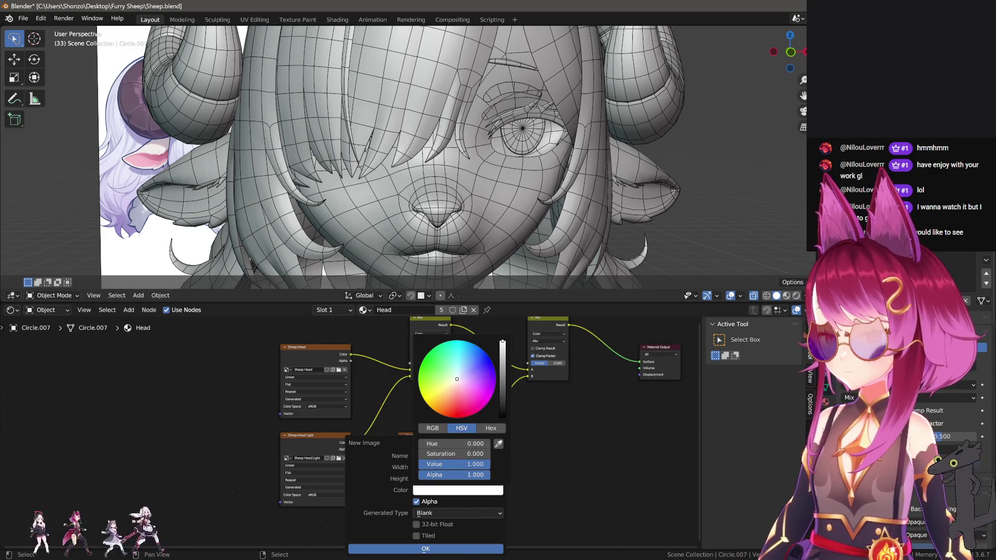
left_click(426, 549)
middle_click_drag(468, 340, 443, 366)
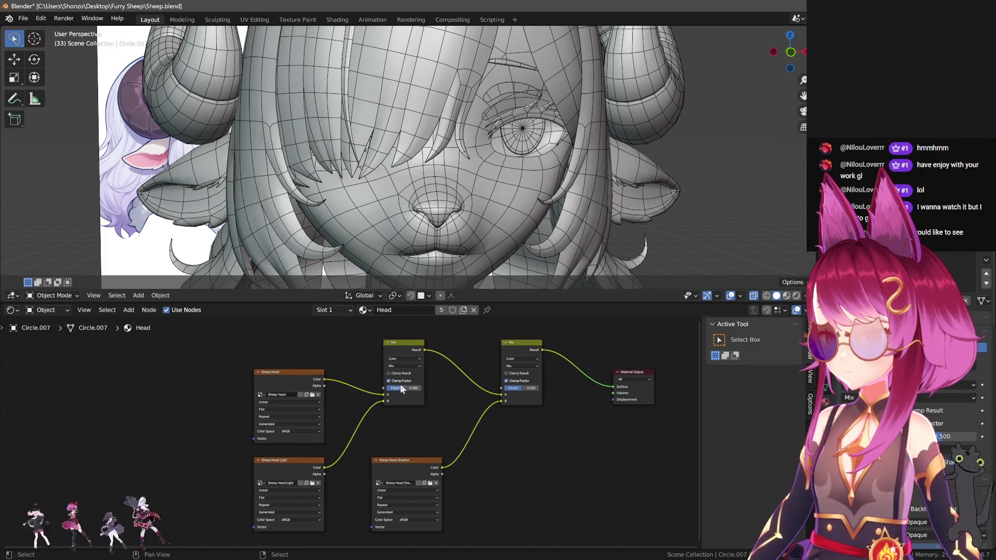
left_click(407, 366)
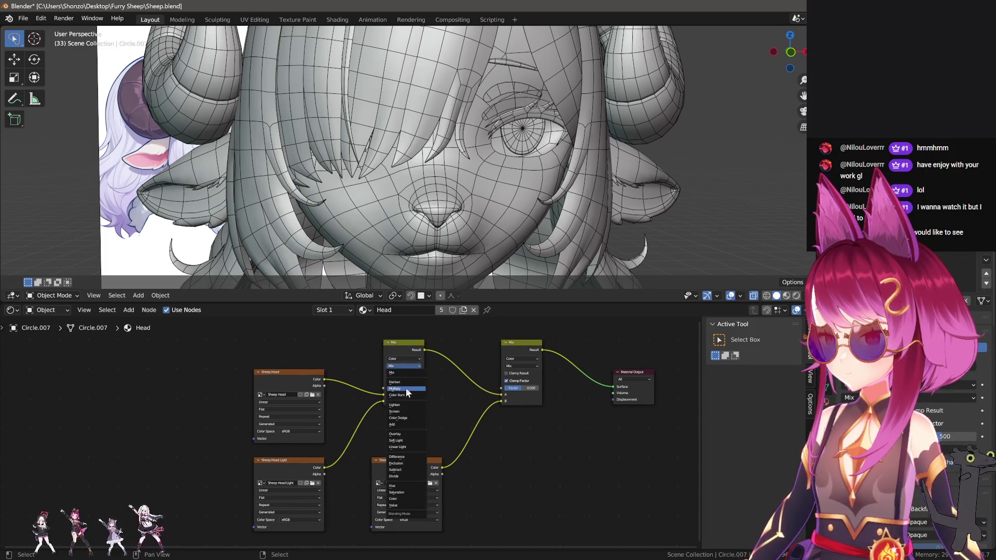
Set the first Mix to Screen and the second Mix to Multiply with Factor 1.000.
left_click(408, 412)
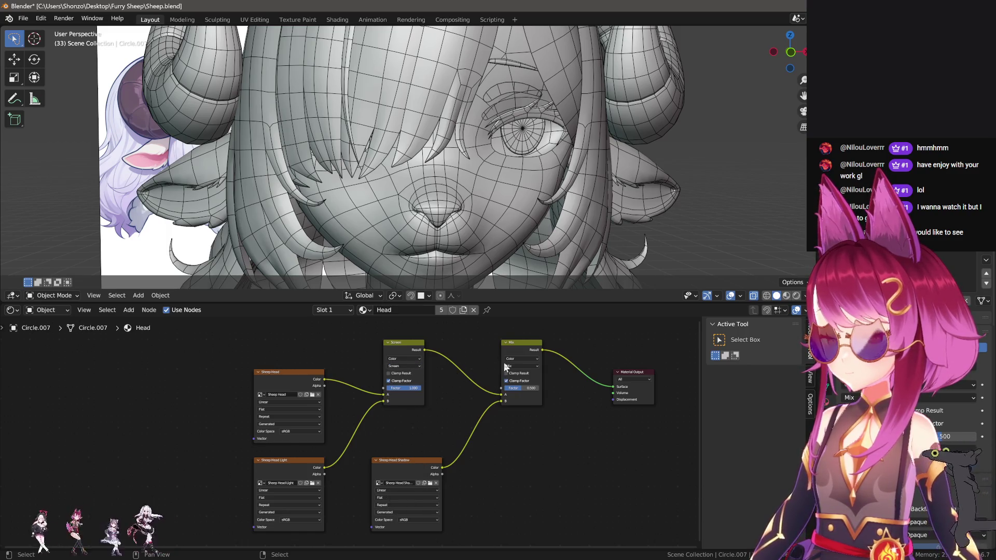
left_click(517, 367)
left_click(525, 387)
key("Home")
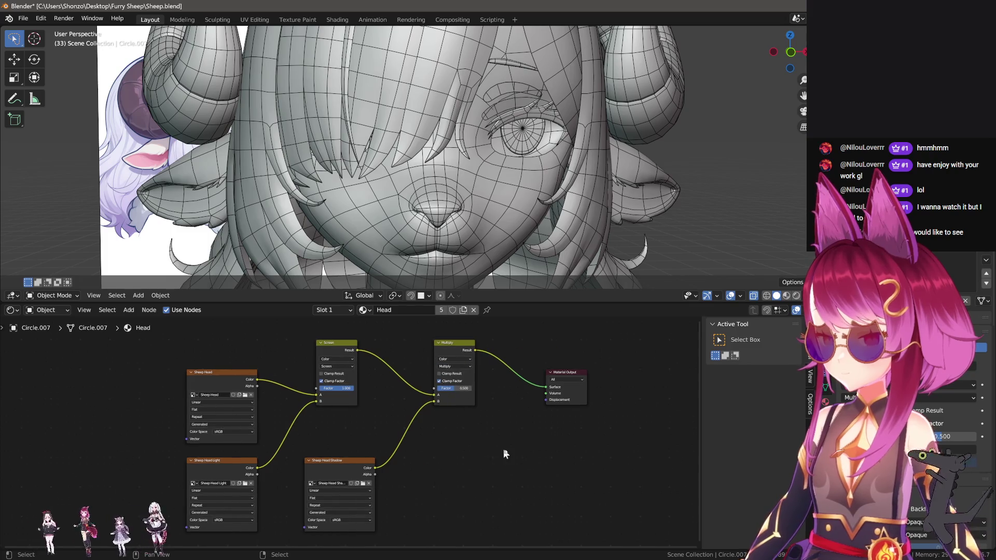
left_click_drag(431, 398, 445, 398)
Select the Sheep Head Shadow image node and switch to the Texture Paint workspace.
left_click(244, 391)
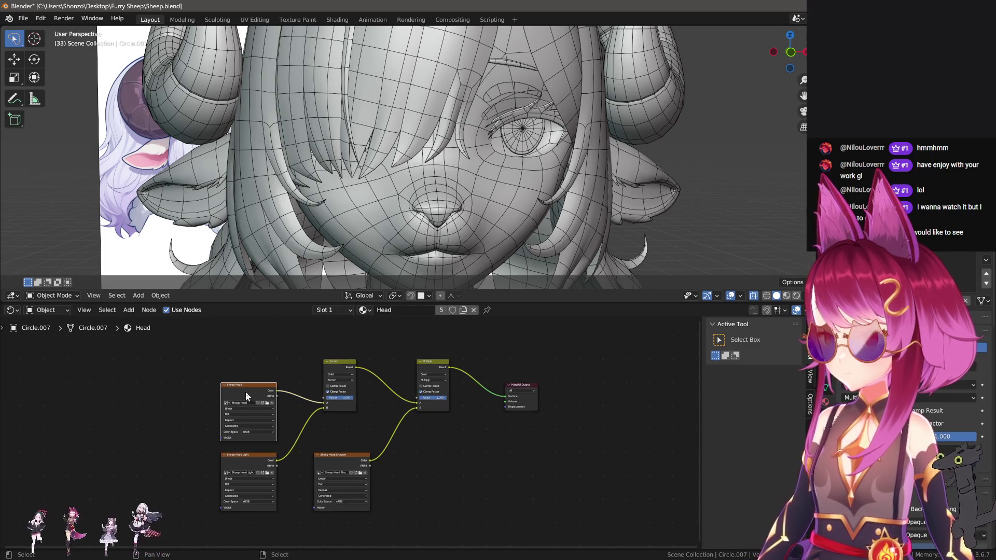
left_click(244, 458)
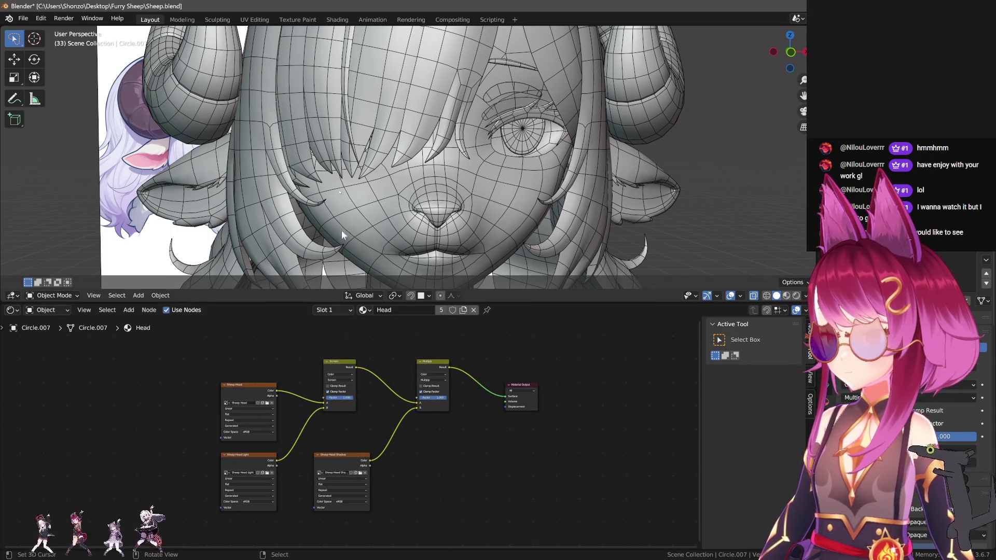
left_click(344, 456)
left_click(298, 19)
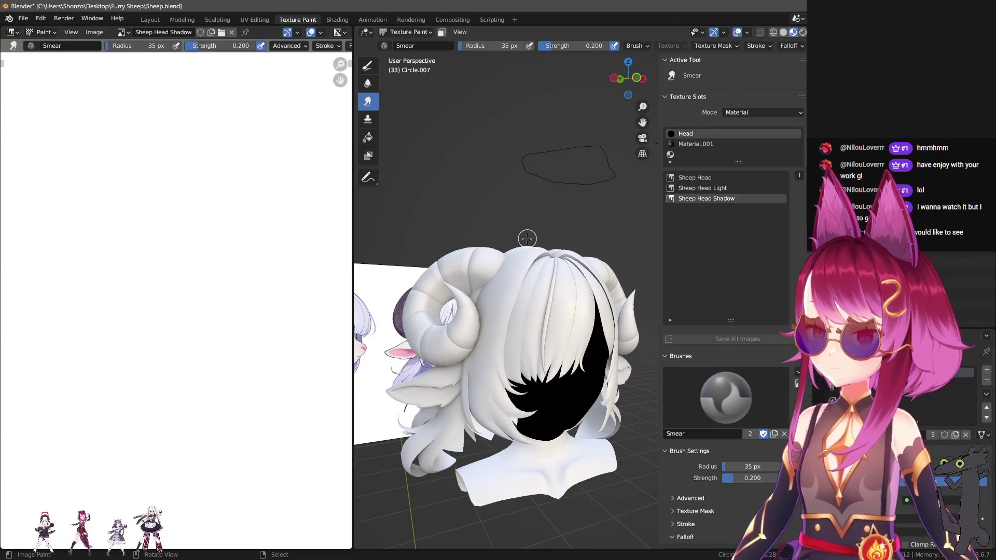
Save the shadow texture as 'Sheep Head Shadow.png' in the Furry Sheep folder.
key("shift+alt+s")
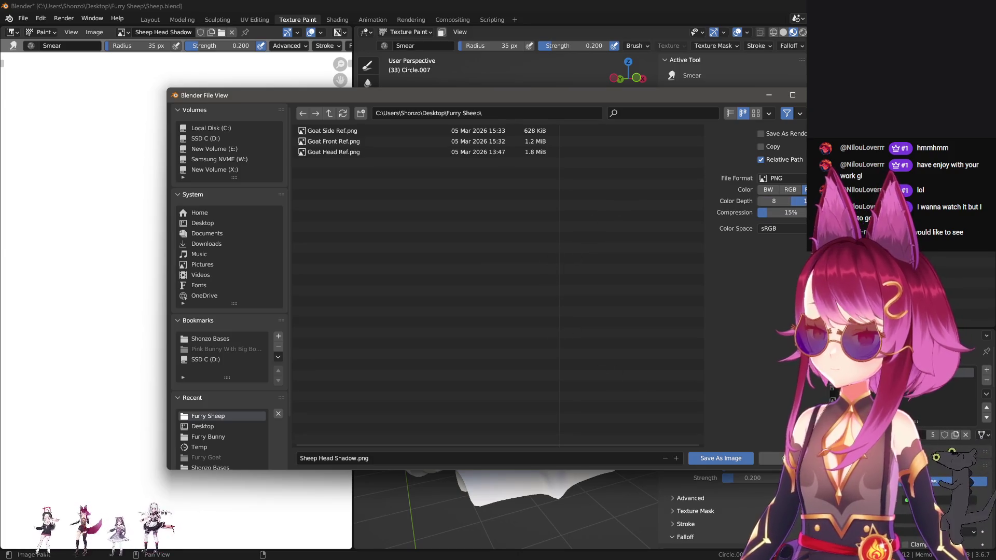
left_click(722, 458)
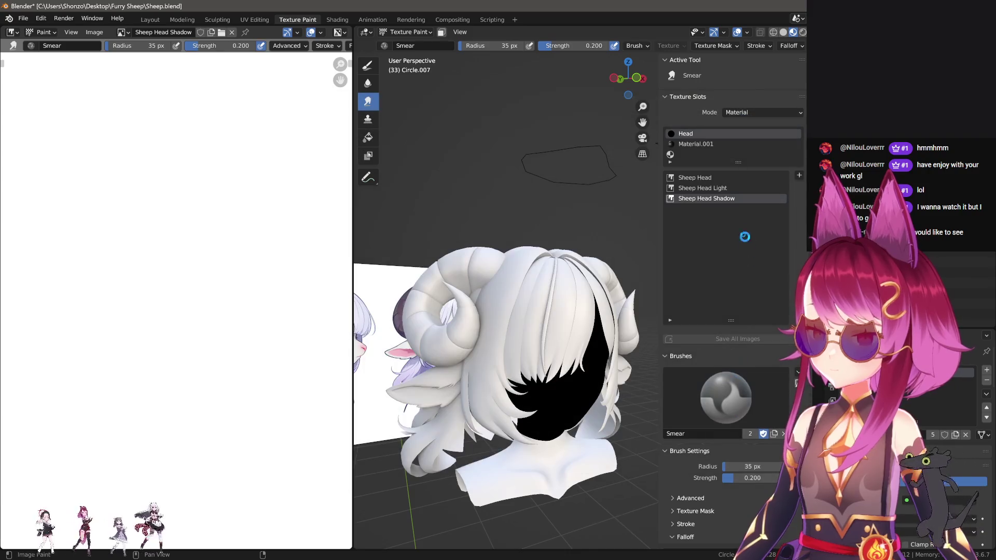
left_click(724, 189)
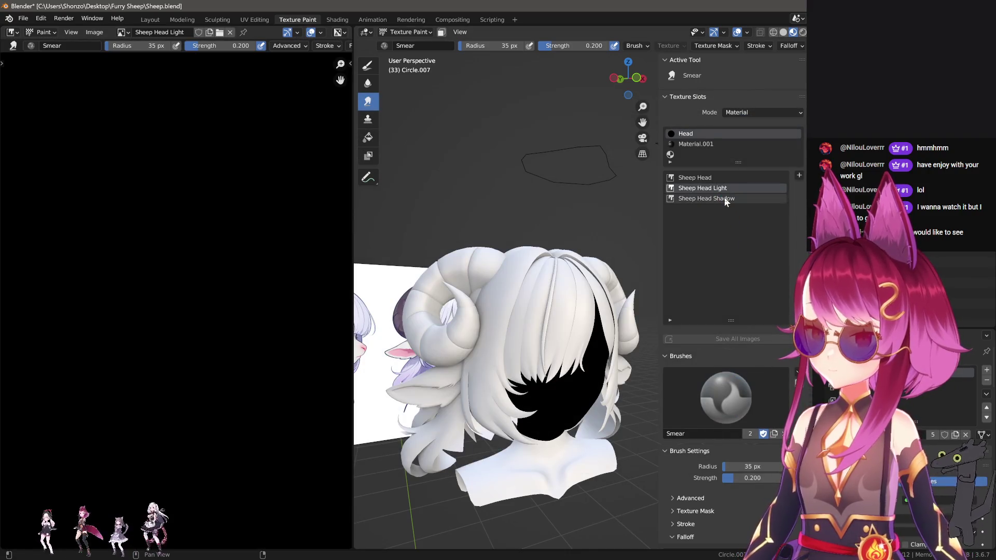
left_click(724, 197)
left_click(724, 189)
left_click(723, 197)
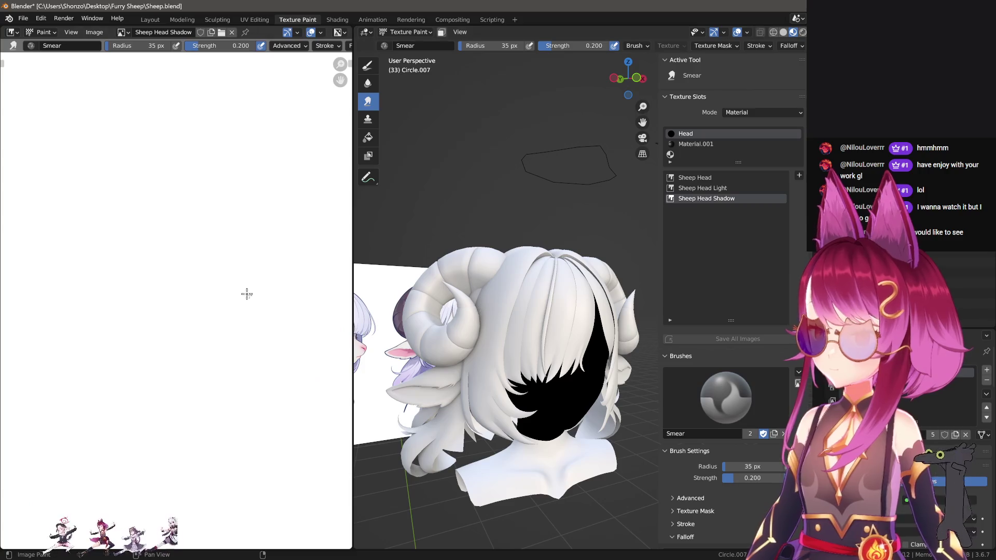
scroll(248, 322, "down", 8)
scroll(263, 331, "up", 2)
middle_click_drag(262, 331, 218, 325)
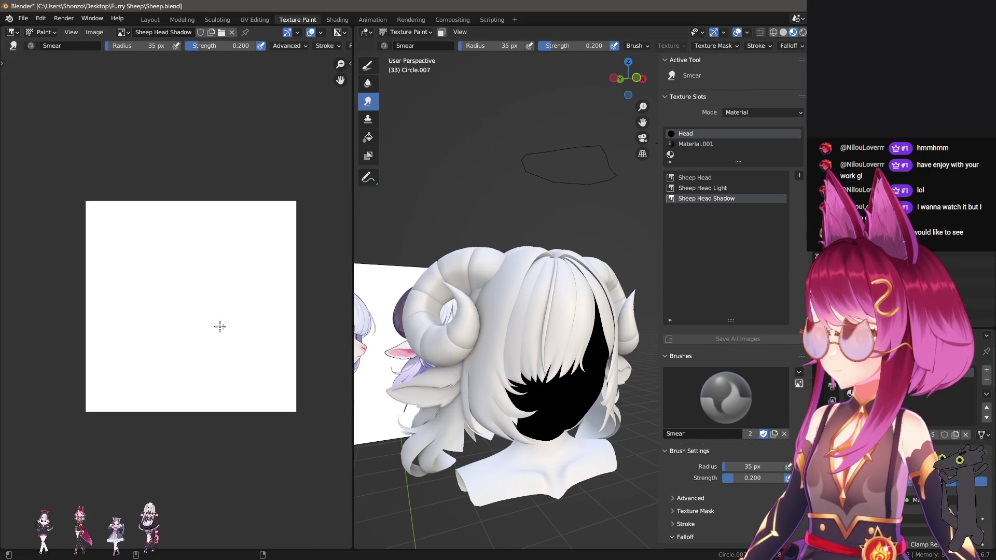
Save the Sheep Head Light texture as 'Sheep Head Light.png'.
left_click(724, 189)
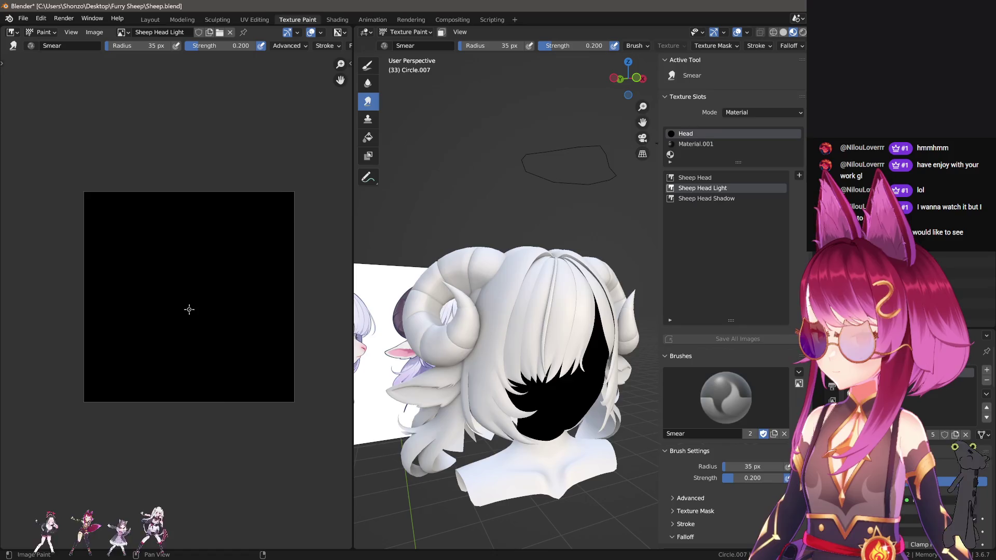
key("shift+alt+s")
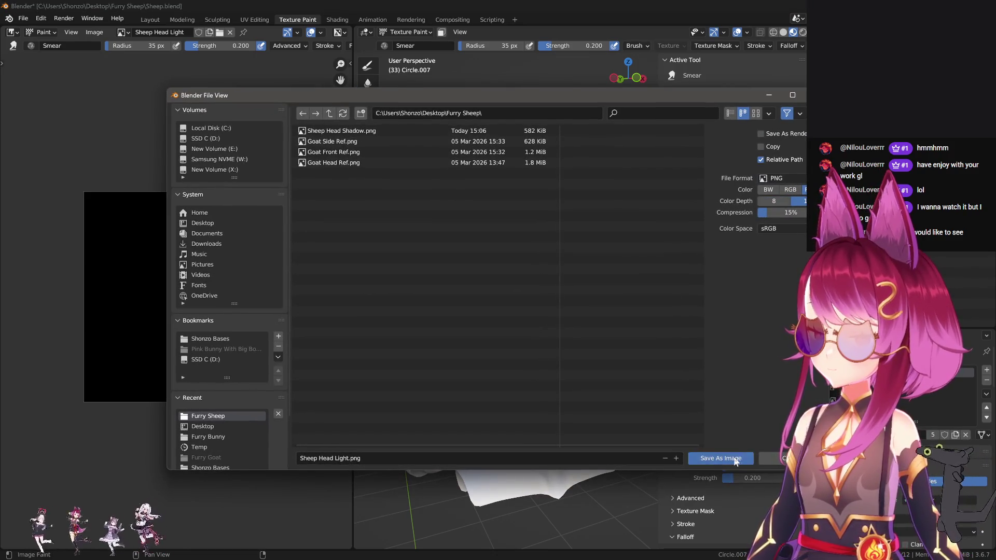
left_click(720, 458)
middle_click_drag(229, 302, 197, 315)
Save the Sheep Head texture as 'Sheep Head.png'.
left_click(695, 178)
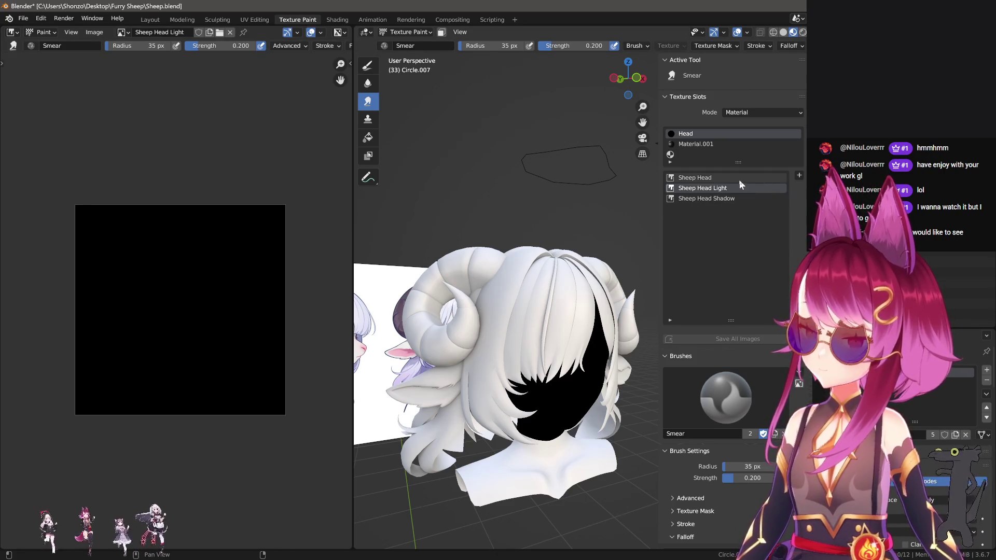
key("shift+alt+s")
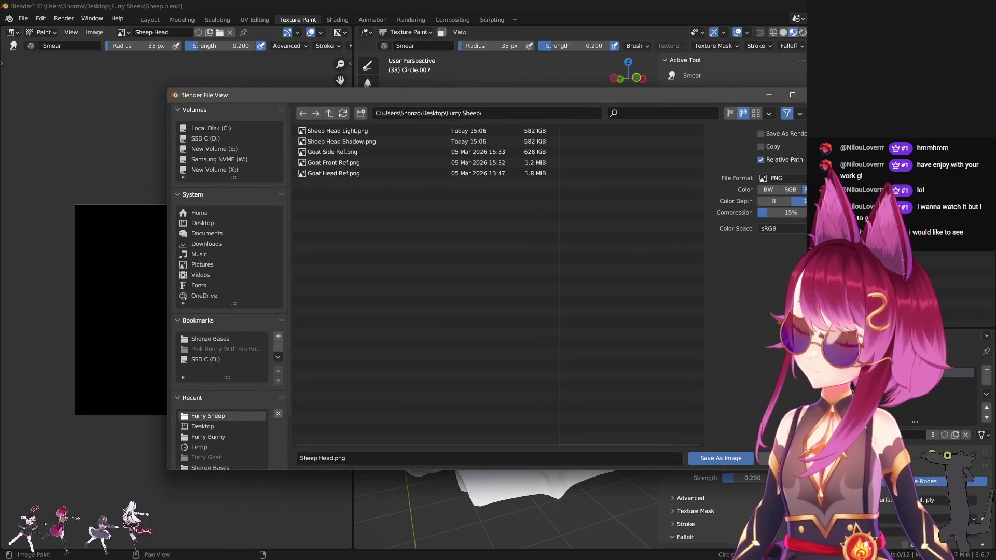
left_click(720, 459)
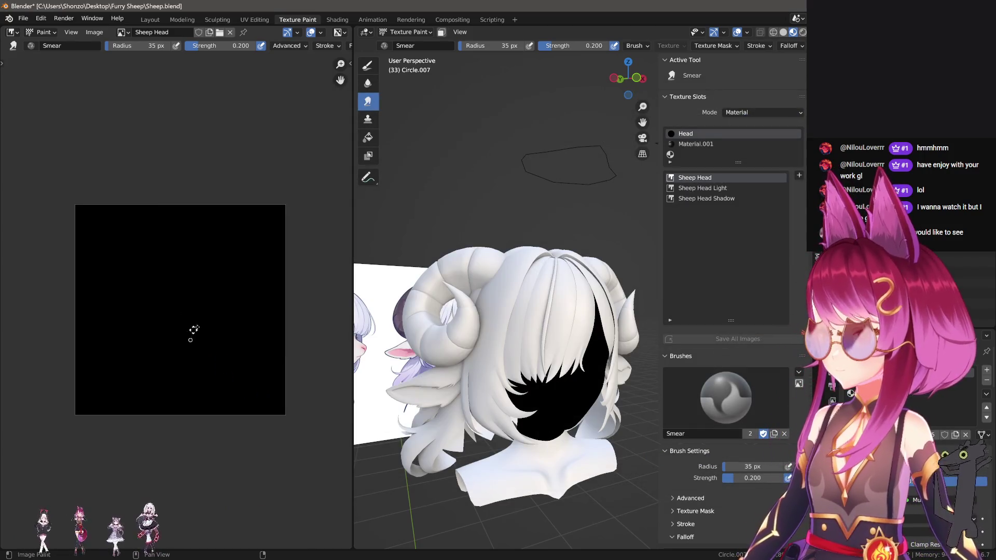
mouse_move(226, 327)
middle_mouse_down()
mouse_move(225, 318)
mouse_move(271, 313)
middle_mouse_up()
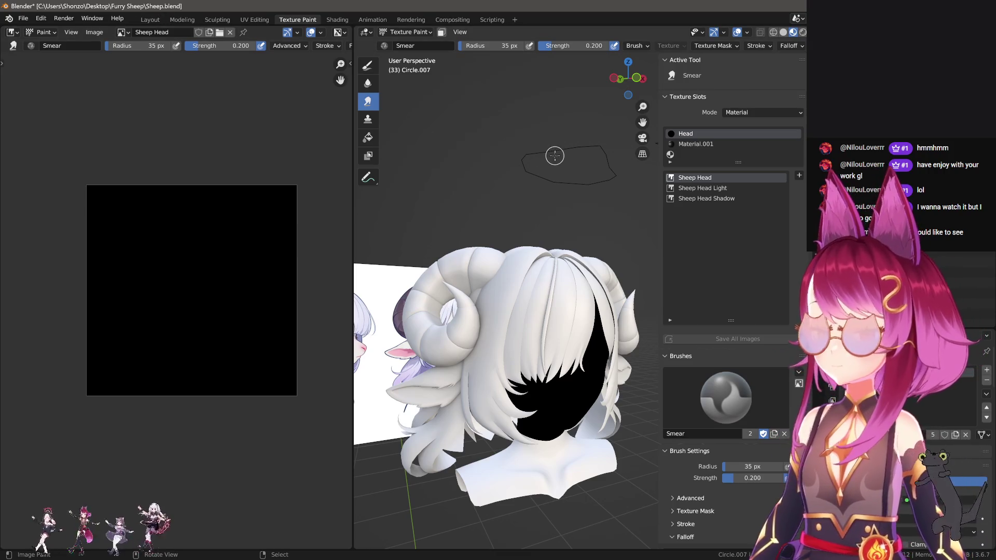
In Layout, switch to Material.001 and delete its Principled BSDF node.
left_click(150, 20)
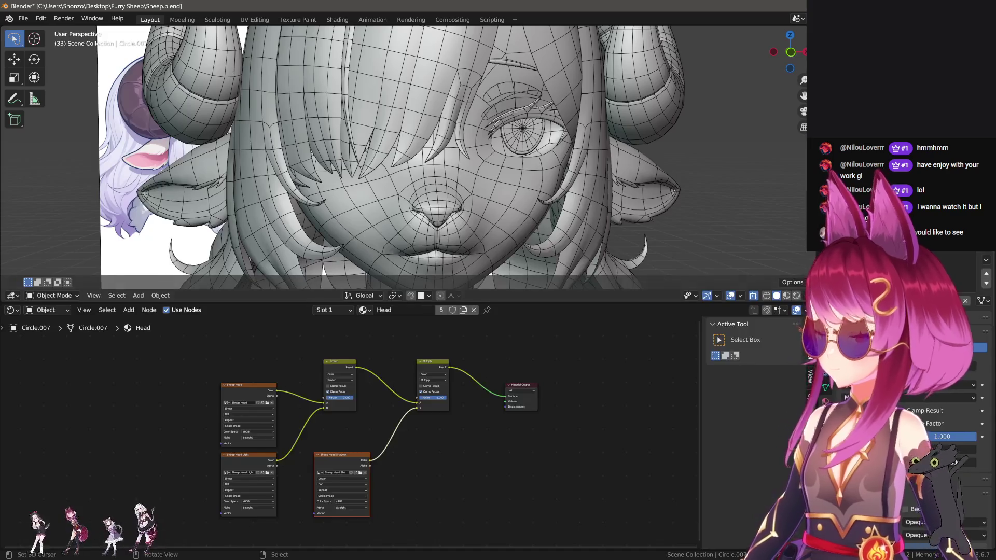
left_click(970, 262)
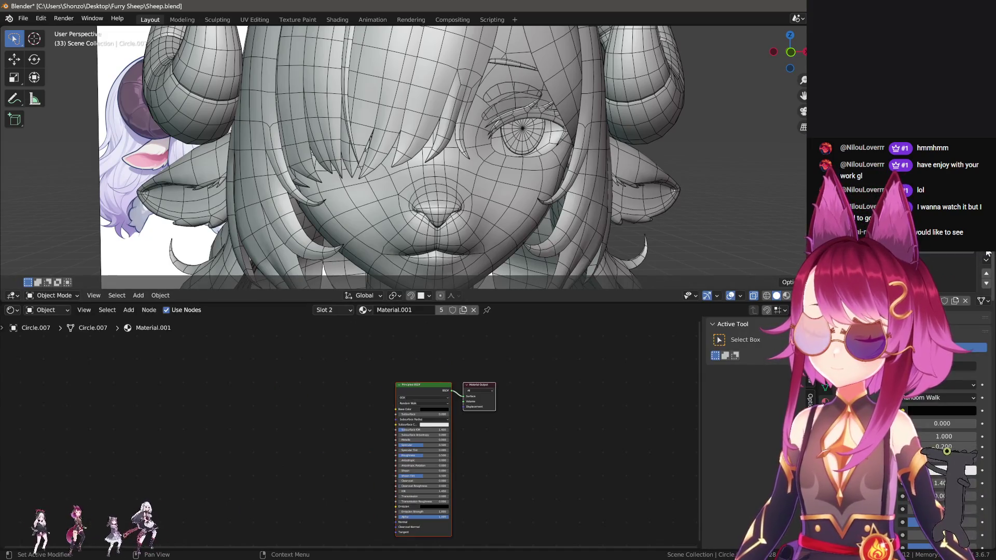
left_click(428, 386)
key("x")
Add an Image Texture node to the left of the Material Output.
key("shift+a")
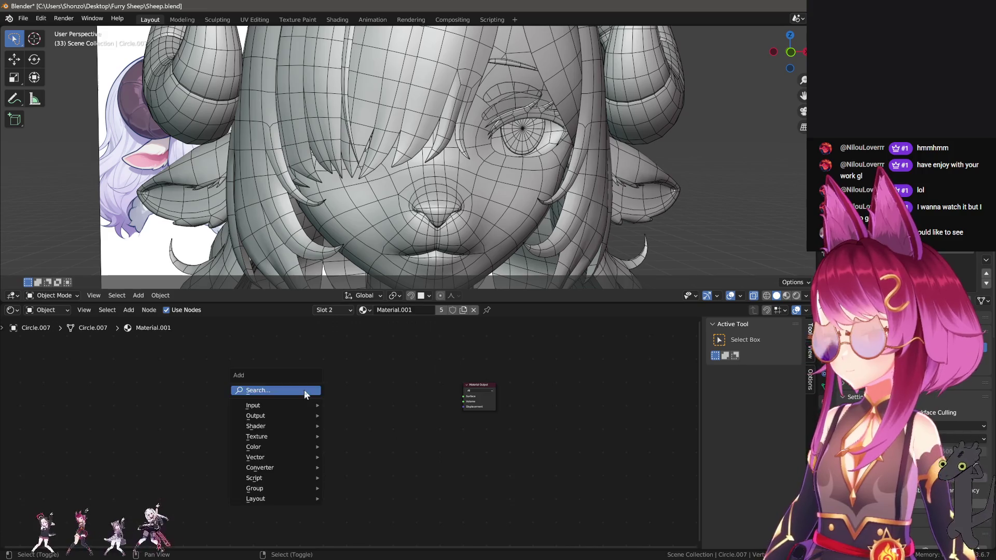
left_click(304, 390)
type("image")
key("Return")
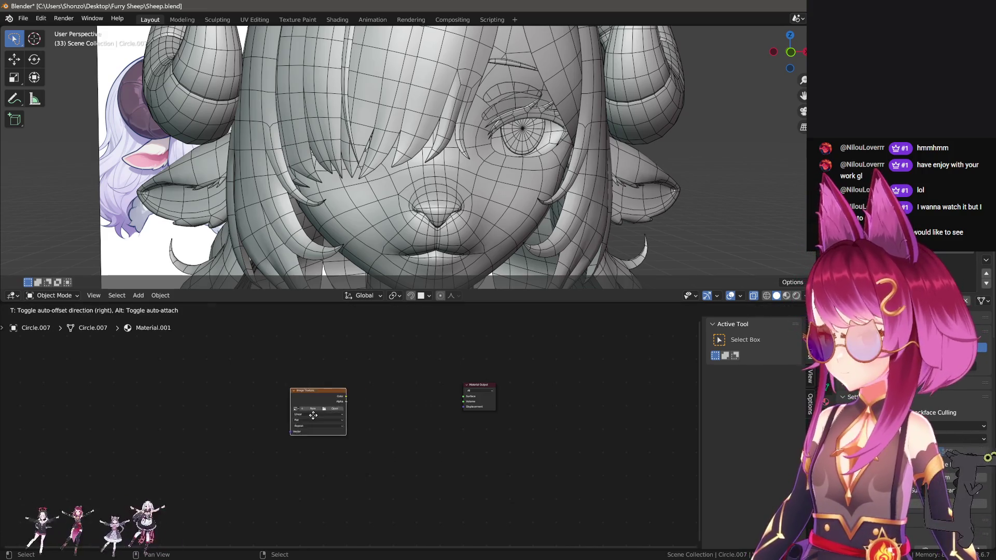
left_click(309, 409)
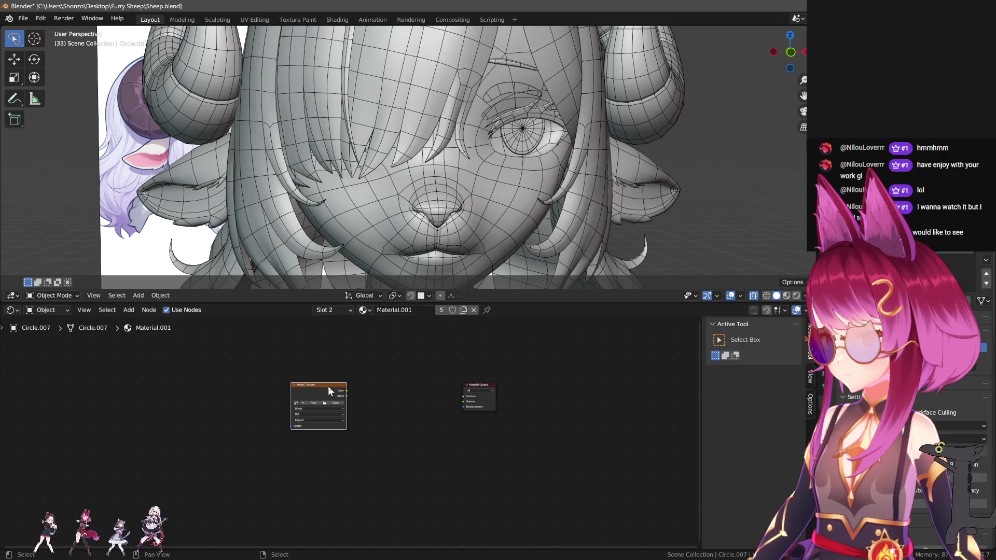
left_click_drag(322, 387, 326, 386)
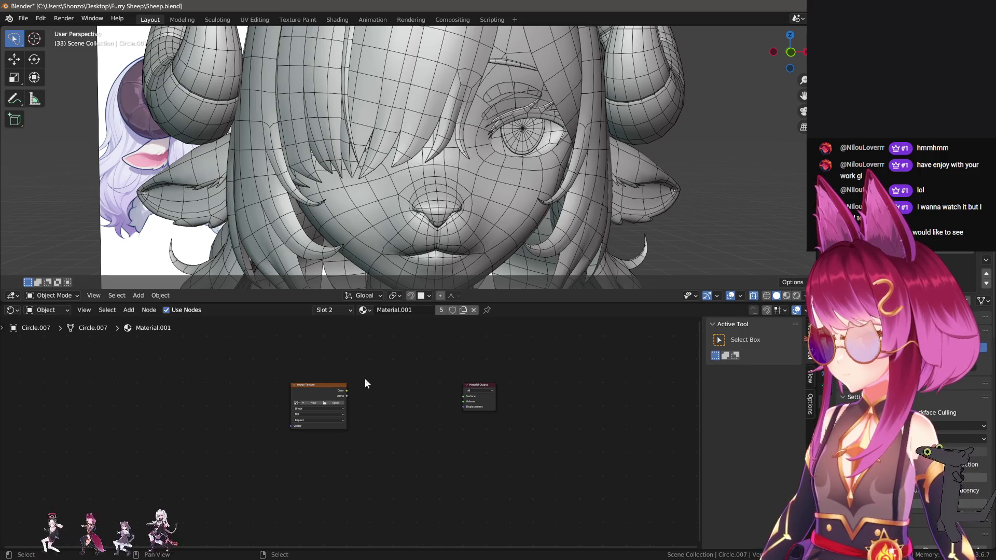
Add a Transparent BSDF node and place it above the other nodes.
key("shift+a")
left_click(421, 379)
type("m")
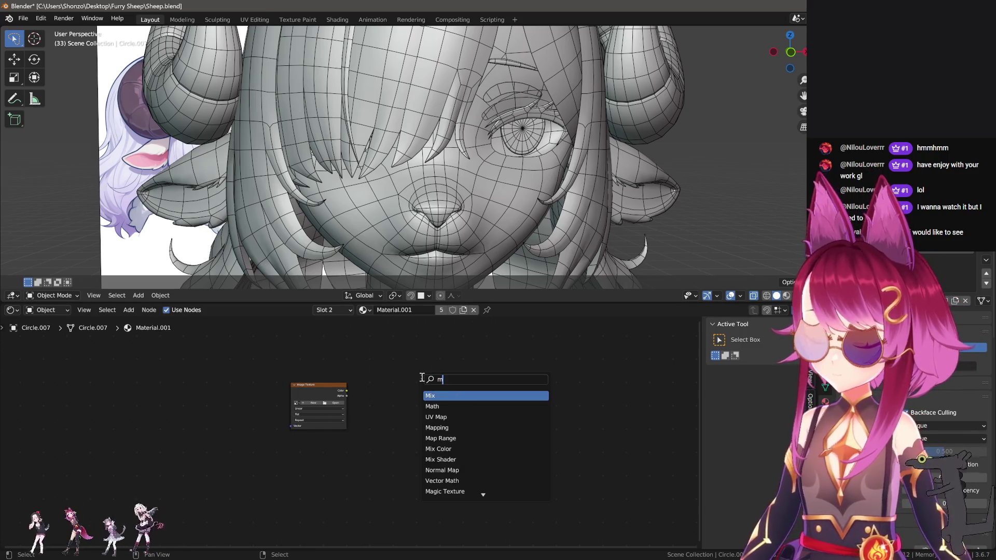
type("trans")
key("Down")
key("Return")
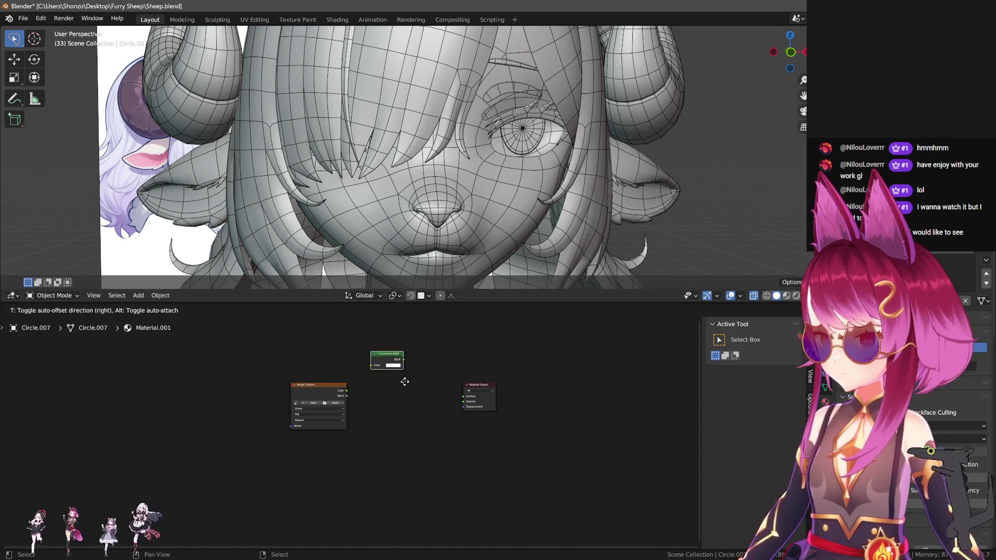
left_click(390, 383)
key("Home")
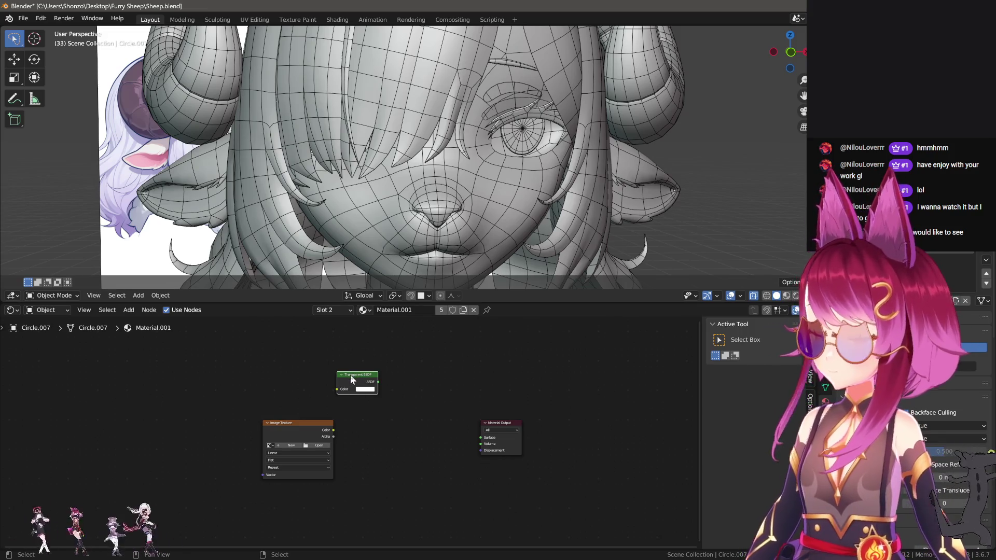
left_click_drag(351, 377, 346, 371)
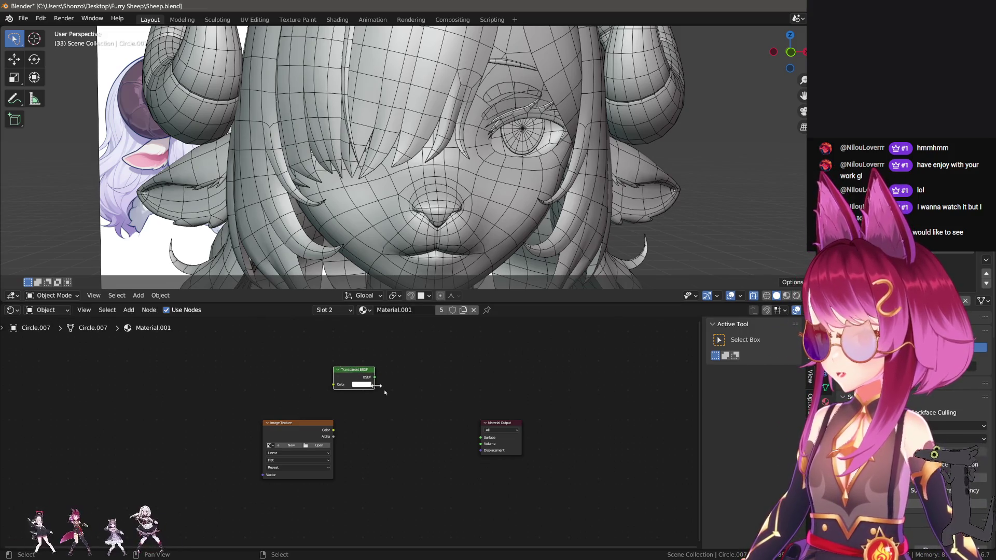
key("Home")
Add a Mix Shader node before the Material Output, discarding a stray Mix node.
key("shift+a")
type("mix")
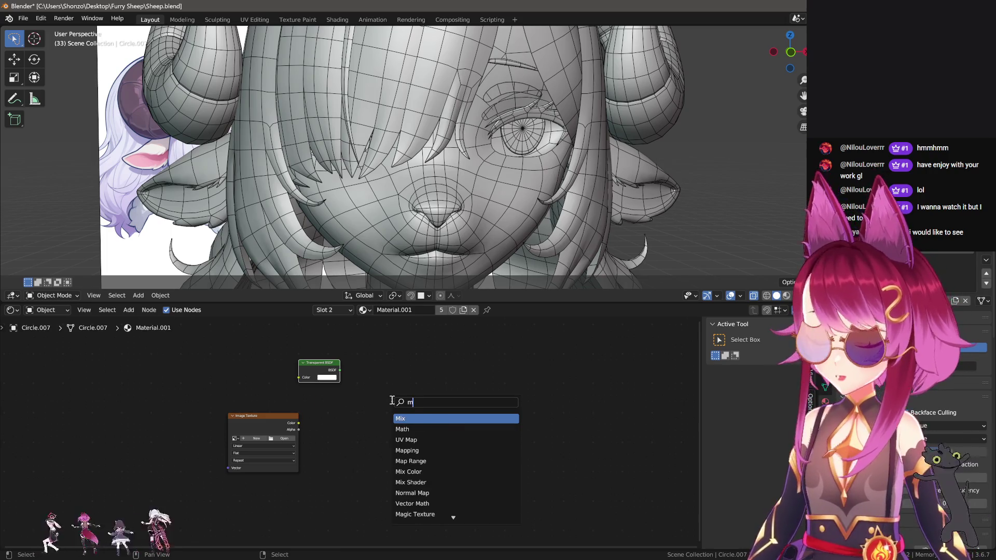
key("Escape")
key("shift+a")
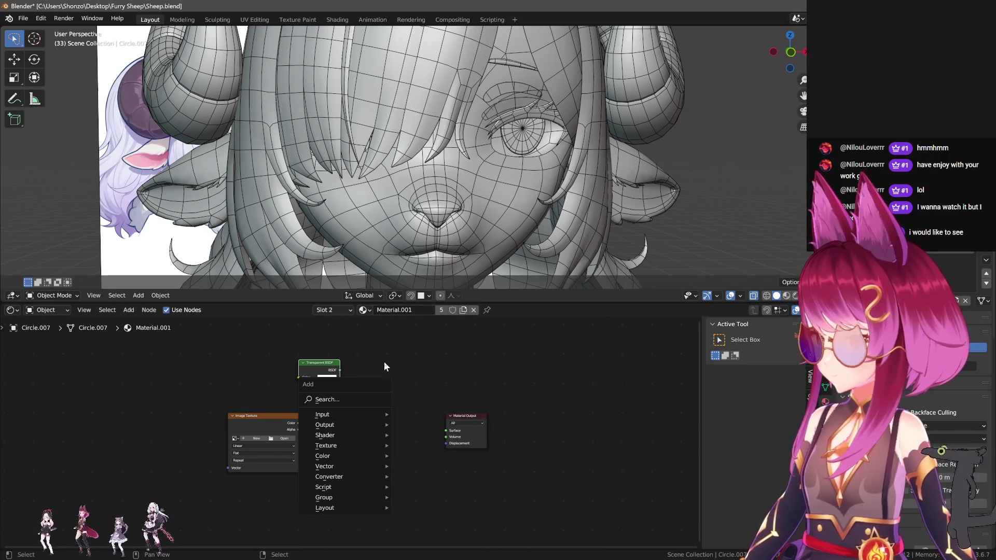
key("Escape")
key("shift+a")
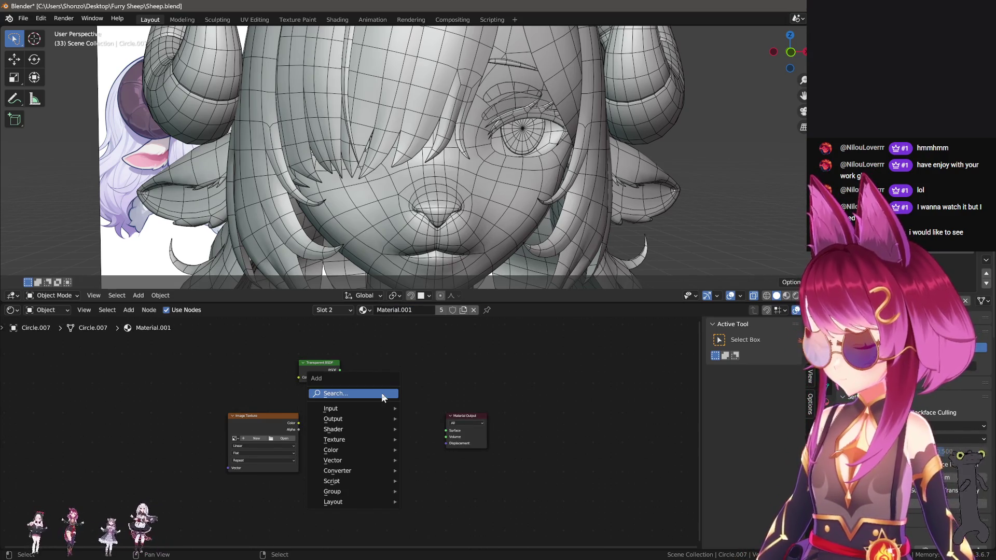
type("mix")
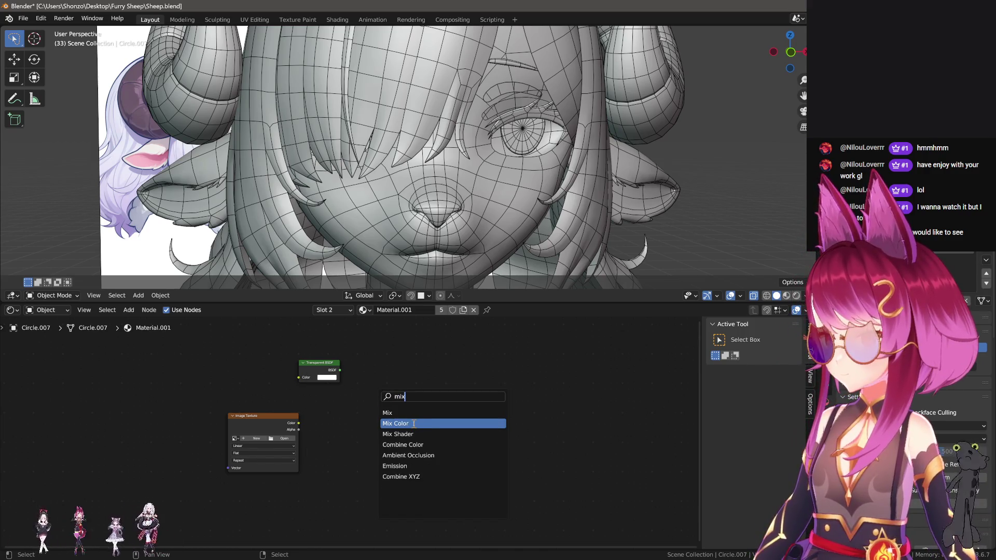
left_click(413, 424)
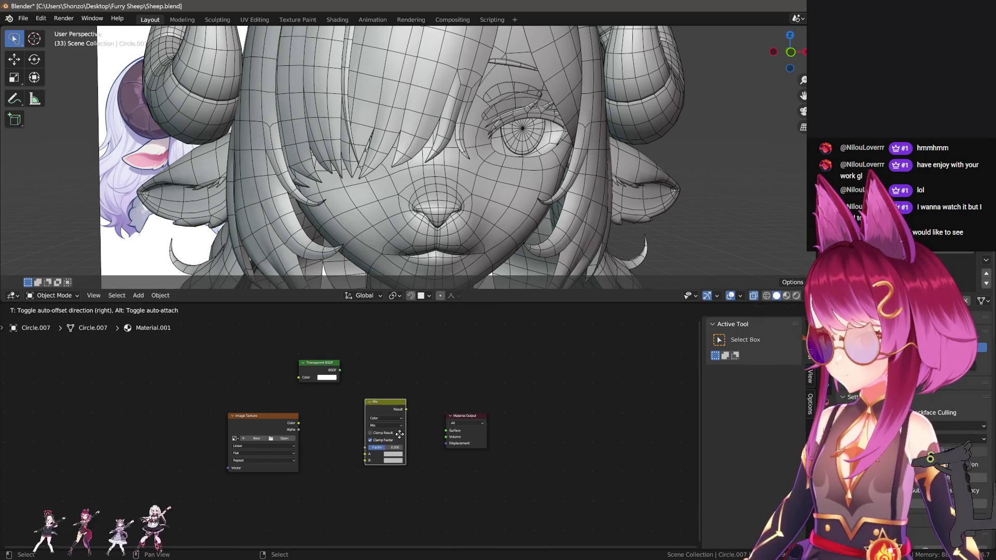
key("Escape")
key("shift+a")
type("mi")
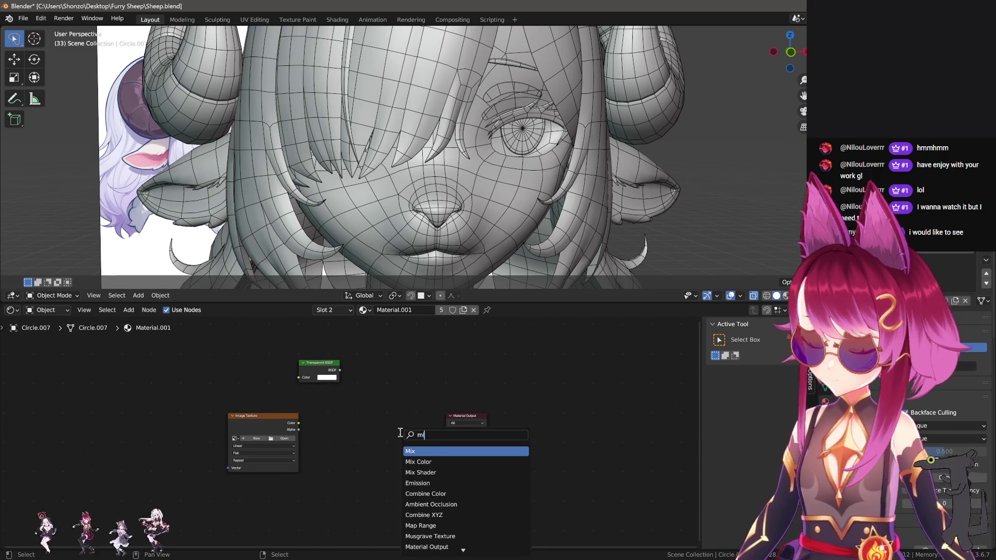
key("Down")
key("Down")
key("Return")
left_click(391, 455)
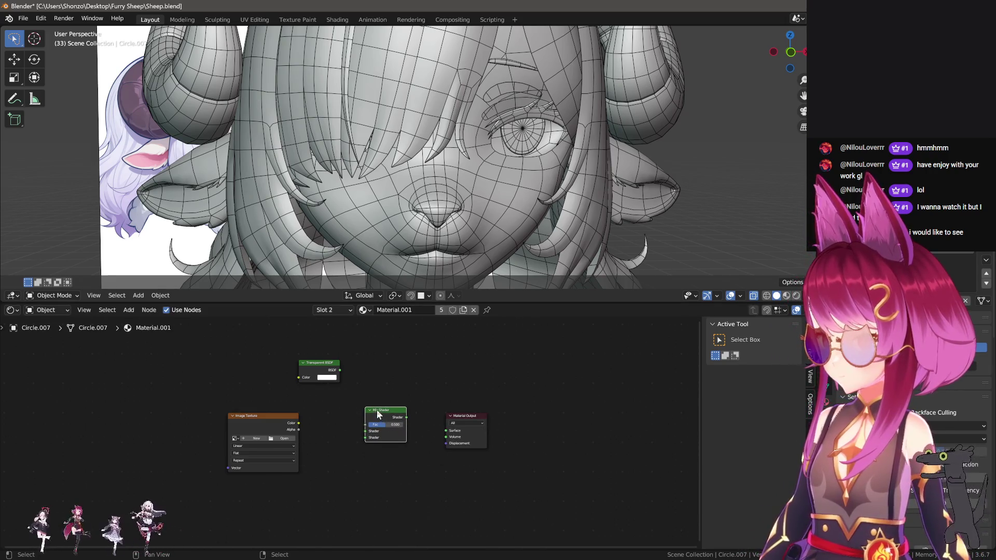
Link the Transparent BSDF and Image Texture outputs into the Mix Shader, then select the Image Texture node.
left_click_drag(378, 413, 382, 419)
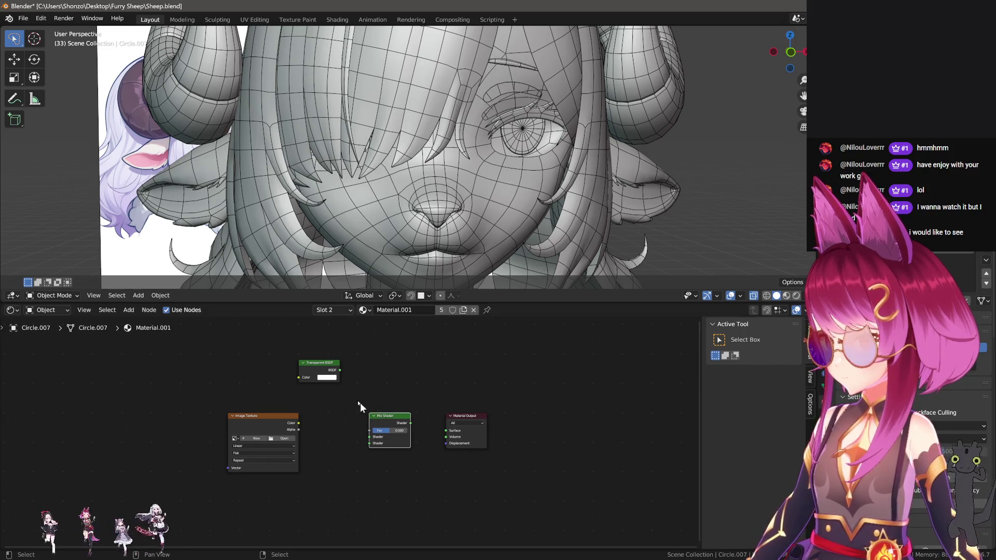
left_click_drag(340, 370, 369, 436)
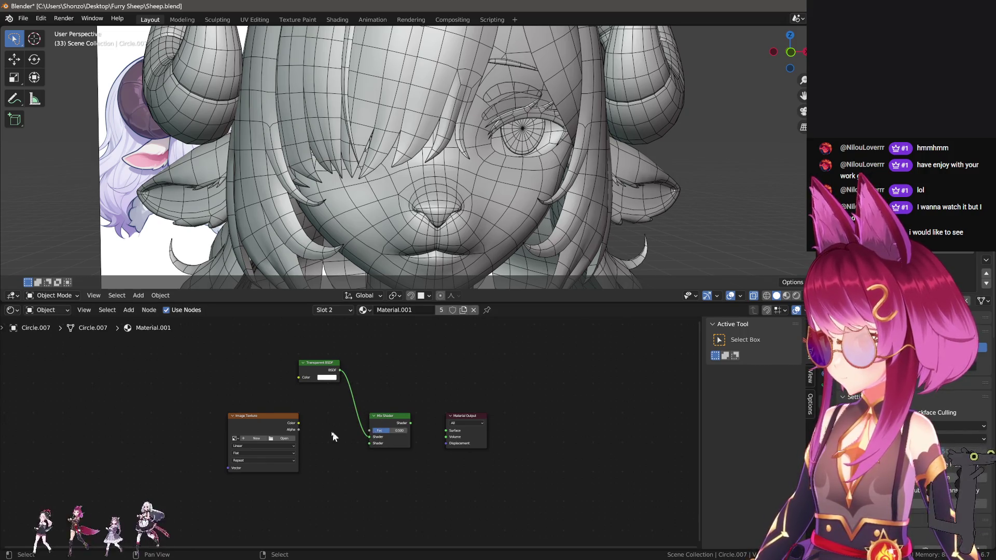
mouse_move(299, 423)
left_mouse_down()
mouse_move(374, 443)
mouse_move(363, 430)
mouse_move(374, 417)
mouse_move(365, 417)
mouse_move(444, 434)
left_mouse_up()
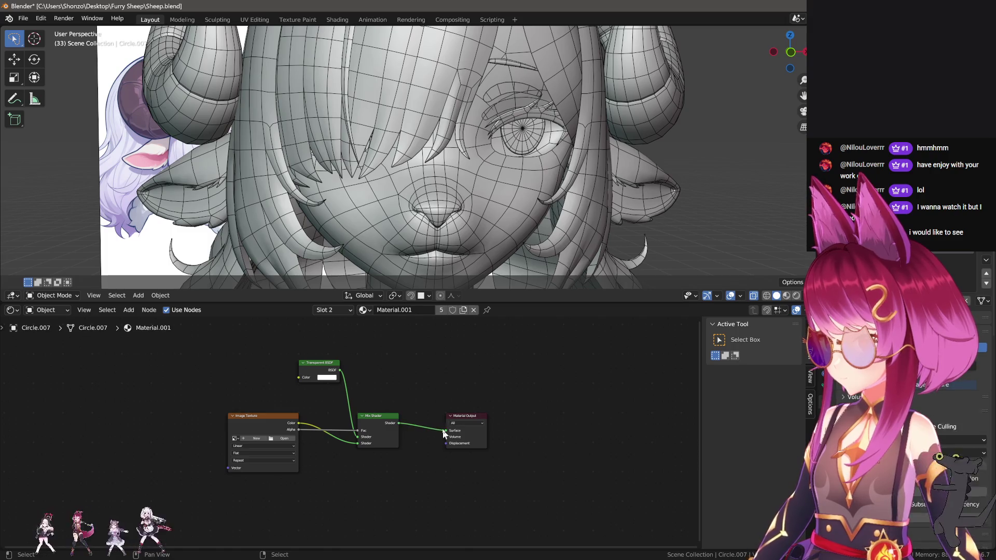
mouse_move(310, 366)
left_mouse_down()
mouse_move(276, 366)
mouse_move(294, 367)
left_mouse_up()
middle_click_drag(389, 392, 401, 388)
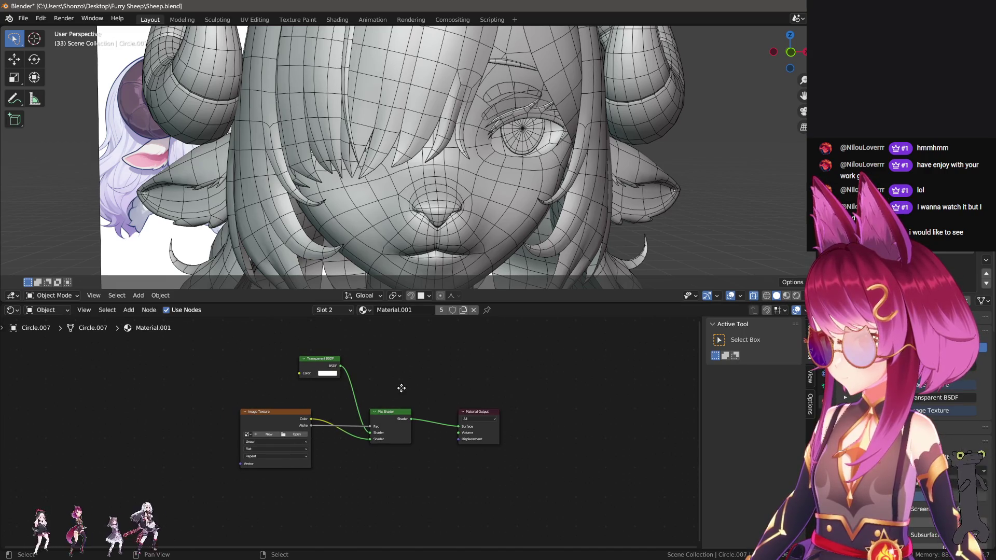
left_click(279, 413)
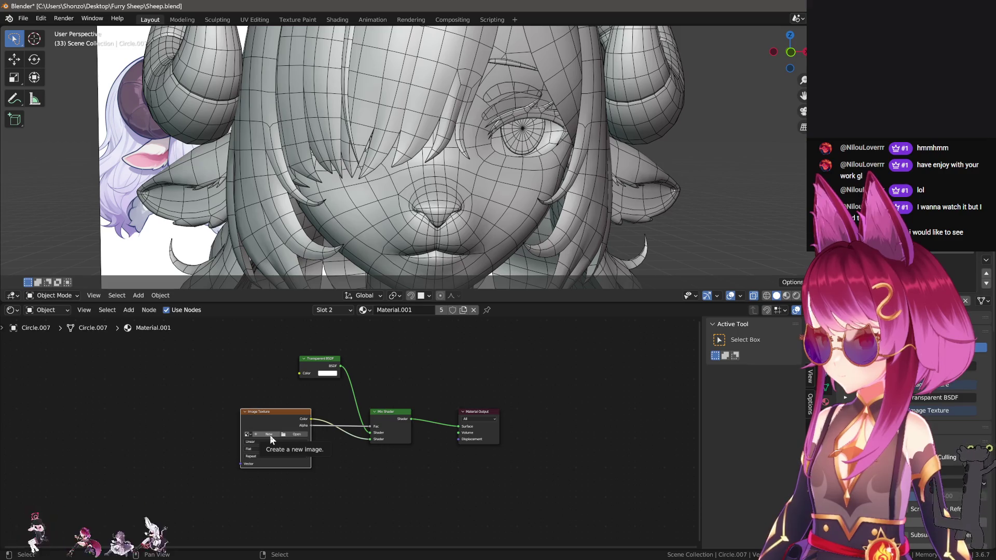
Start a new image named Sheep Transparent at 2048 × 2048 px.
left_click(270, 436)
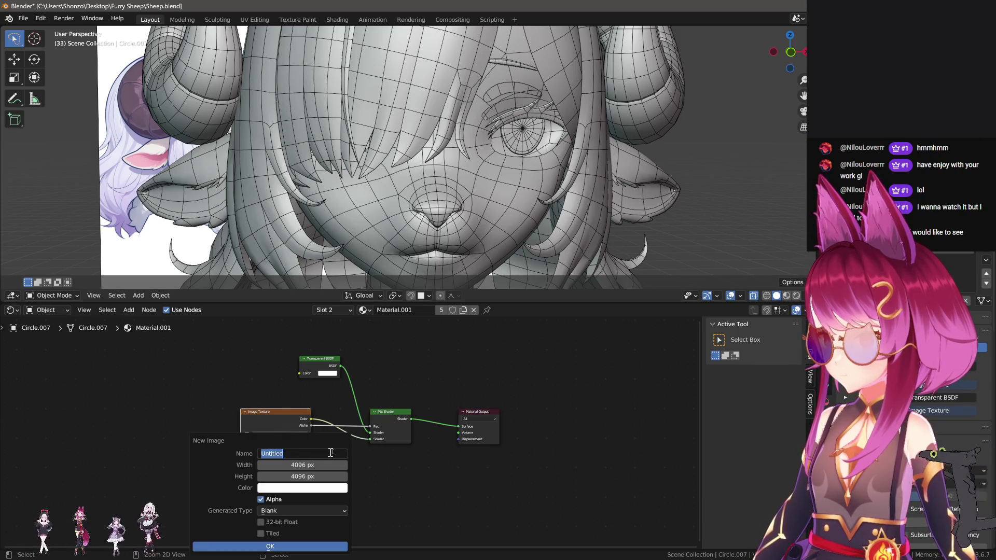
type("Sheep Head Transparent")
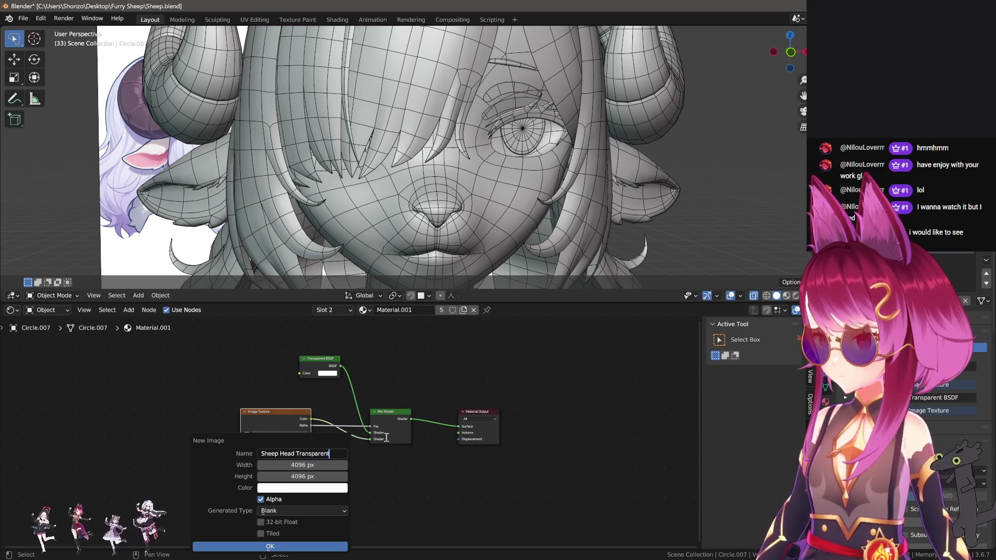
key("Return")
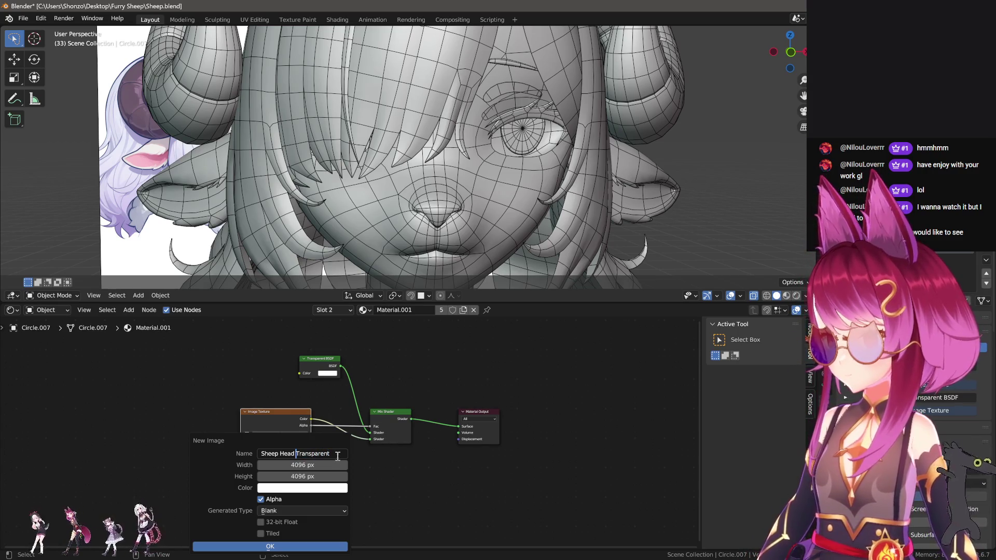
key("BackSpace")
key("BackSpace")
key("BackSpace")
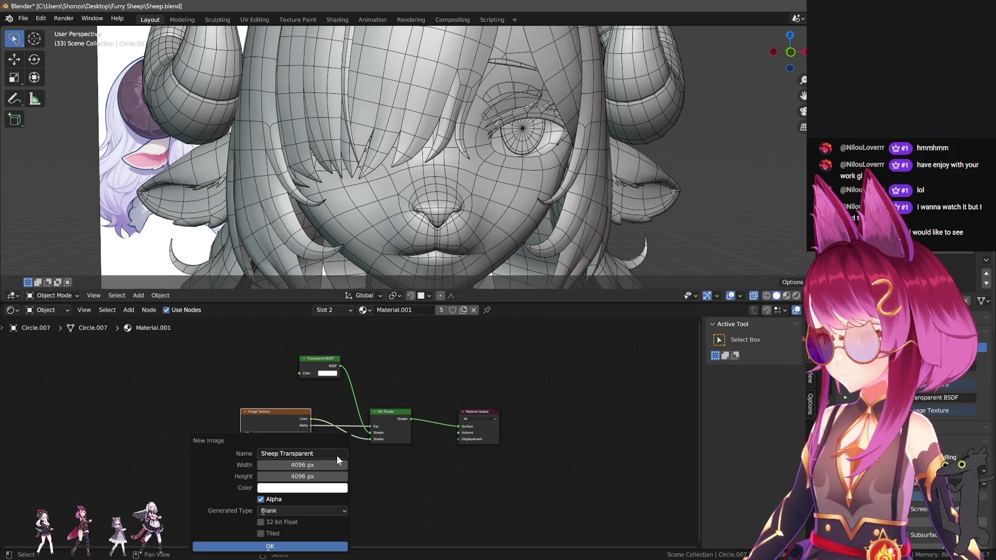
left_click(320, 465)
type("20")
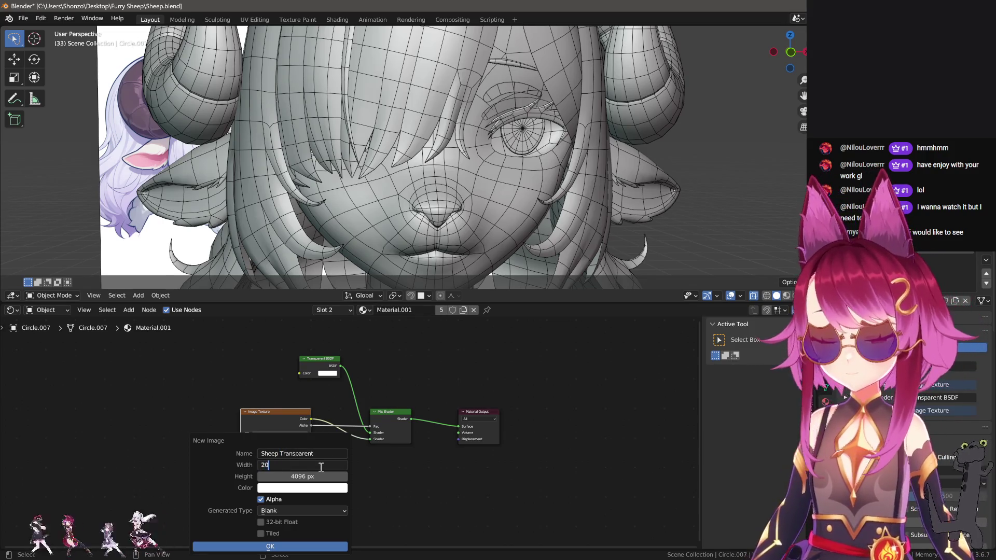
type("48")
key("Tab")
type("2048")
key("Return")
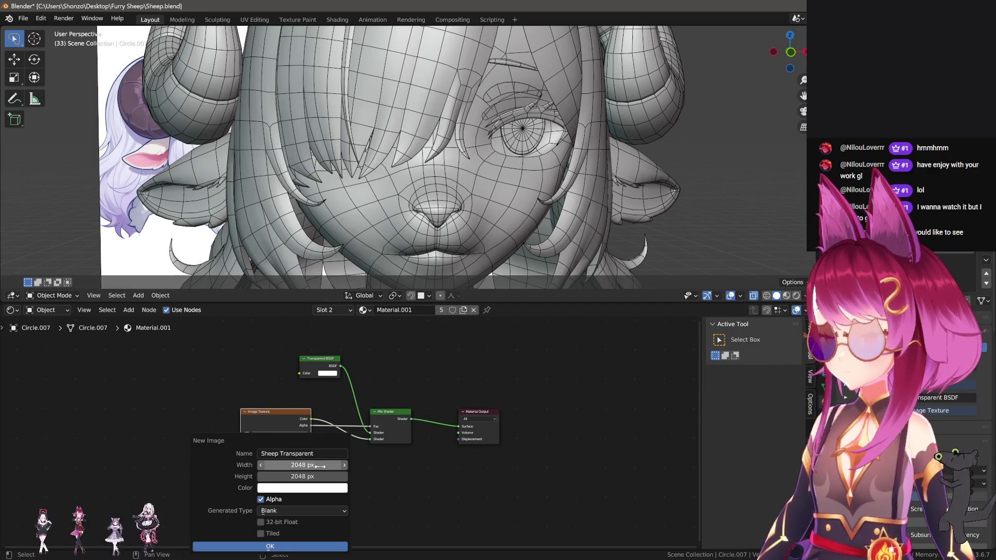
Give the Sheep Transparent image a fully transparent fill and create it.
left_click(316, 489)
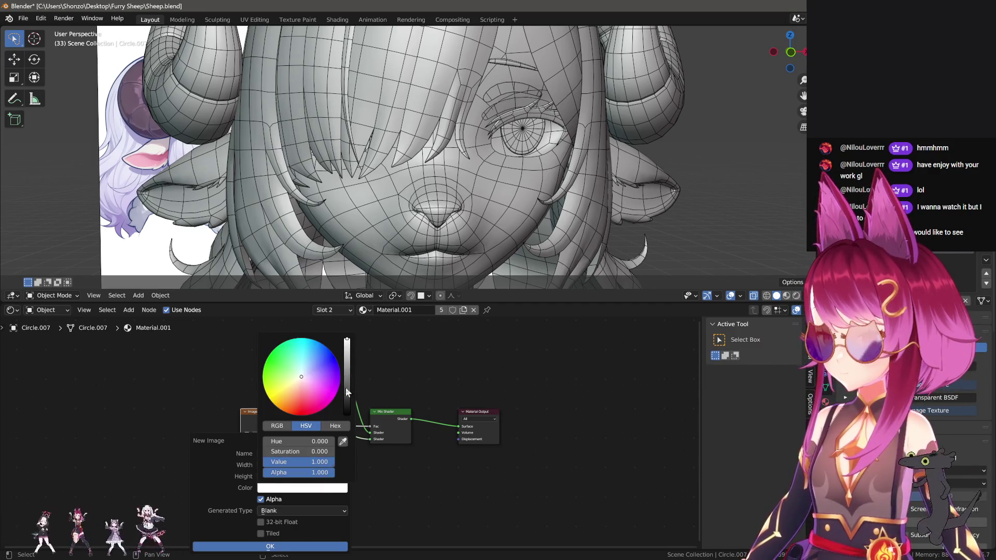
left_click_drag(347, 390, 347, 402)
left_click_drag(347, 392, 347, 386)
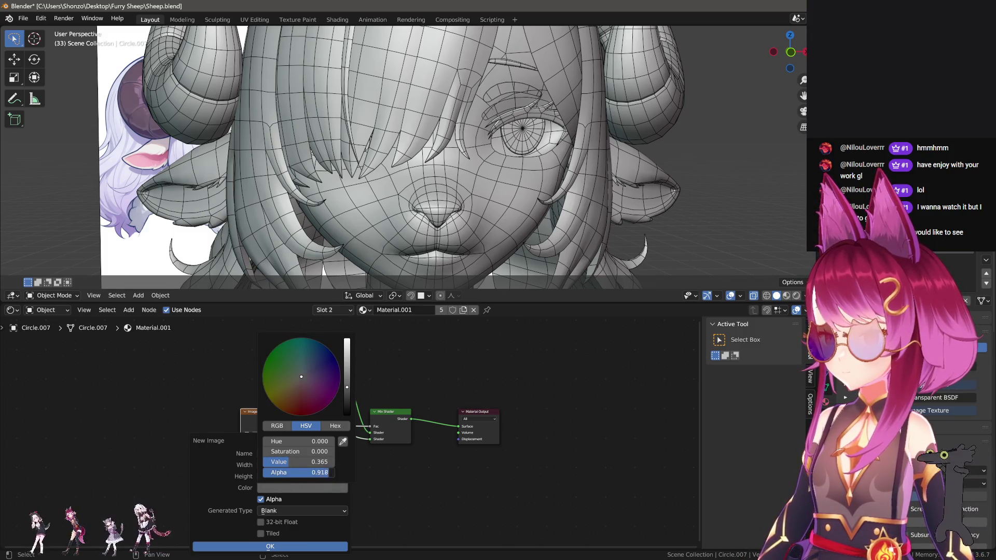
left_click_drag(328, 472, 265, 472)
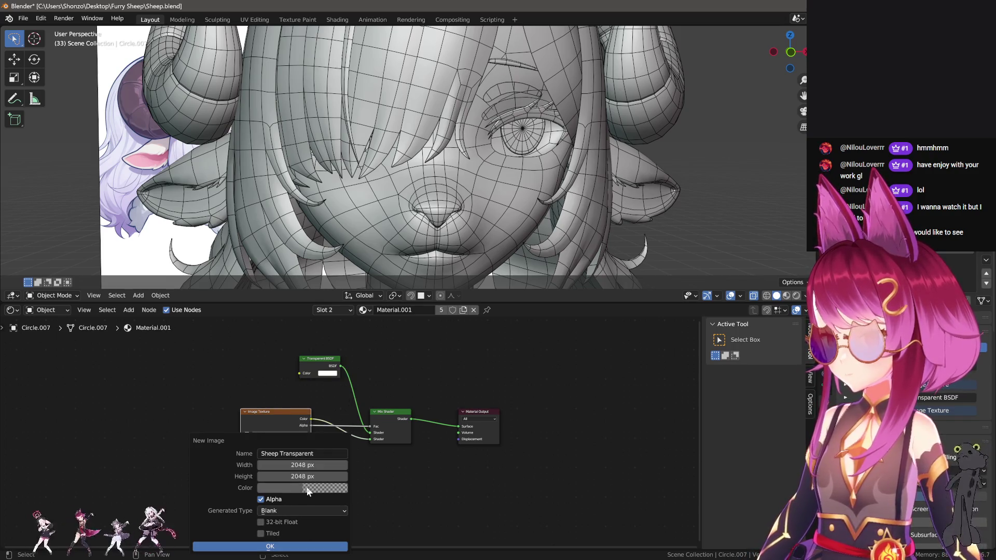
left_click(321, 547)
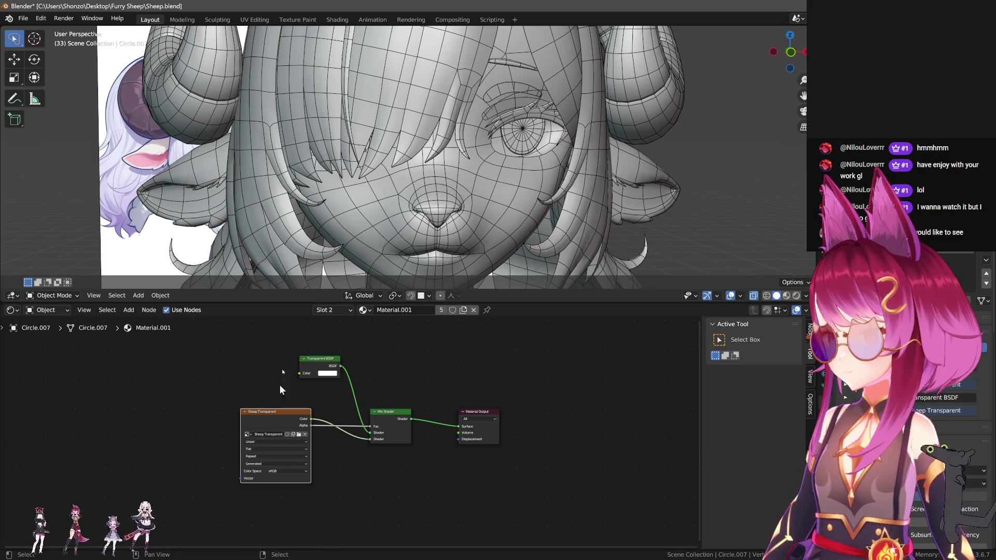
In Texture Paint, test a Draw brush stroke on the image, then undo it.
left_click(305, 20)
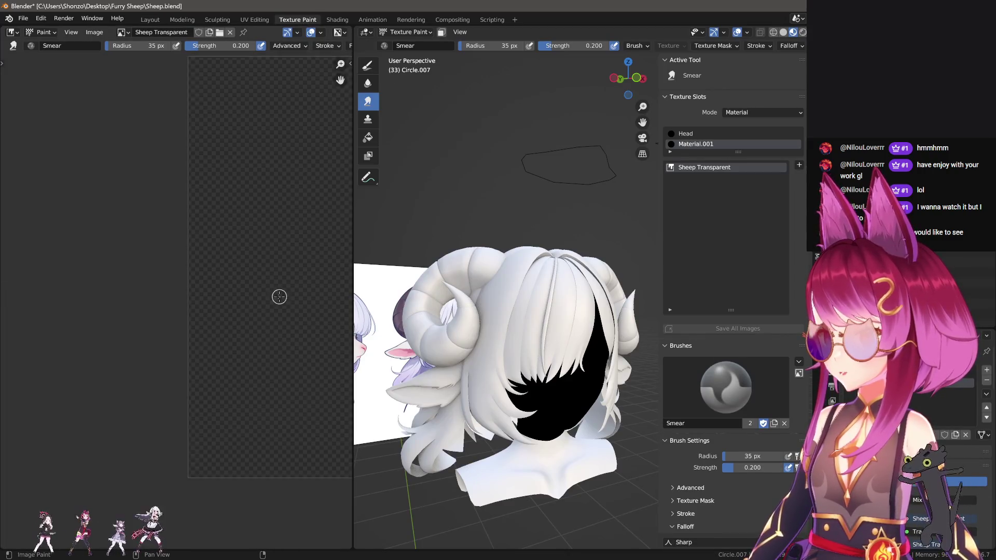
right_click(182, 268)
key("d")
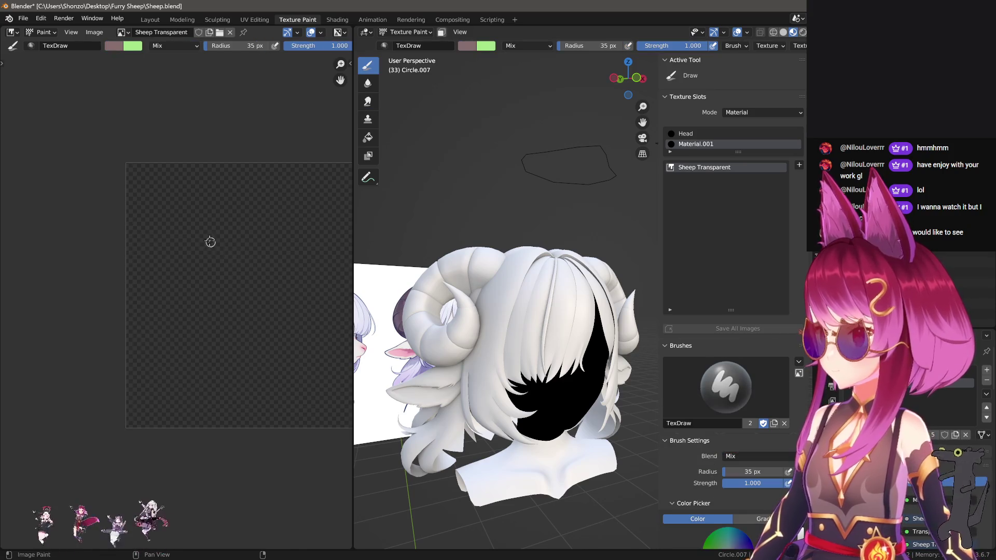
left_click_drag(163, 215, 172, 254)
key("ctrl+z")
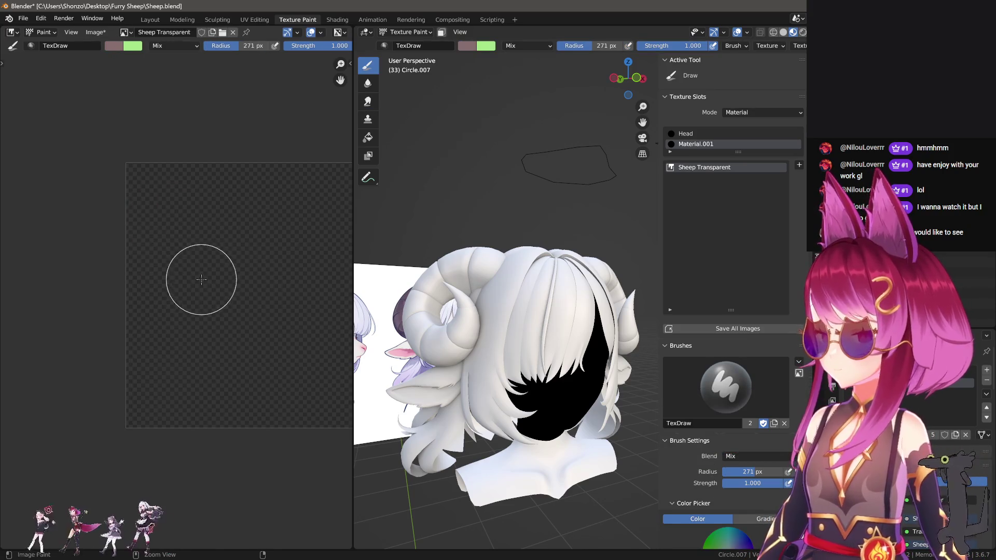
middle_click_drag(241, 281, 190, 272)
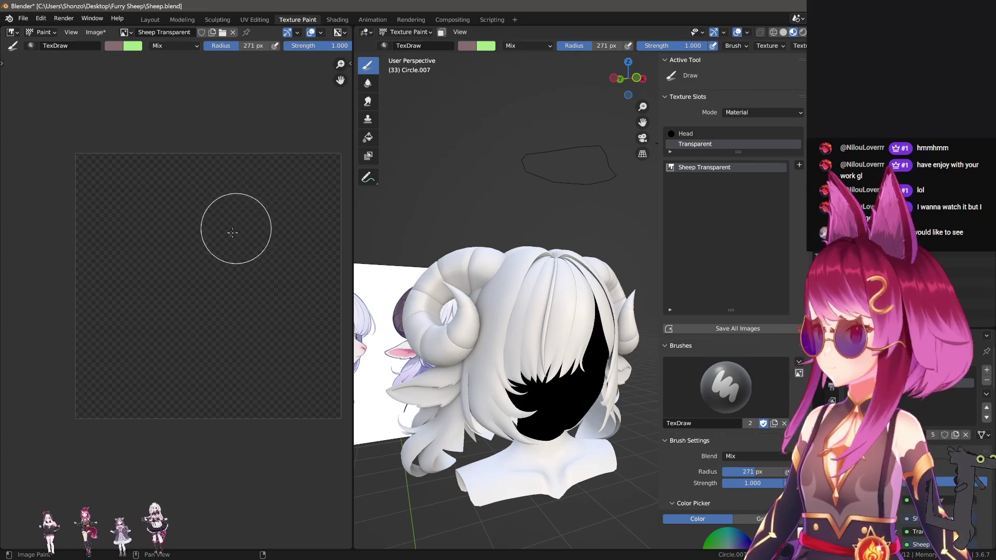
middle_click_drag(238, 224, 155, 178)
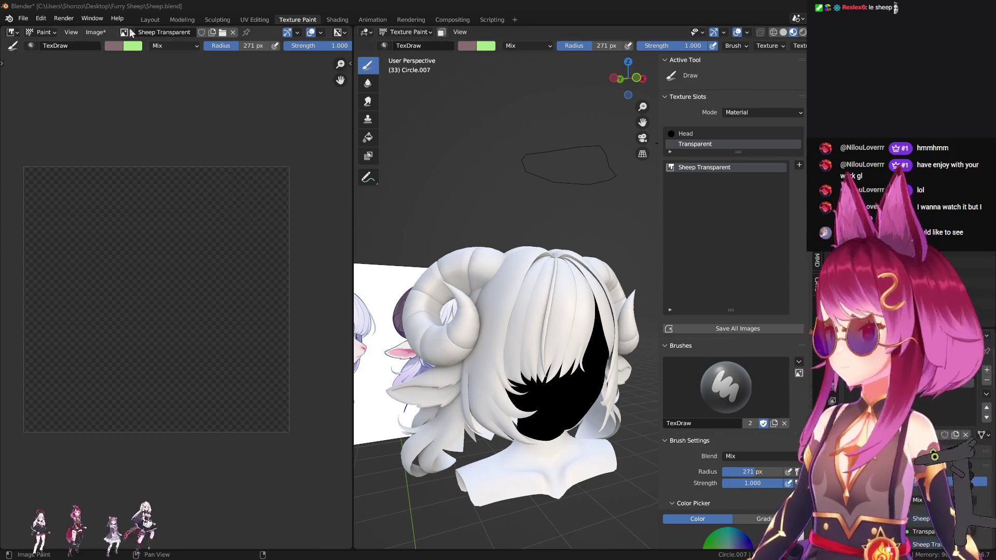
Save all images, then return to Layout and select the front hair object.
left_click(95, 34)
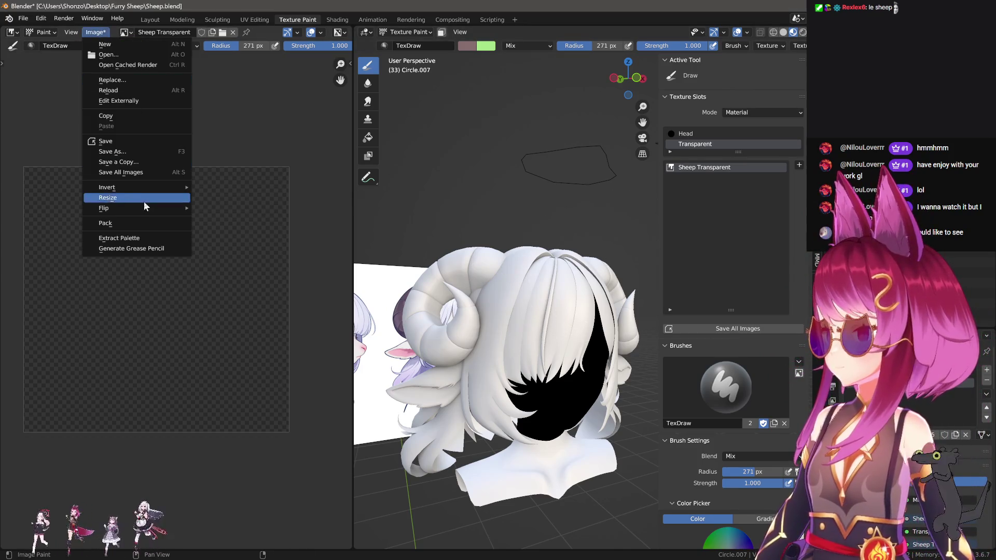
left_click(130, 176)
left_click(150, 19)
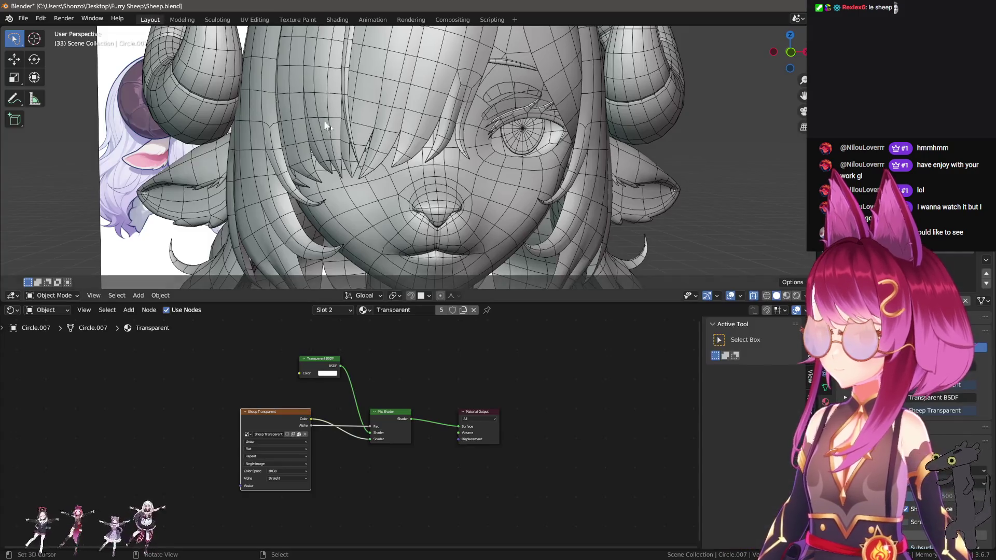
left_click(404, 146)
middle_click_drag(404, 145, 485, 197)
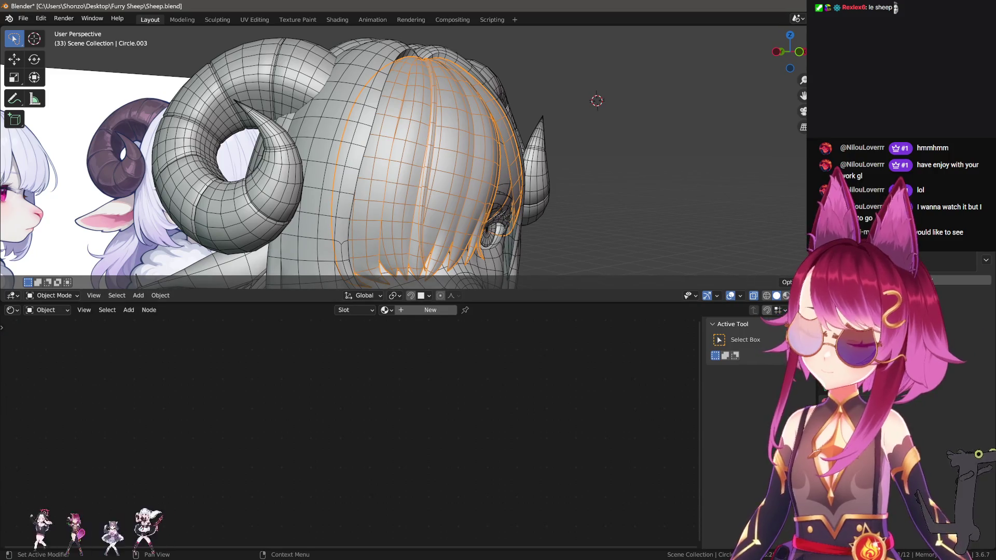
Add a new material named Hair to the front hair.
left_click(430, 309)
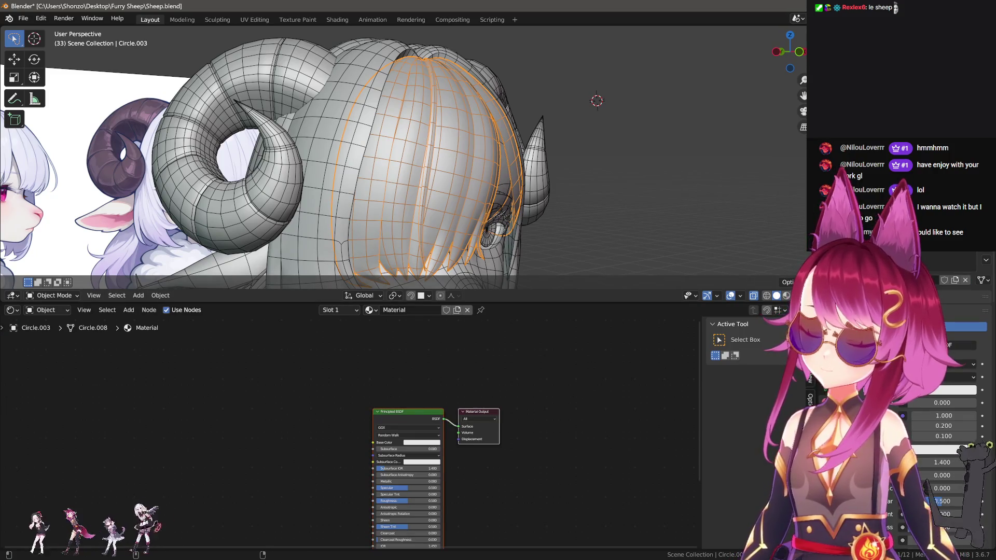
double_click(409, 309)
type("Hair")
key("Return")
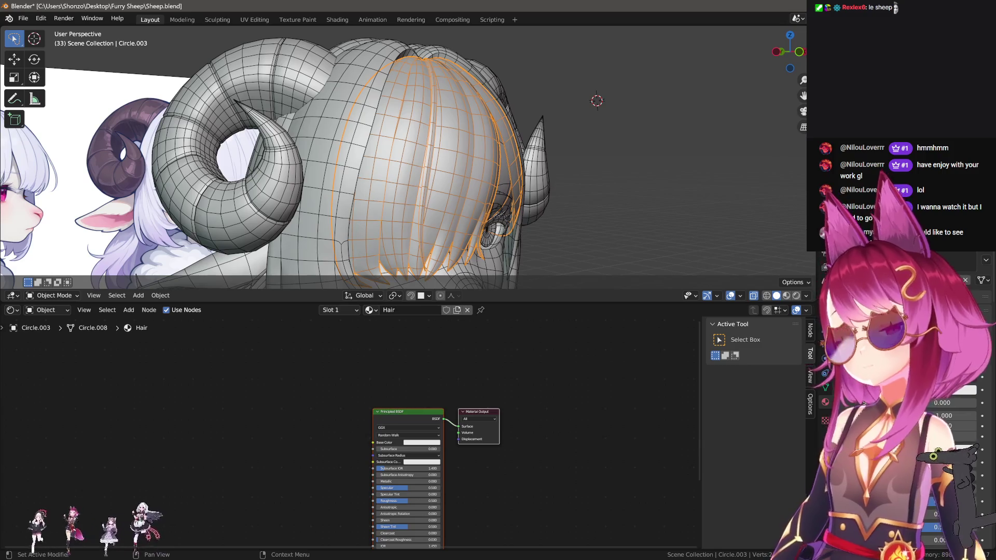
Copy all nodes of the Head material, then reselect the front hair object.
key("ctrl+z")
key("ctrl+z")
key("ctrl+z")
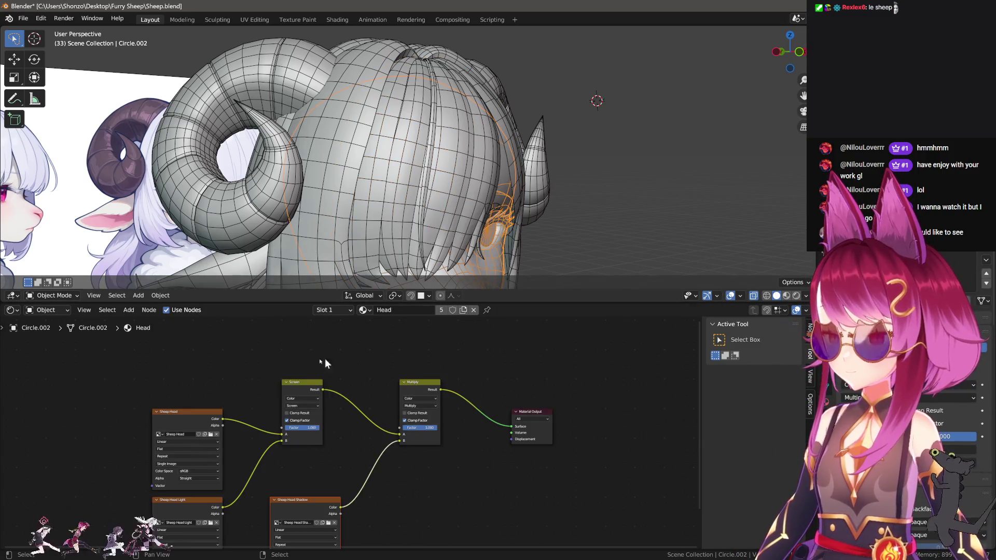
left_click_drag(135, 386, 568, 534)
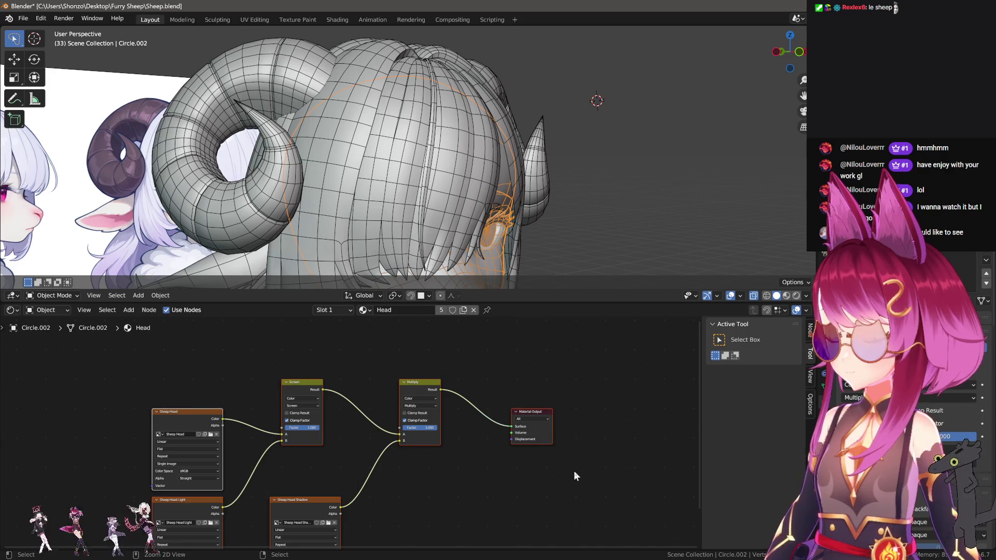
left_click(988, 253)
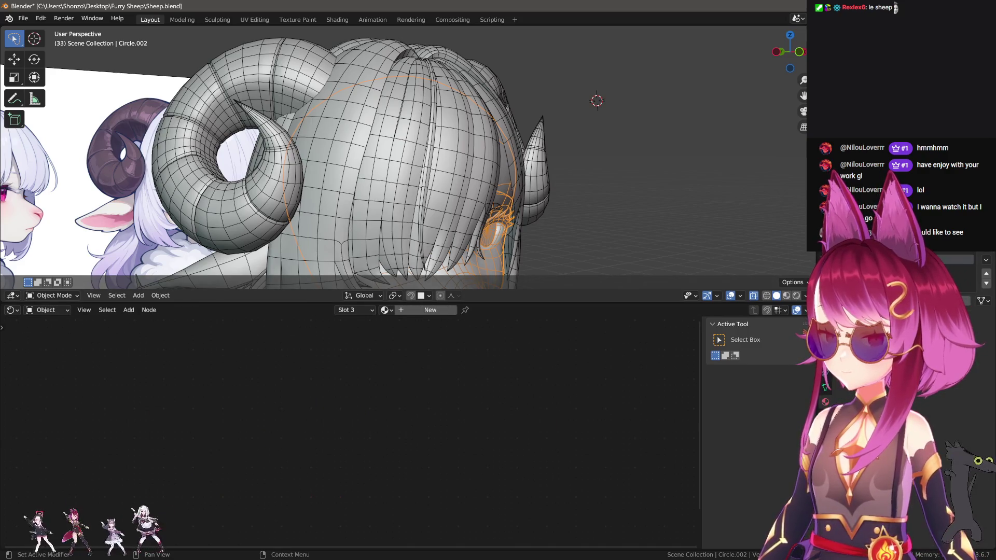
left_click(340, 169)
left_click(341, 168)
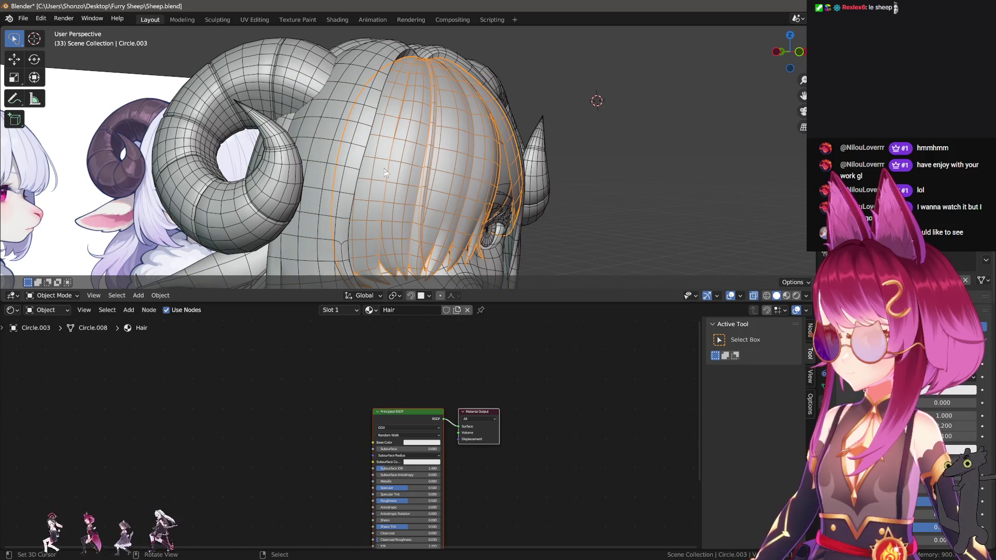
left_click(341, 169)
left_click(340, 168)
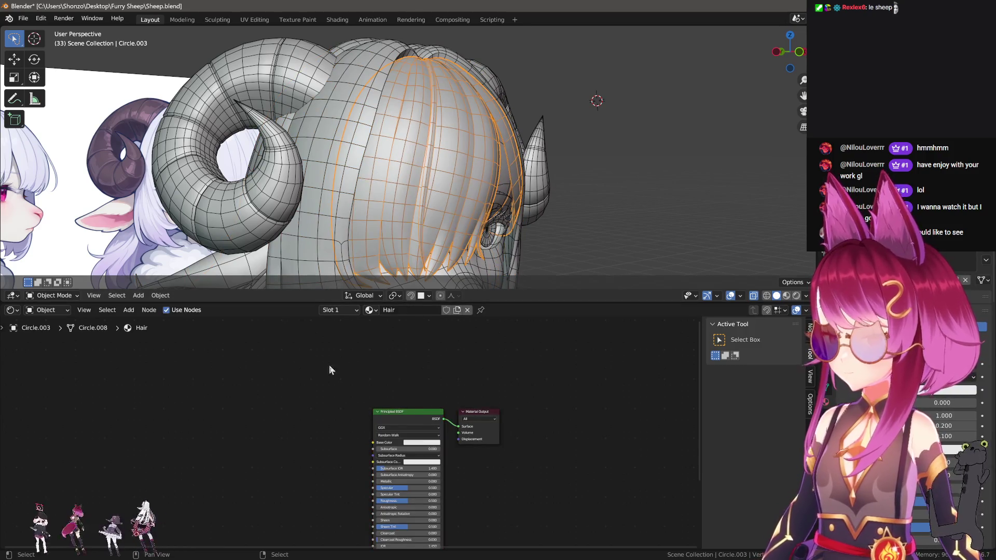
Replace Hair's default nodes with the pasted Head tree and unlink its first two images.
key("x")
key("ctrl+v")
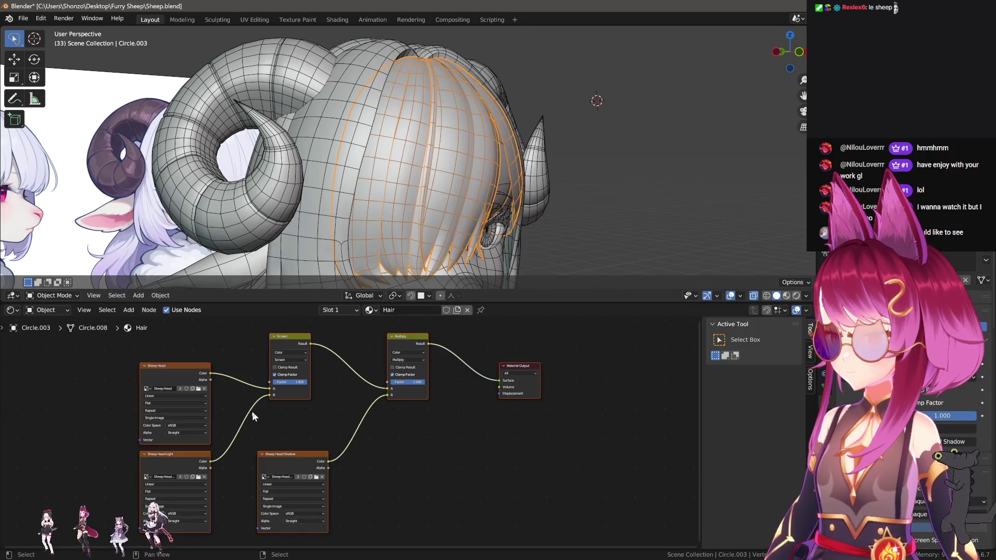
key("g")
left_click(172, 390)
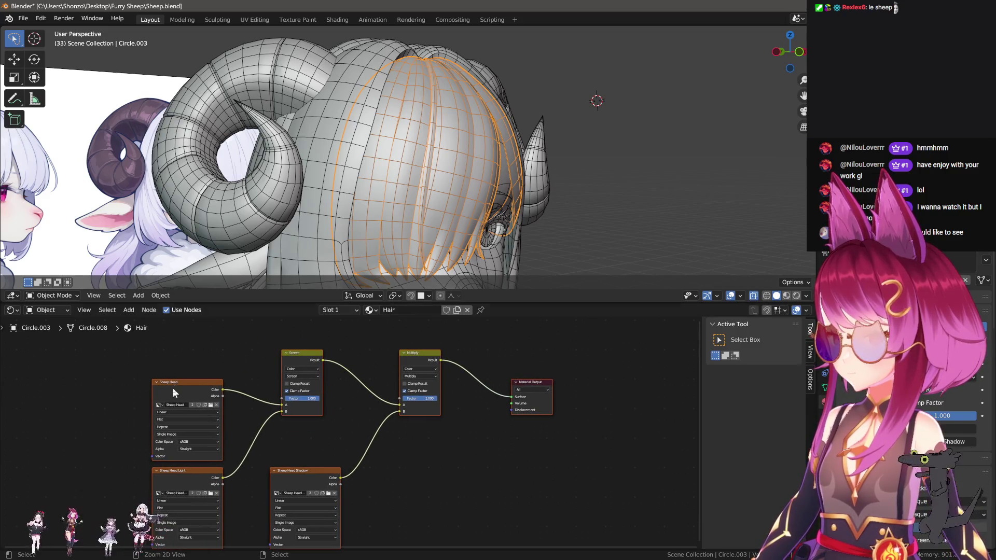
middle_click_drag(494, 425, 504, 419)
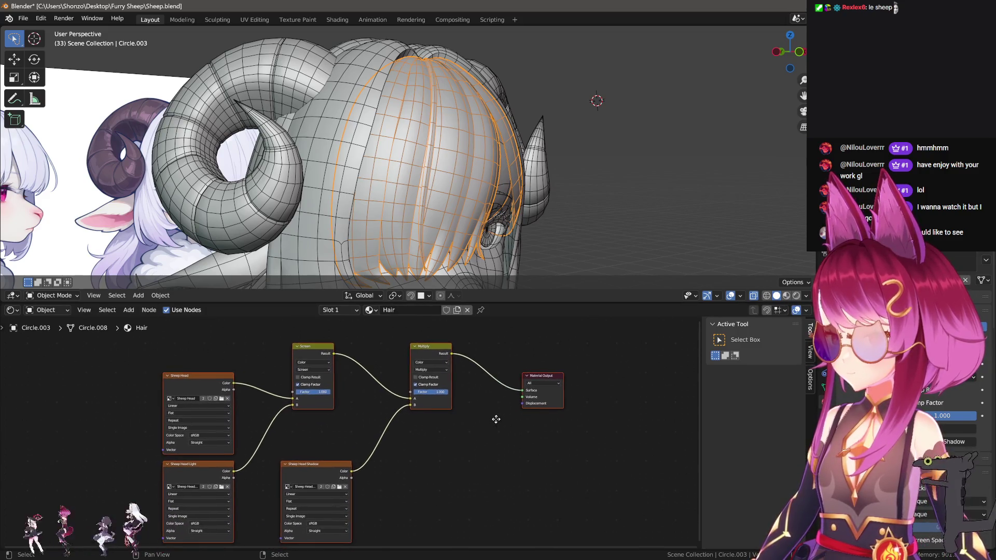
left_click(227, 398)
left_click(228, 487)
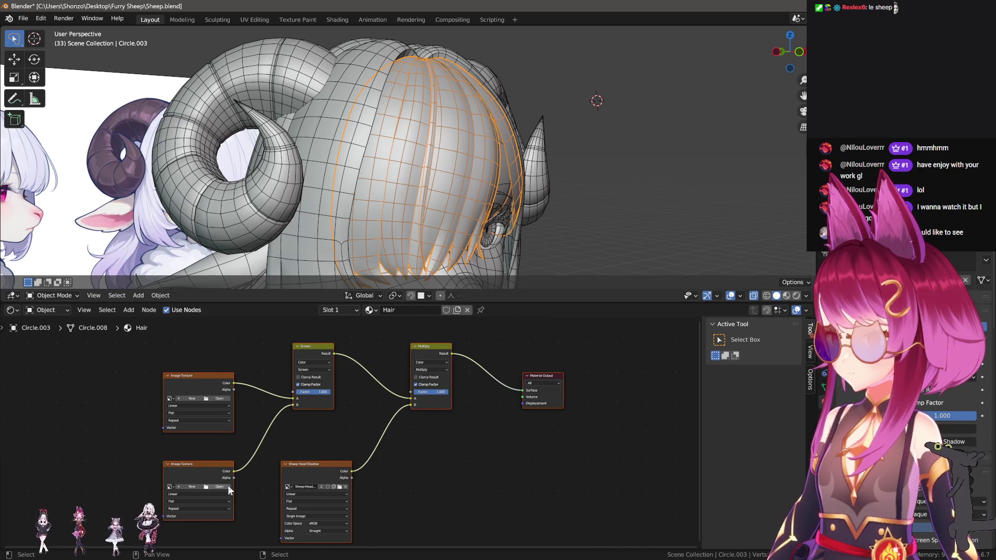
Unlink the shadow node's image and start a new image named Sheep Hair.
left_click(345, 486)
left_click(210, 398)
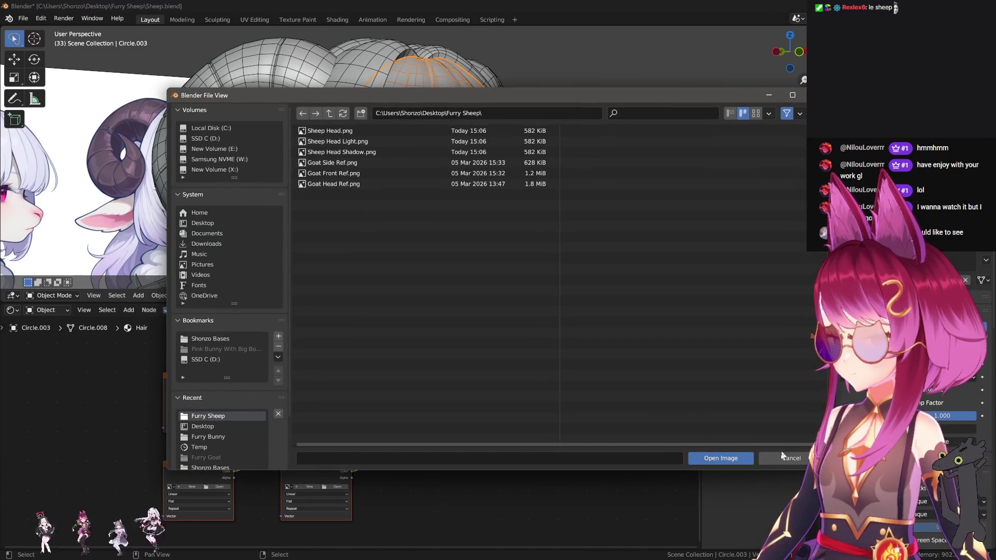
key("Escape")
left_click(191, 398)
type("Sheep Head Shadow")
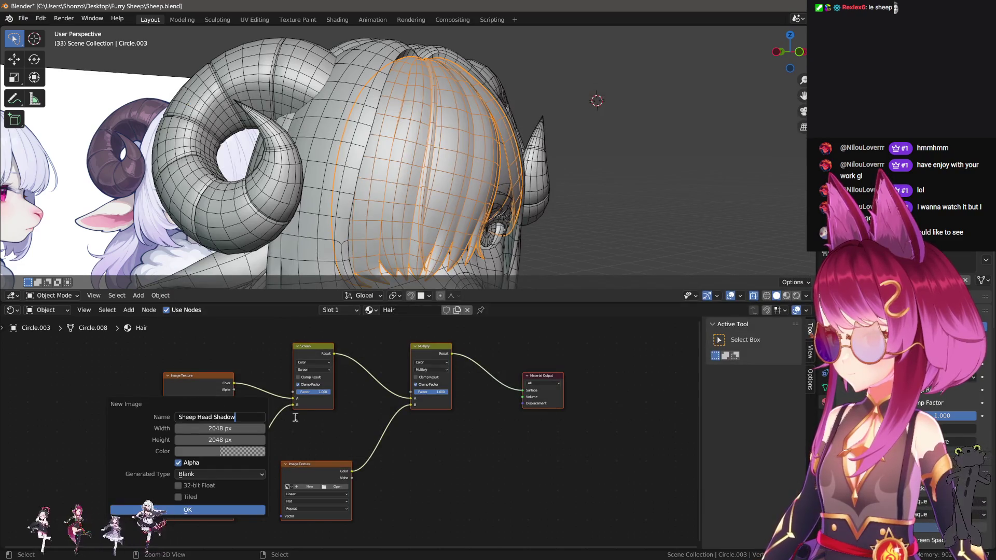
key("BackSpace")
key("BackSpace")
key("BackSpace")
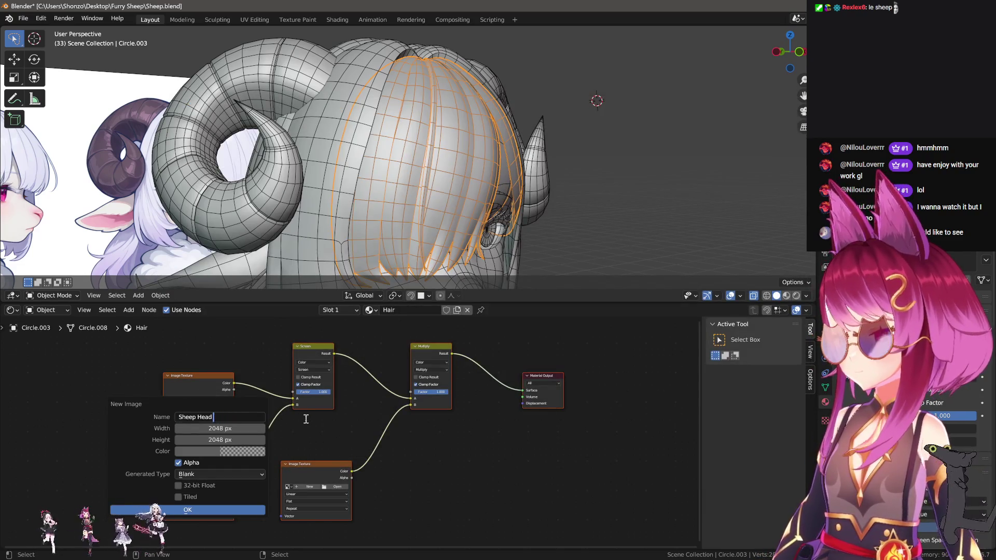
key("BackSpace")
type("air")
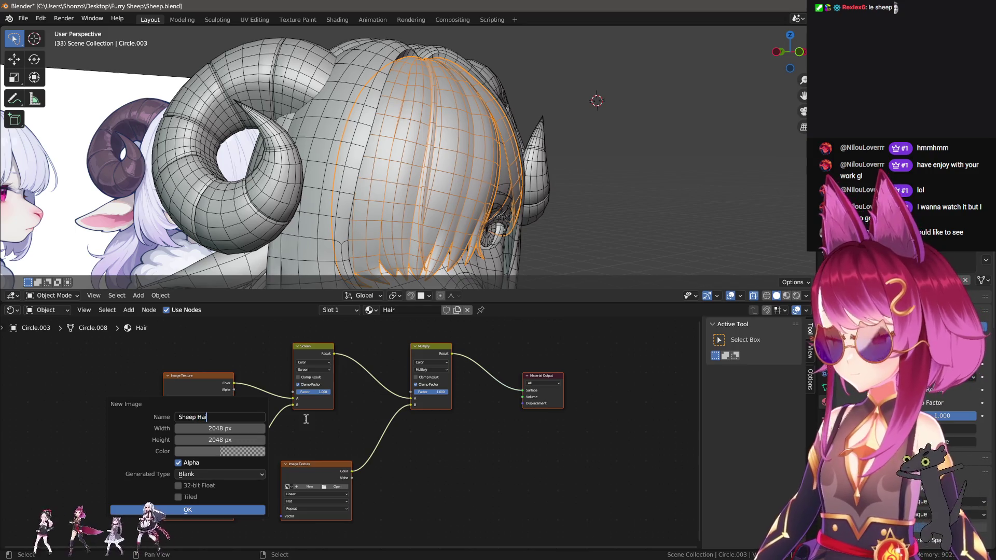
key("ctrl+a")
key("ctrl+c")
Create Sheep Hair at 4096 px width with a white fill.
key("Tab")
type("4096")
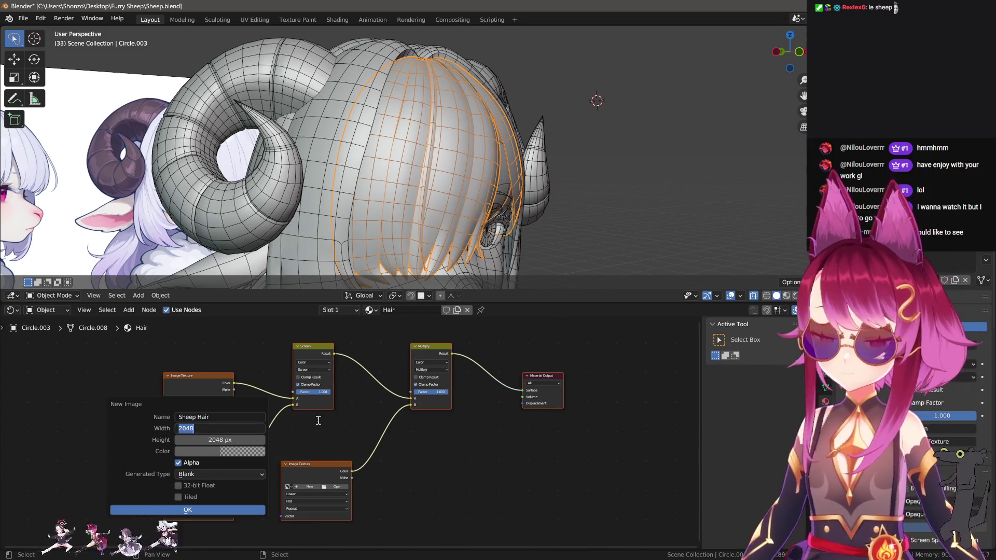
key("Tab")
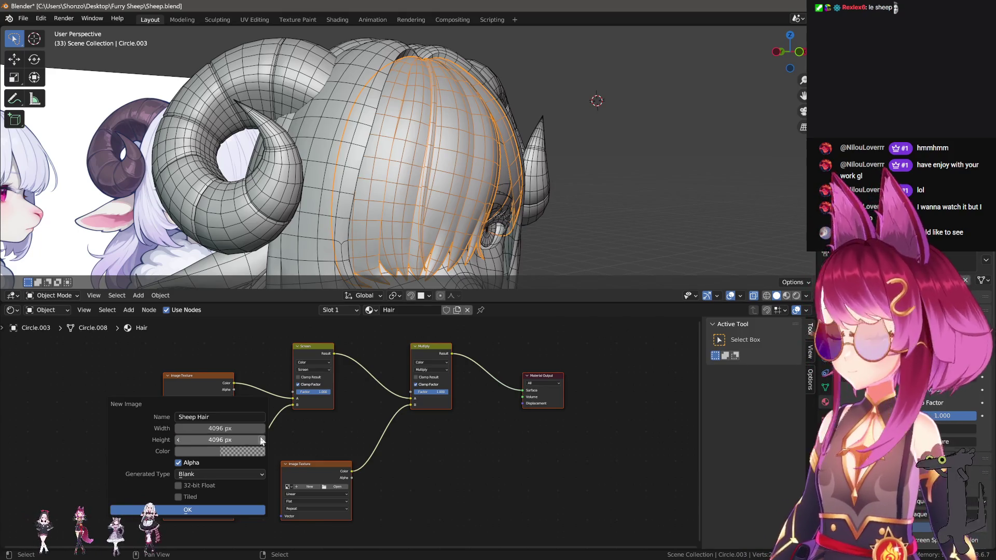
left_click(254, 451)
left_click(213, 450)
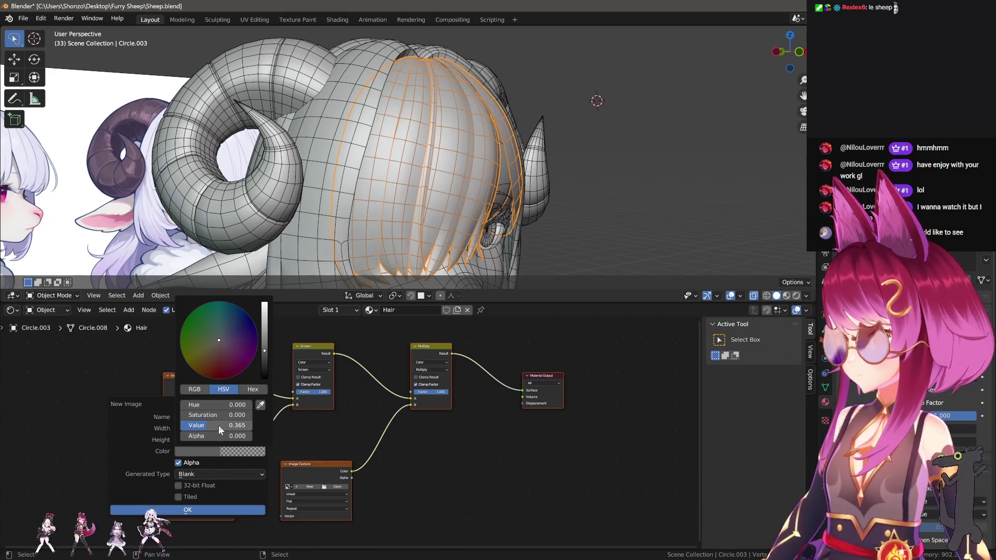
mouse_move(219, 426)
left_mouse_down()
mouse_move(249, 425)
mouse_move(252, 436)
left_mouse_up()
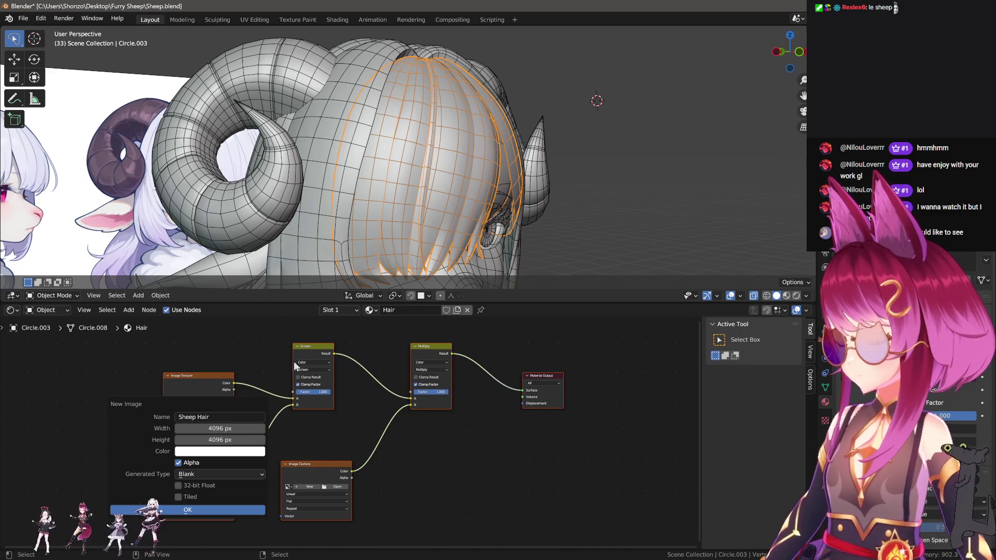
left_click(198, 510)
Create a black-filled Sheep Hair Light image on the lower texture node.
left_click(192, 487)
left_click(267, 456)
key("ctrl+v")
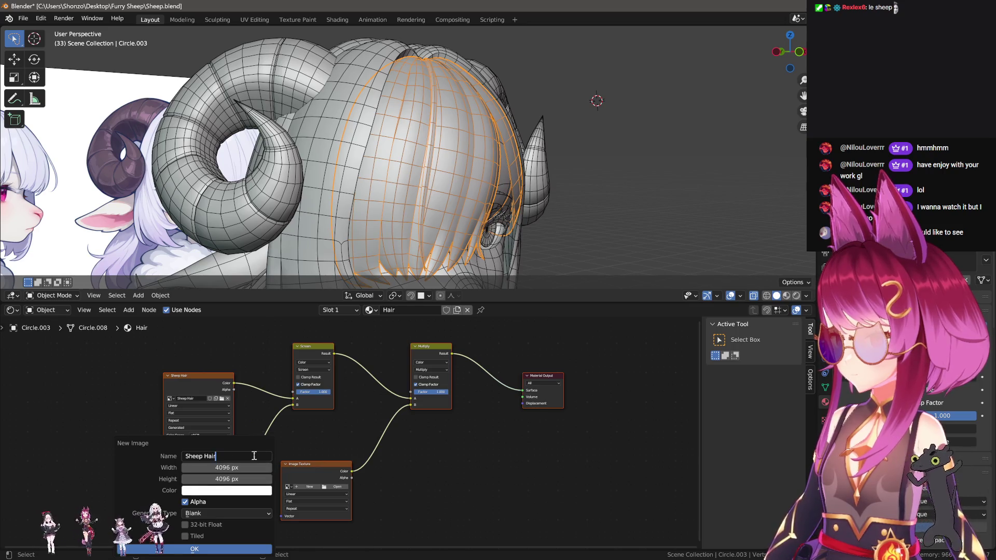
type("Light")
key("Return")
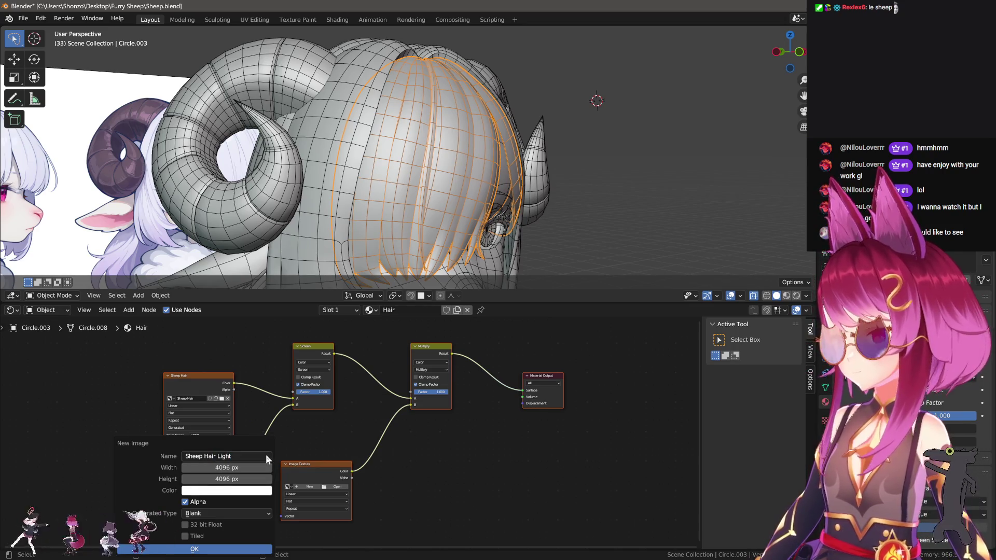
left_click(227, 490)
left_click(267, 411)
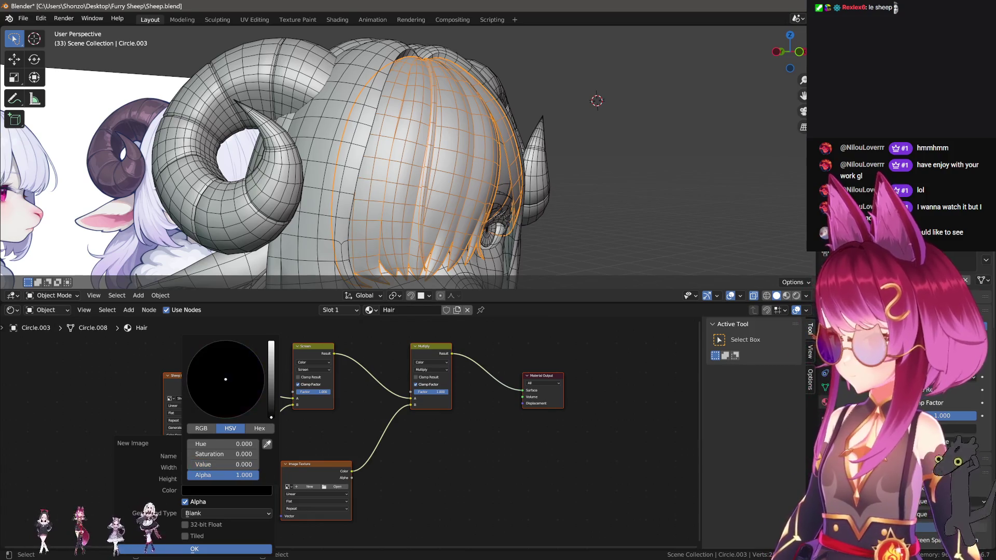
left_click(194, 549)
Create a near-white Sheep Hair Shadow image on the second texture node.
left_click(310, 486)
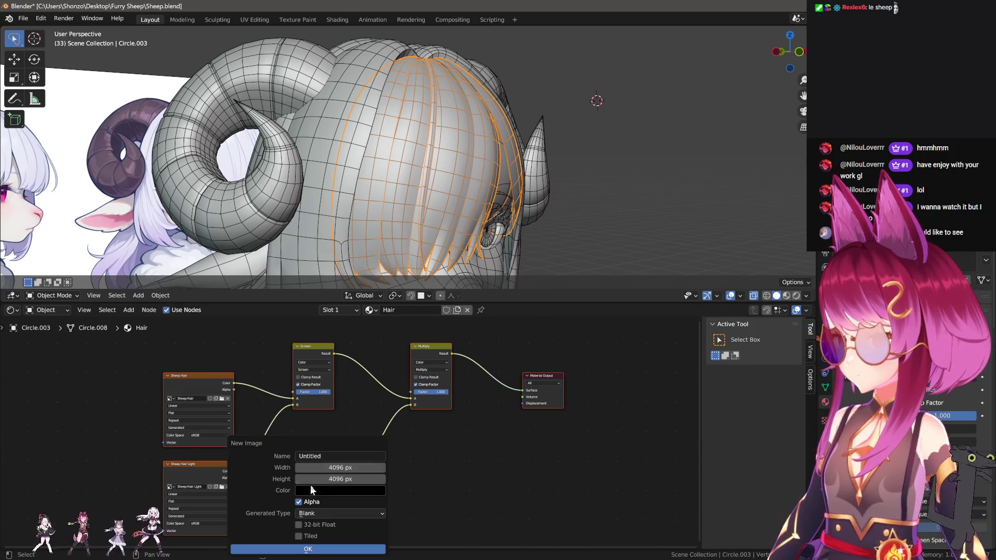
left_click(333, 456)
type("Sheep Hair Shadow")
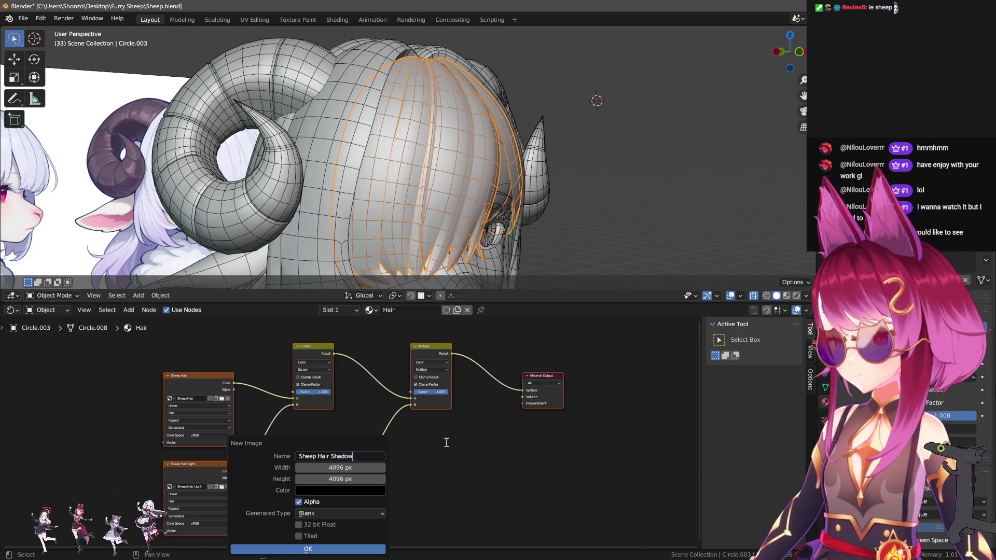
key("Return")
left_click(353, 490)
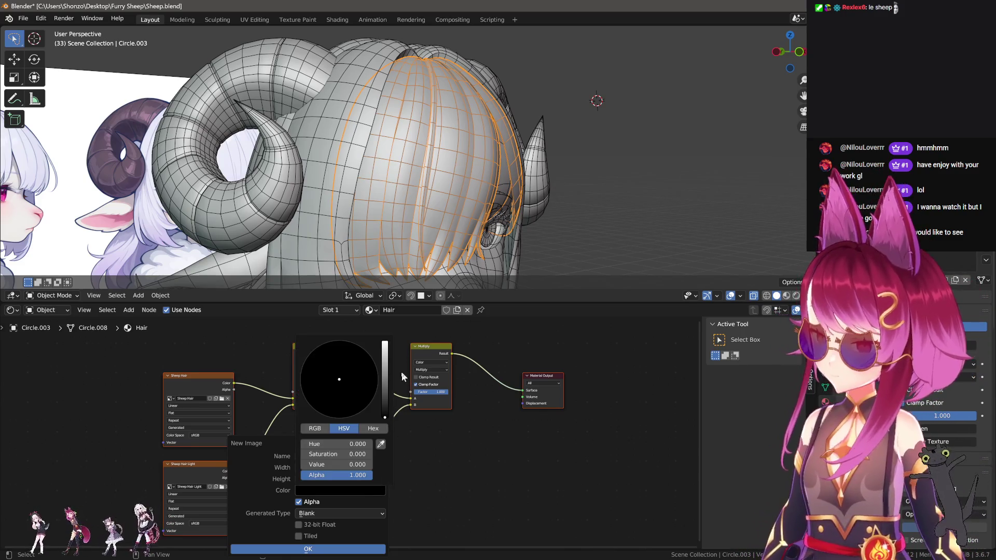
left_click(385, 345)
left_click(378, 548)
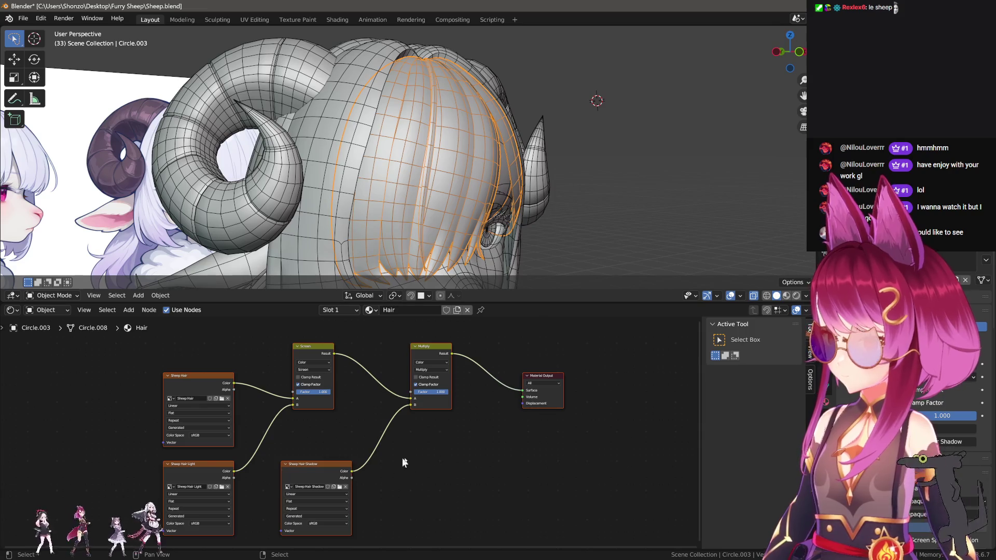
left_click(465, 430)
left_click(211, 436)
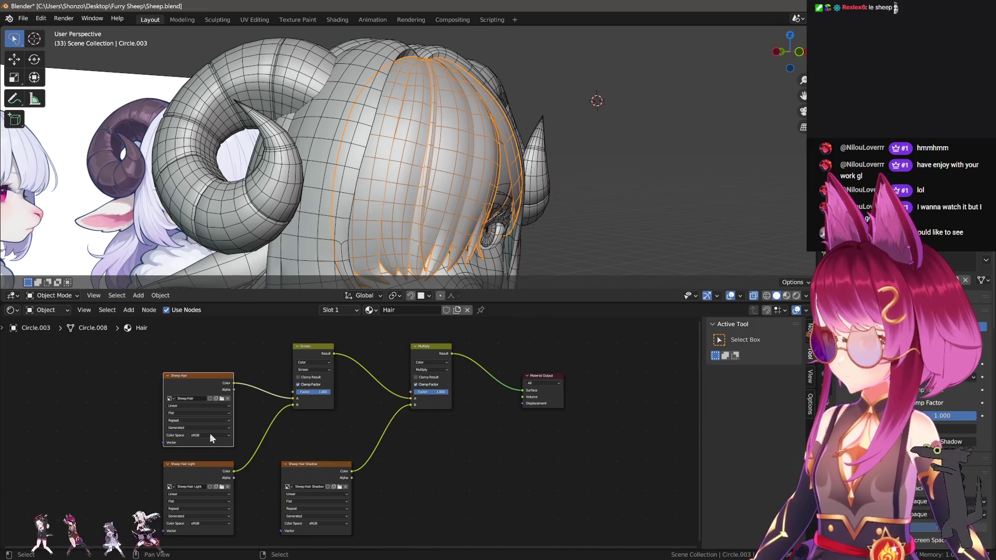
left_click(197, 464)
In Texture Paint, save Sheep Hair Shadow.png in the Furry Sheep folder.
left_click(313, 469)
left_click(297, 19)
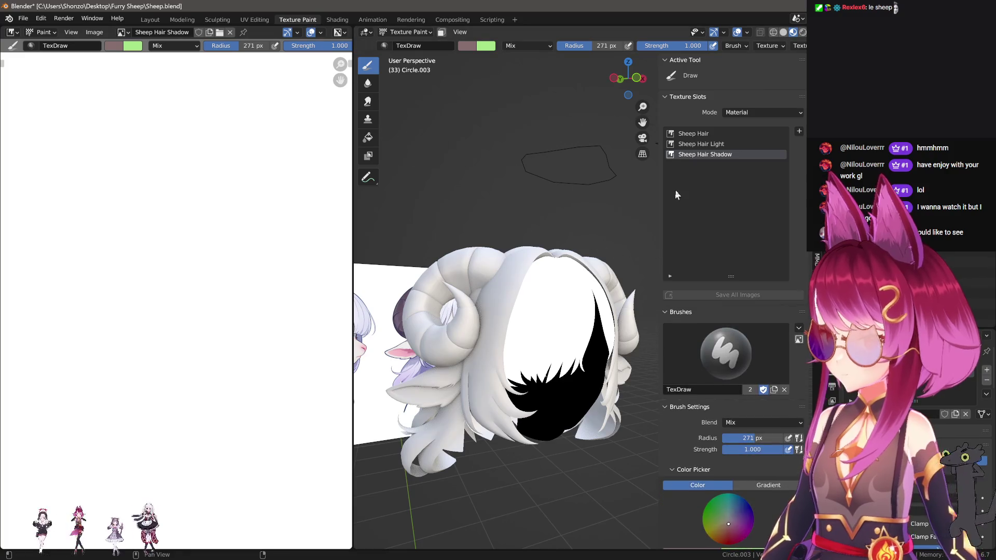
scroll(236, 244, "down", 5)
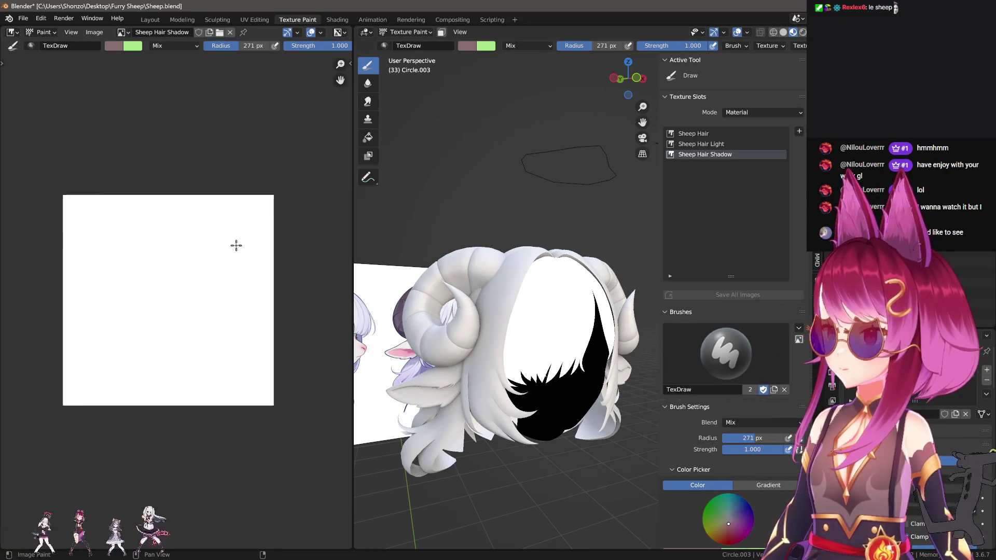
key("shift+alt+s")
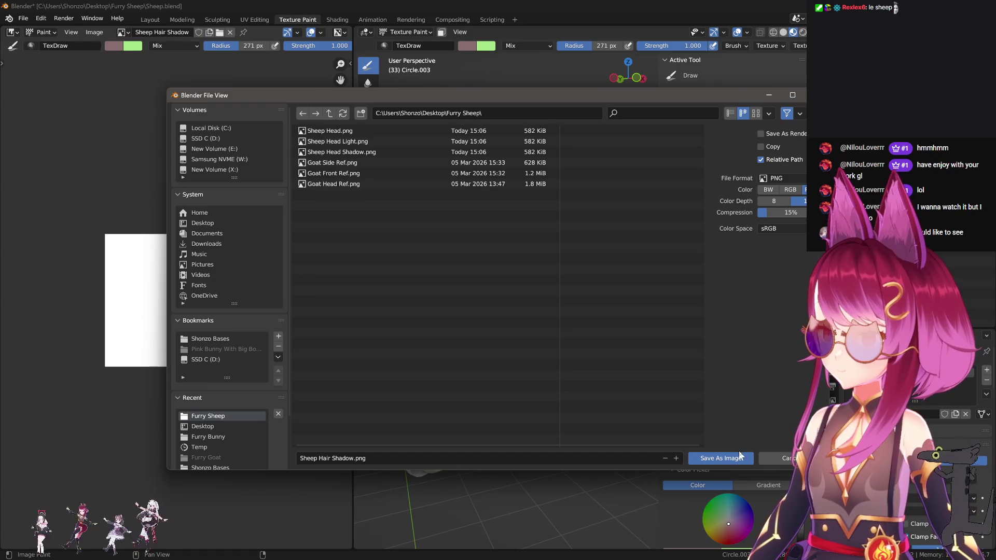
left_click(730, 458)
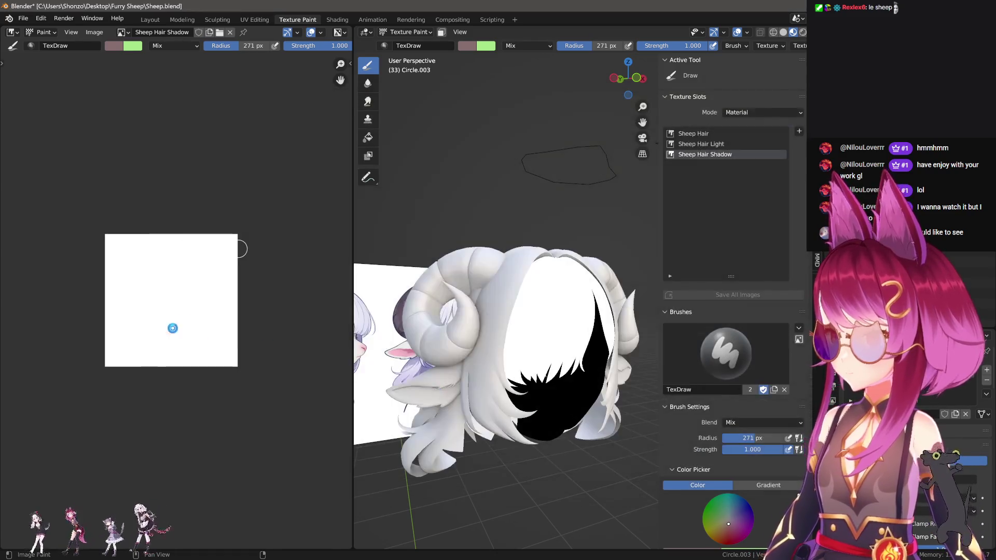
Save Sheep Hair Light.png and Sheep Hair.png in the Furry Sheep folder.
mouse_move(210, 309)
middle_mouse_down()
mouse_move(233, 313)
mouse_move(208, 318)
middle_mouse_up()
left_click(739, 144)
key("shift+alt+s")
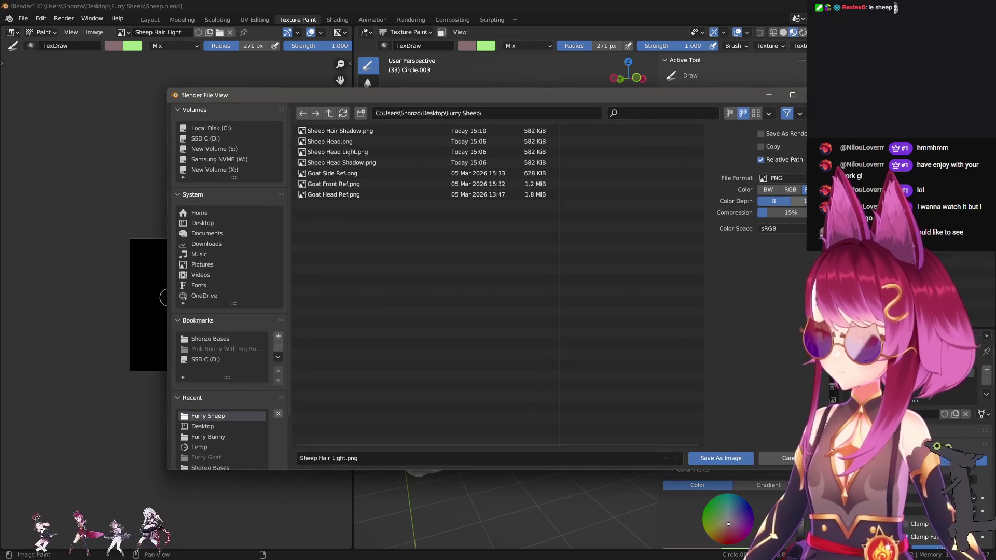
left_click(721, 458)
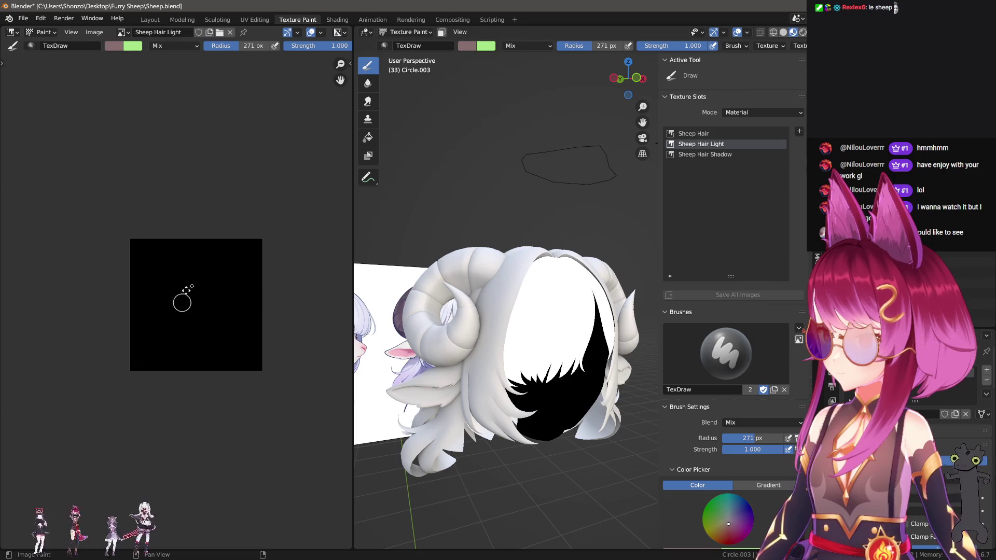
left_click(693, 134)
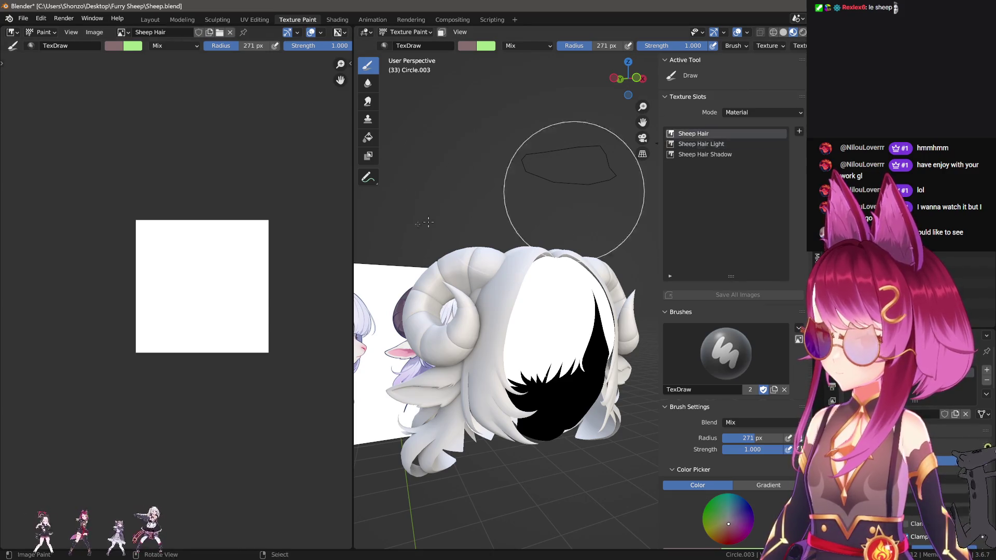
key("shift+alt+s")
left_click(720, 457)
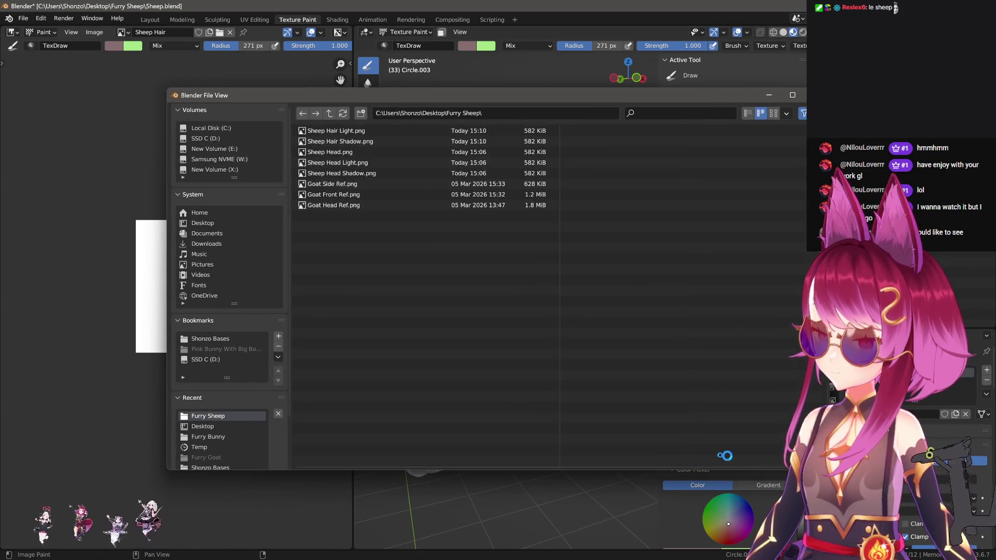
Switch between the Sheep Hair textures, then go back to the Layout workspace.
middle_click_drag(190, 302, 183, 285)
left_click(701, 144)
left_click(719, 134)
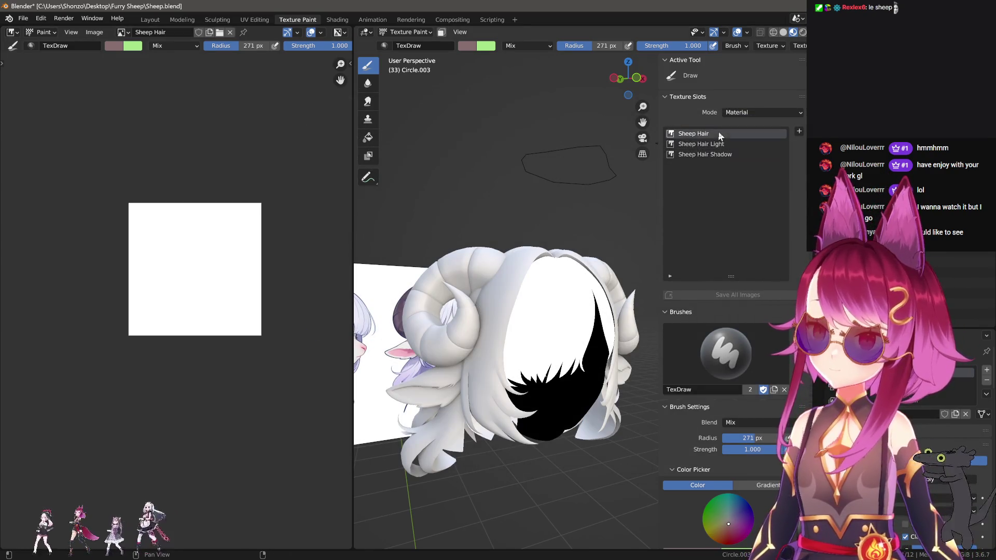
left_click(149, 20)
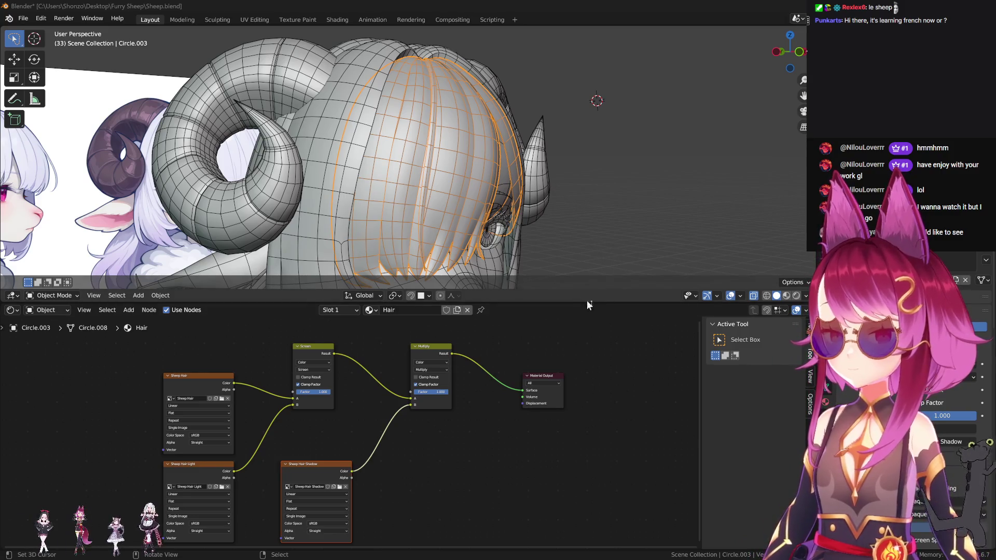
Enlarge the 3D view and switch the viewport to Material Preview.
mouse_move(582, 303)
left_mouse_down()
mouse_move(582, 462)
mouse_move(583, 351)
left_mouse_up()
left_click(335, 163)
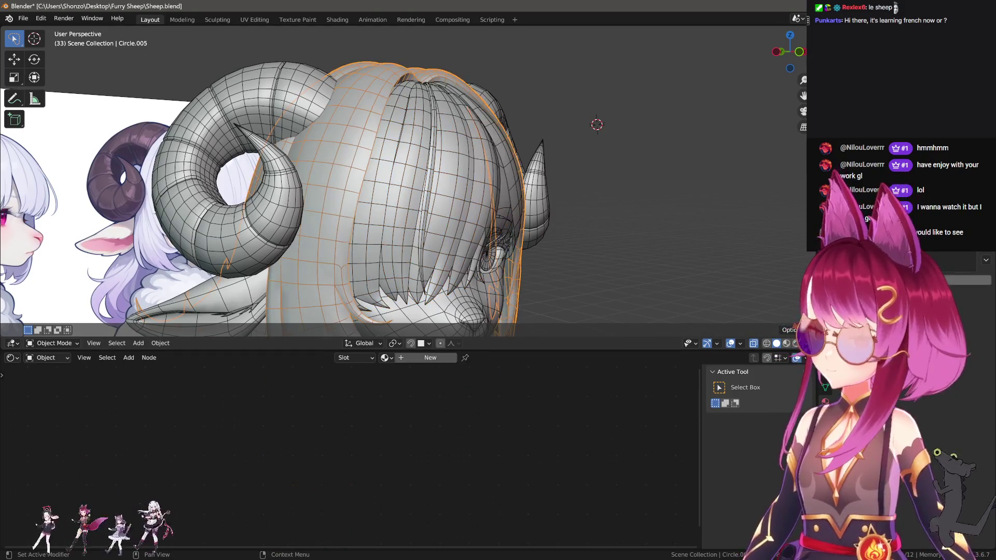
left_click(334, 163)
left_click(335, 163)
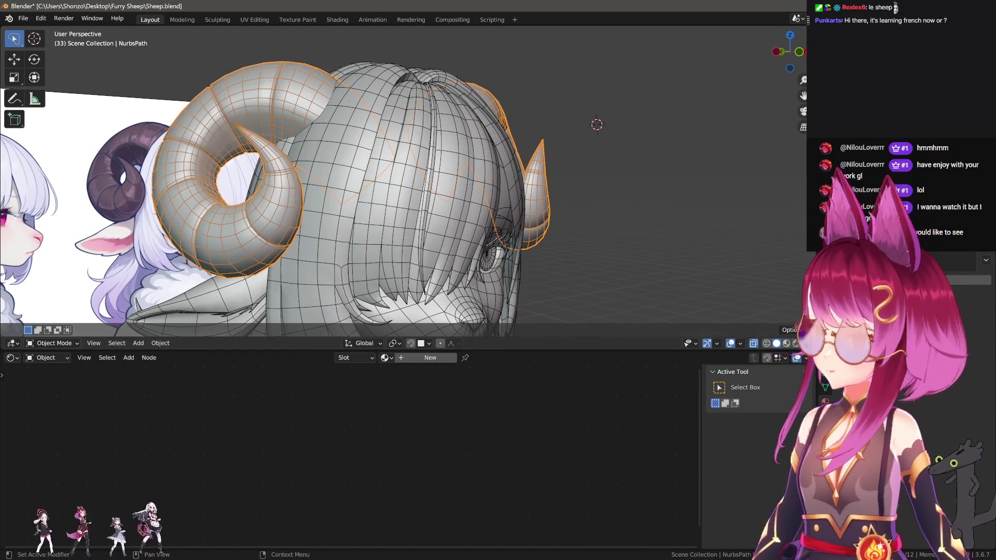
middle_click_drag(752, 208, 715, 207)
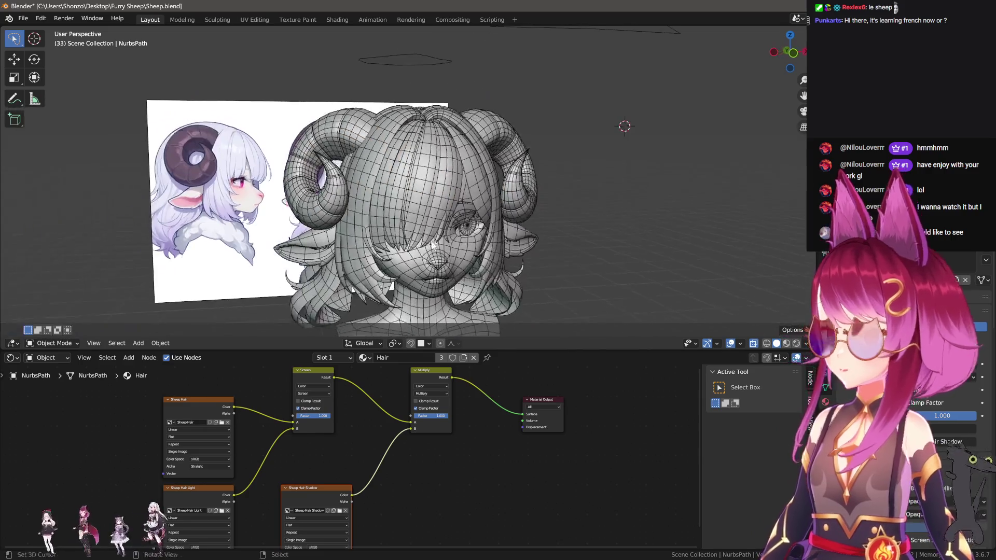
left_click(786, 343)
middle_click_drag(467, 181, 519, 181)
Select the head, ear, hair and face meshes in turn to check their materials.
left_click(394, 208)
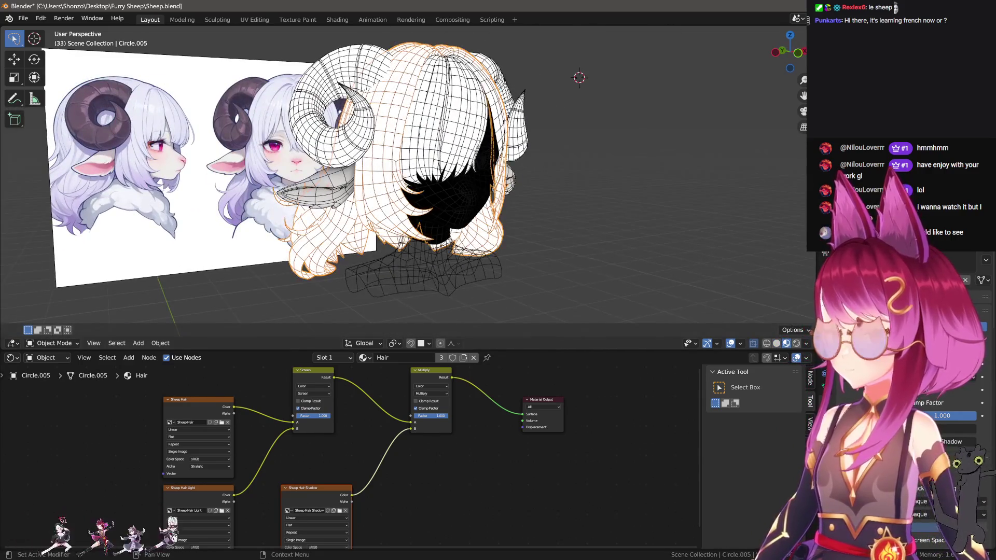
left_click(290, 196)
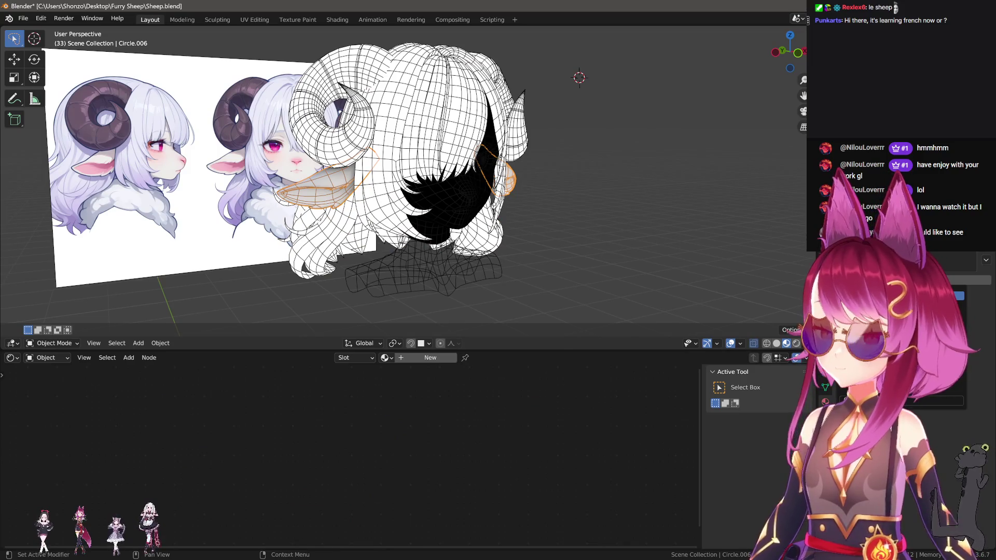
left_click(912, 311)
middle_click_drag(466, 181, 290, 182)
left_click(441, 249)
middle_click_drag(440, 249, 740, 259)
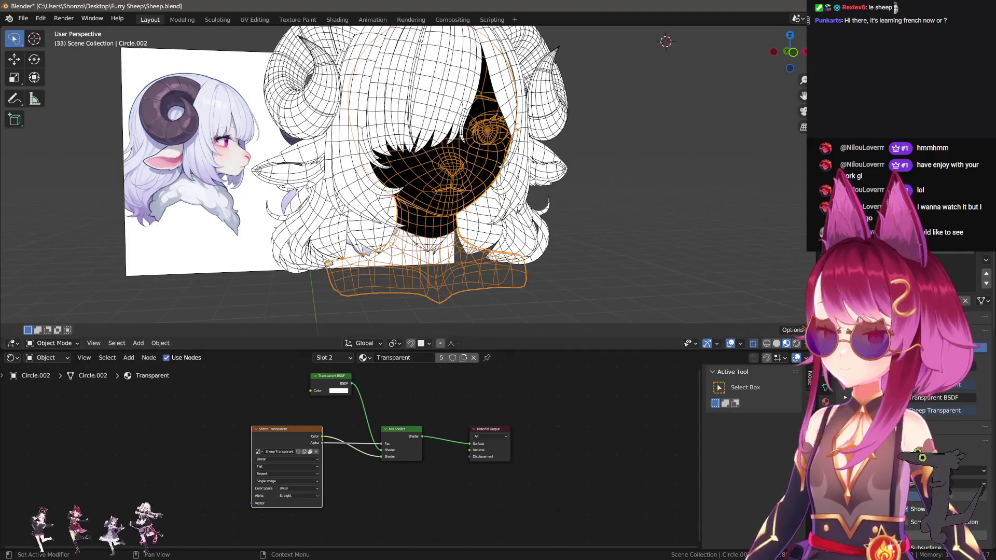
key("Tab")
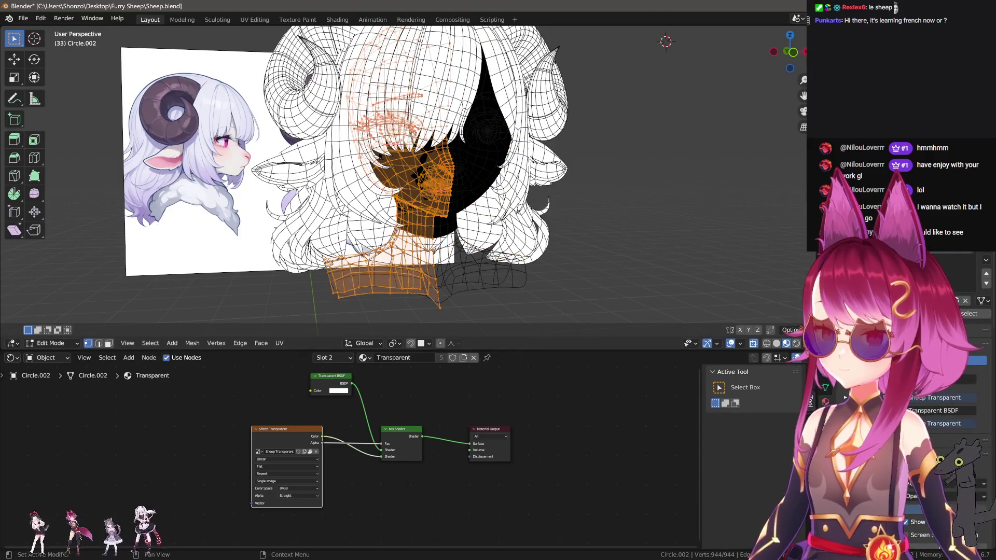
left_click(426, 186)
key("Tab")
Hide the viewport overlays and snap to front orthographic view.
middle_click_drag(322, 249, 454, 254)
scroll(455, 253, "up", 2)
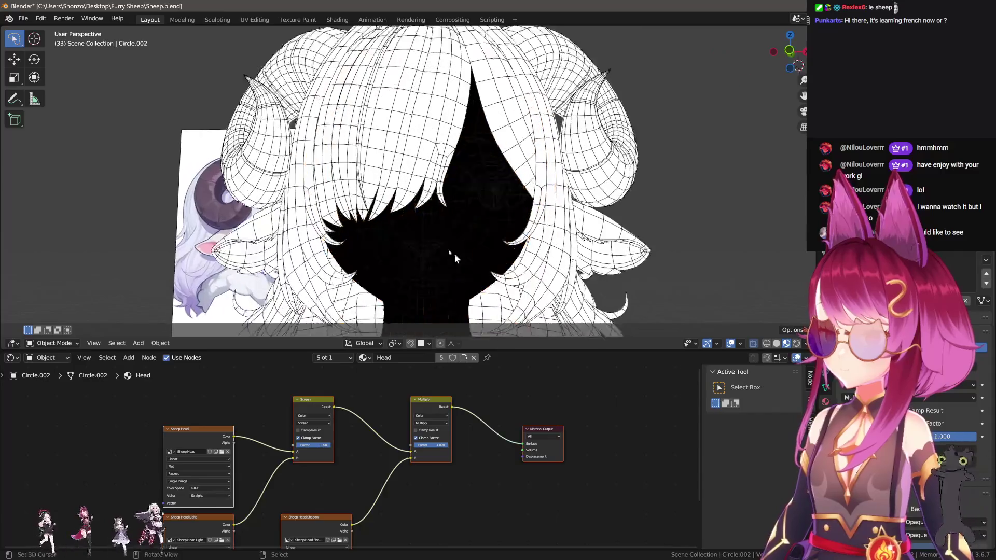
scroll(454, 254, "down", 5)
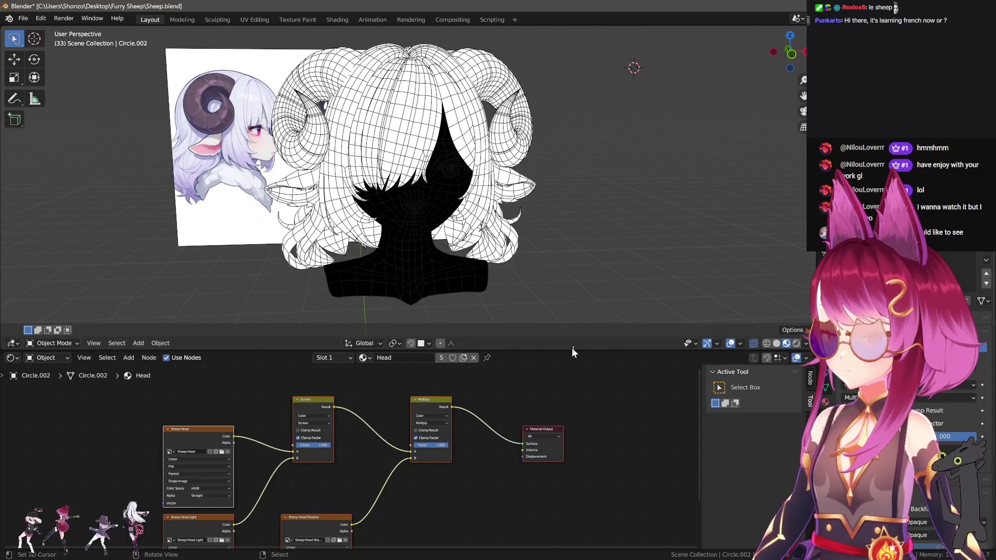
key("shift+alt+z")
key("KP_1")
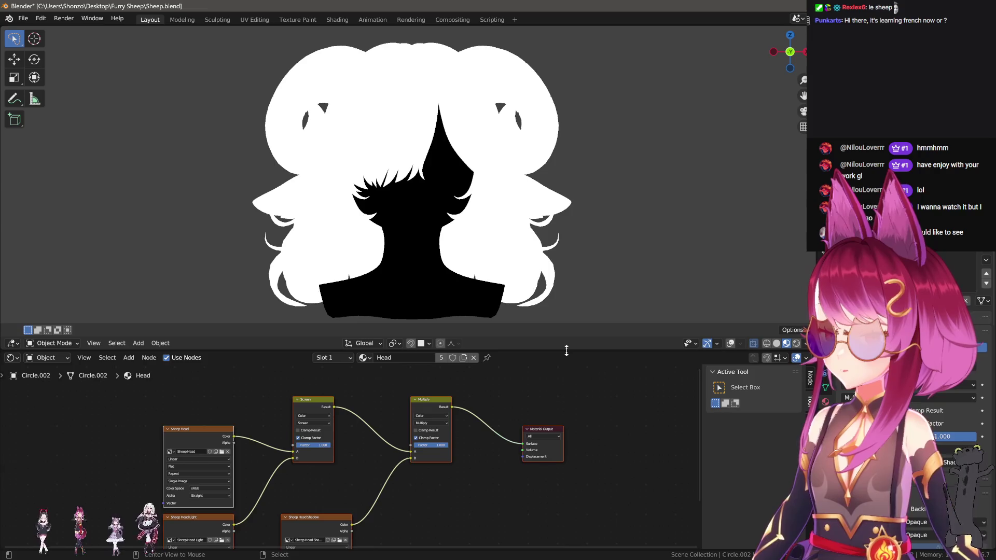
Frame the head in front view and set the world background colour value to 0.
left_click_drag(566, 351, 566, 522)
scroll(586, 413, "up", 2)
scroll(589, 333, "down", 2)
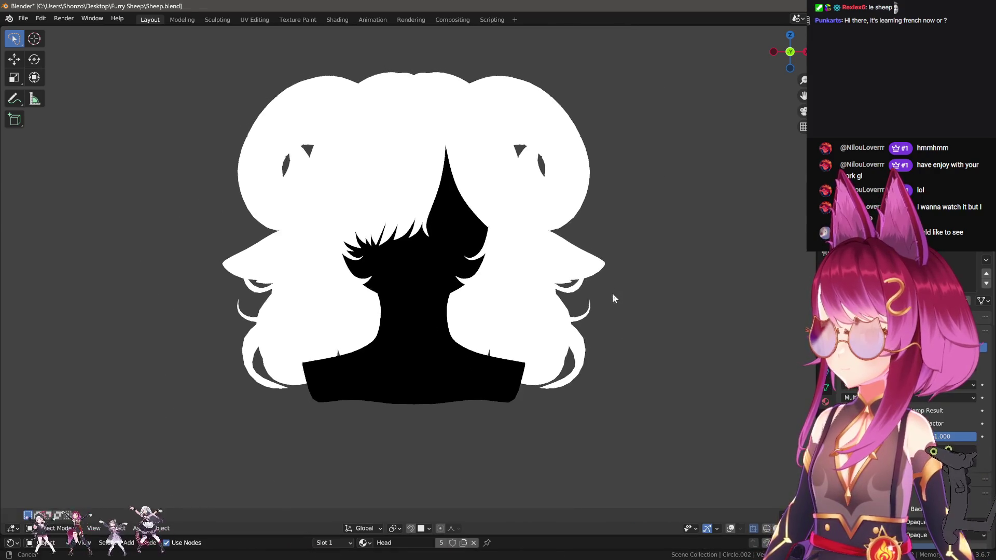
scroll(622, 311, "up", 2)
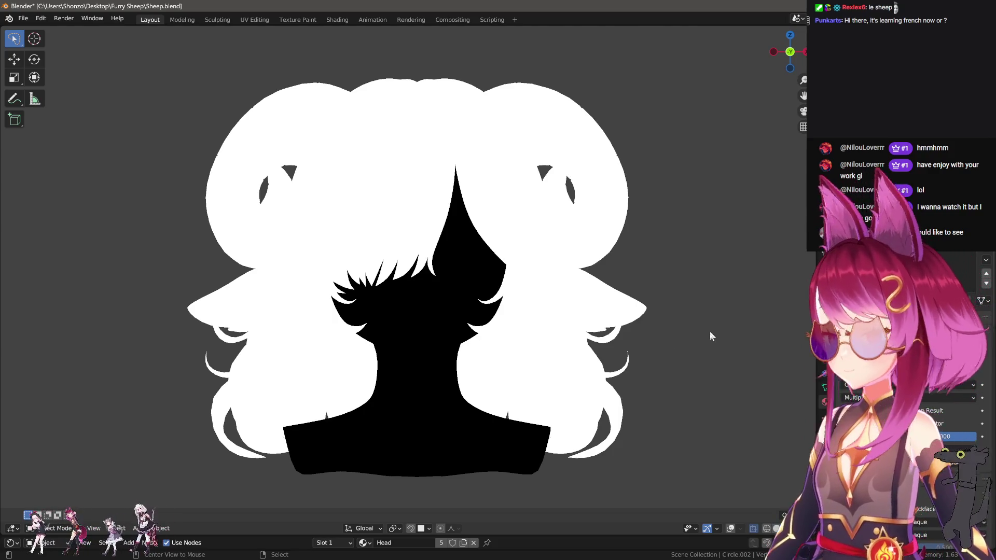
key("ctrl+KP_3")
mouse_move(551, 315)
middle_mouse_down("ctrl")
mouse_move(564, 274)
mouse_move(587, 273)
mouse_move(591, 293)
mouse_move(643, 303)
mouse_move(646, 285)
mouse_move(541, 267)
middle_mouse_up("ctrl")
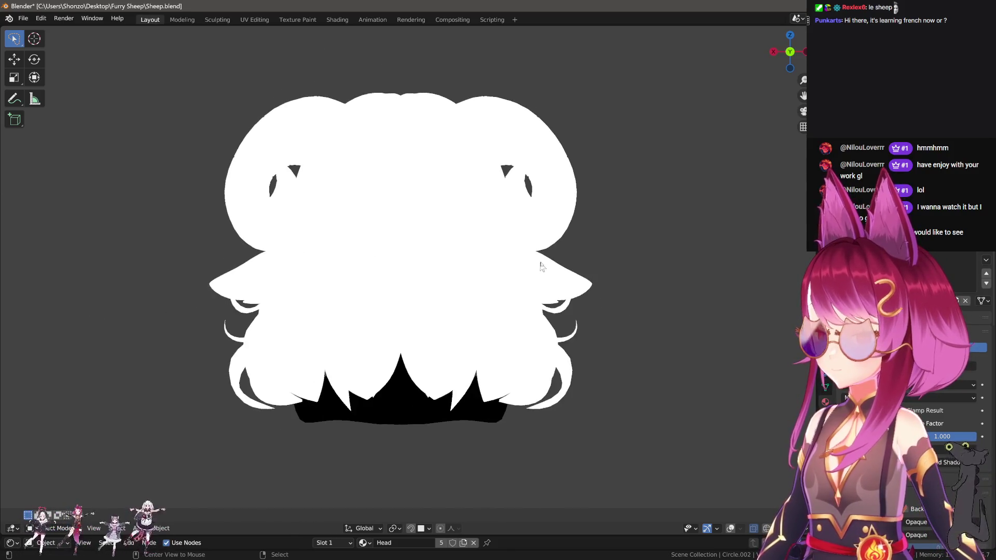
middle_click_drag(320, 256, 448, 290, "alt")
mouse_move(591, 301)
middle_mouse_down("ctrl")
mouse_move(690, 291)
mouse_move(678, 310)
mouse_move(681, 257)
mouse_move(691, 300)
mouse_move(698, 272)
middle_mouse_up("ctrl")
key("ctrl+KP_3")
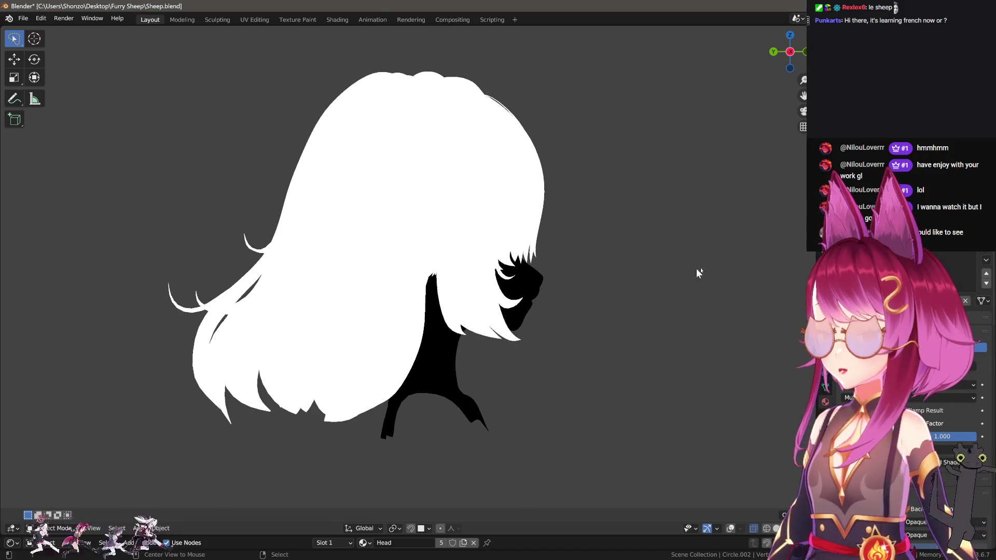
key("KP_1")
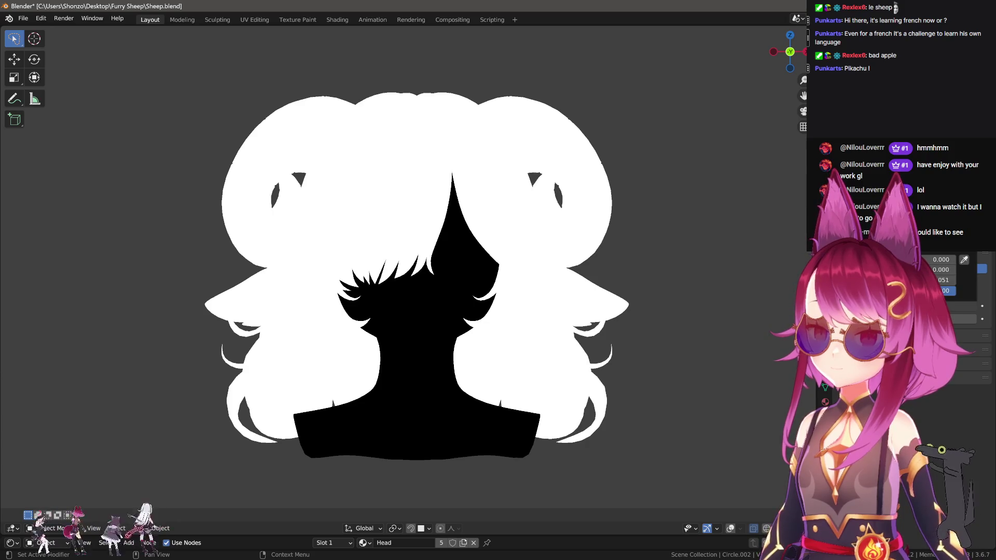
key("BackSpace")
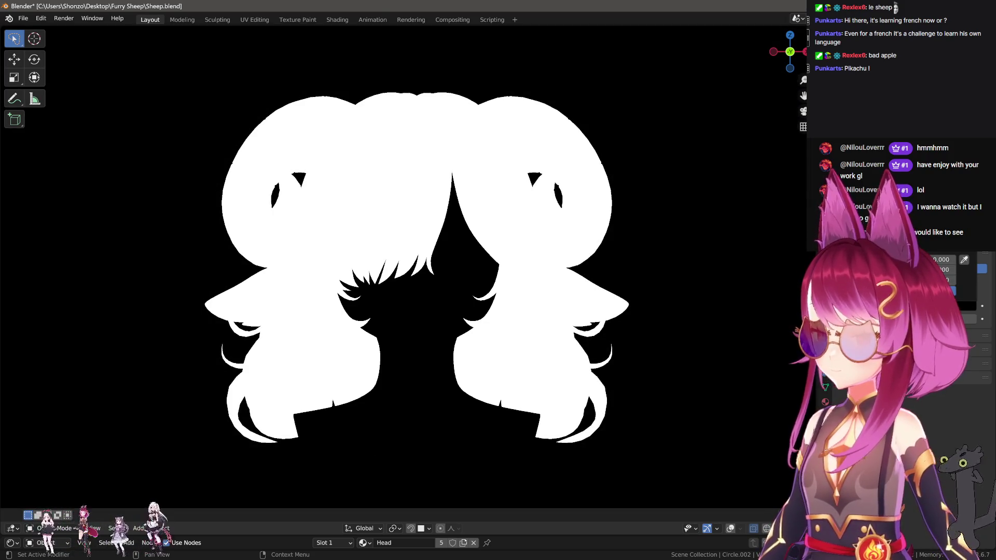
Set the World background value to 1 for a full white backdrop behind the silhouette.
type("1")
key("Return")
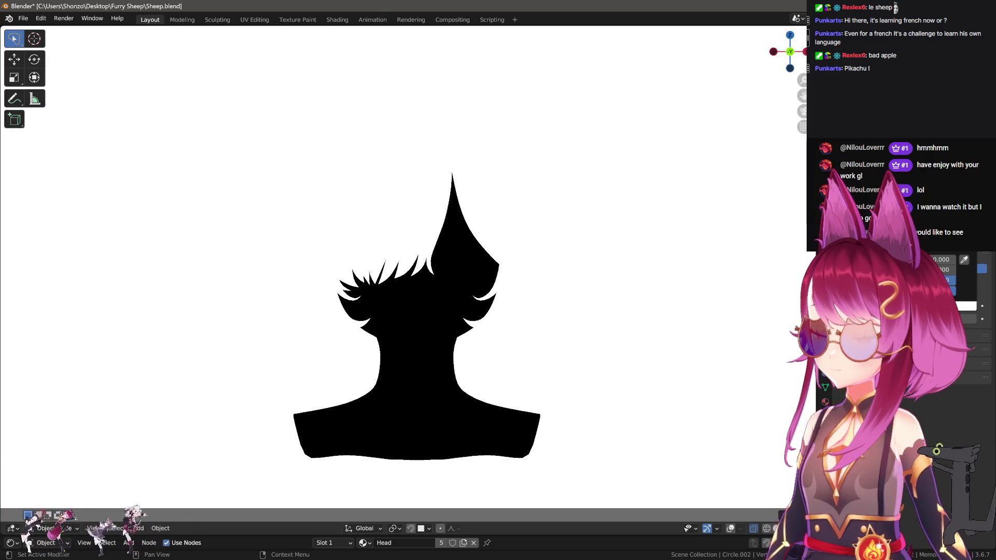
scroll(612, 265, "down", 4)
scroll(602, 318, "up", 3)
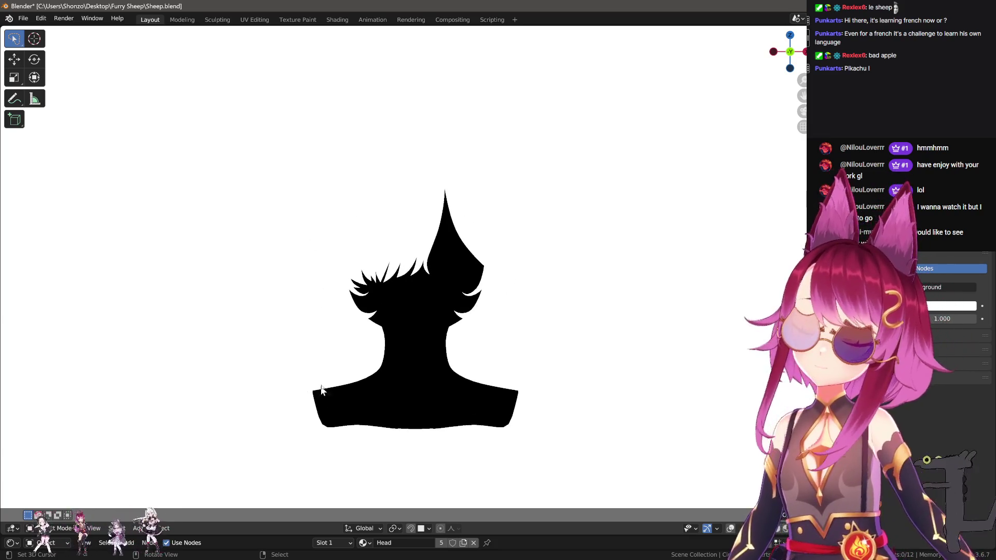
mouse_move(585, 435)
middle_mouse_down("ctrl")
mouse_move(611, 406)
mouse_move(622, 356)
mouse_move(675, 366)
middle_mouse_up("ctrl")
Capture two screenshots of the region around the body silhouette.
key("ctrl+Print")
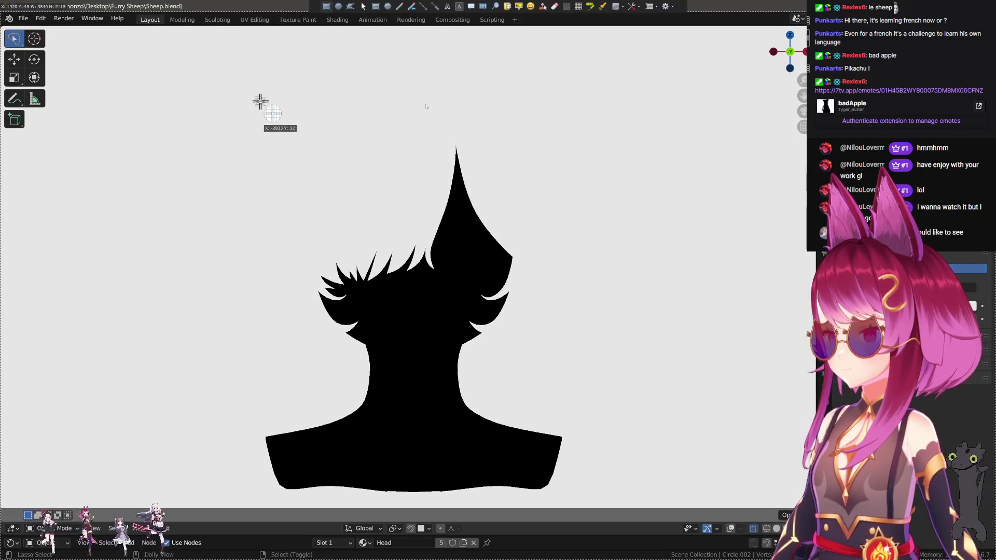
key("Escape")
key("ctrl+Print")
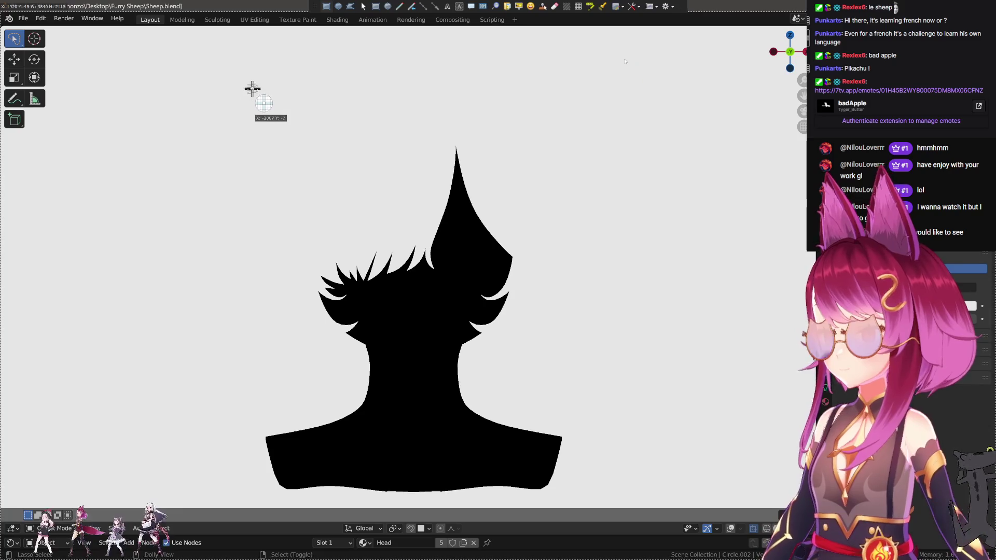
mouse_move(235, 86)
left_mouse_down()
mouse_move(533, 466)
mouse_move(600, 419)
left_mouse_up()
scroll(616, 382, "down", 5)
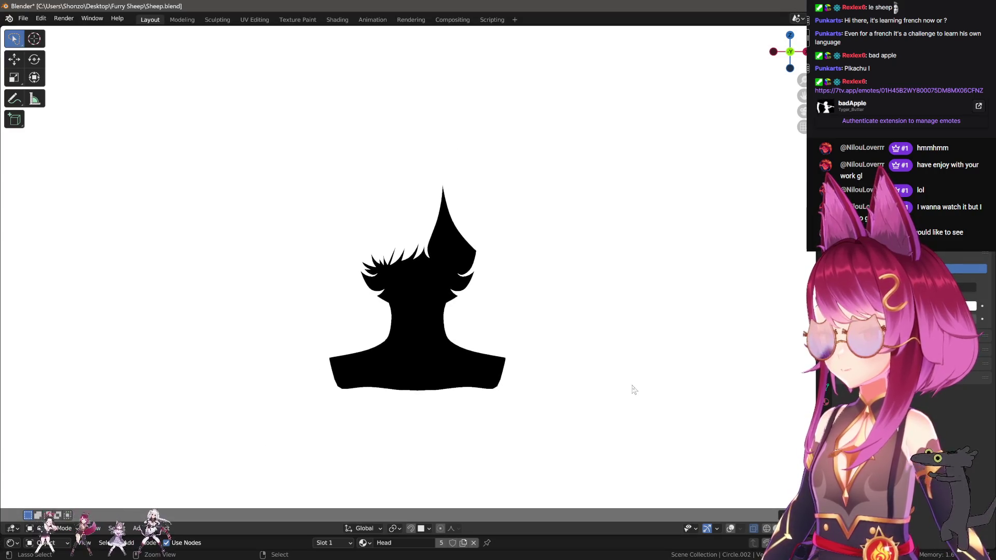
key("Print")
key("Escape")
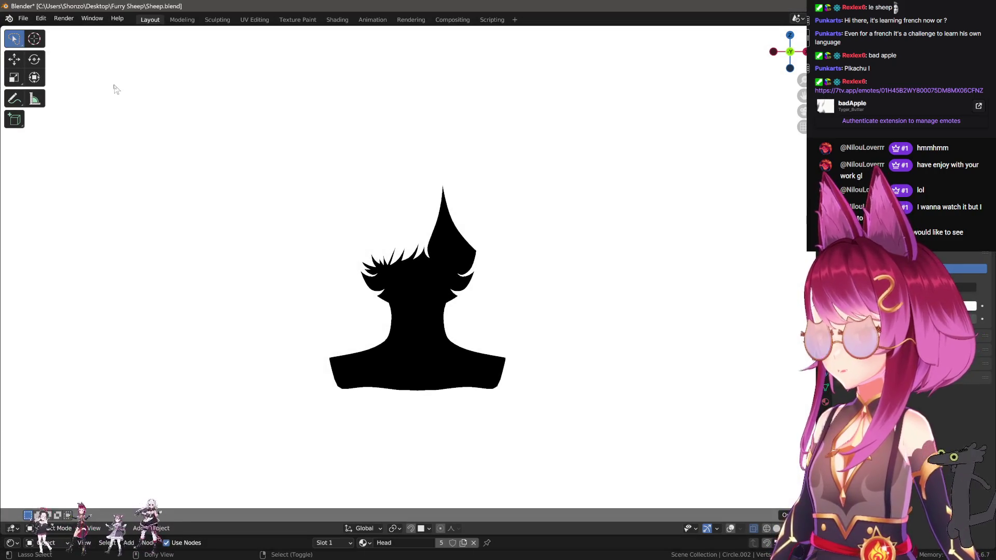
key("Print")
mouse_move(238, 86)
left_mouse_down()
mouse_move(382, 305)
mouse_move(614, 355)
left_mouse_up()
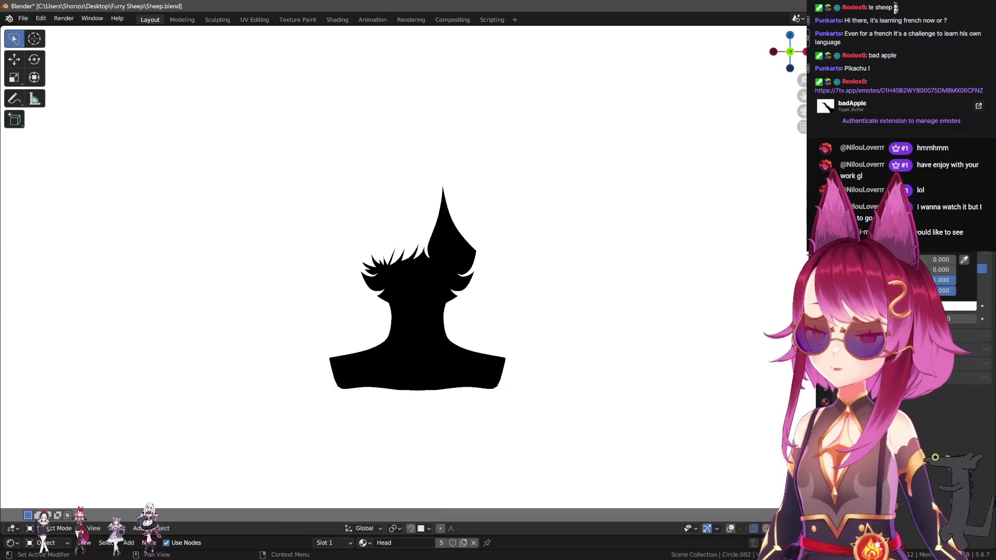
Switch the background back to black and capture the hair silhouette.
key("ctrl+v")
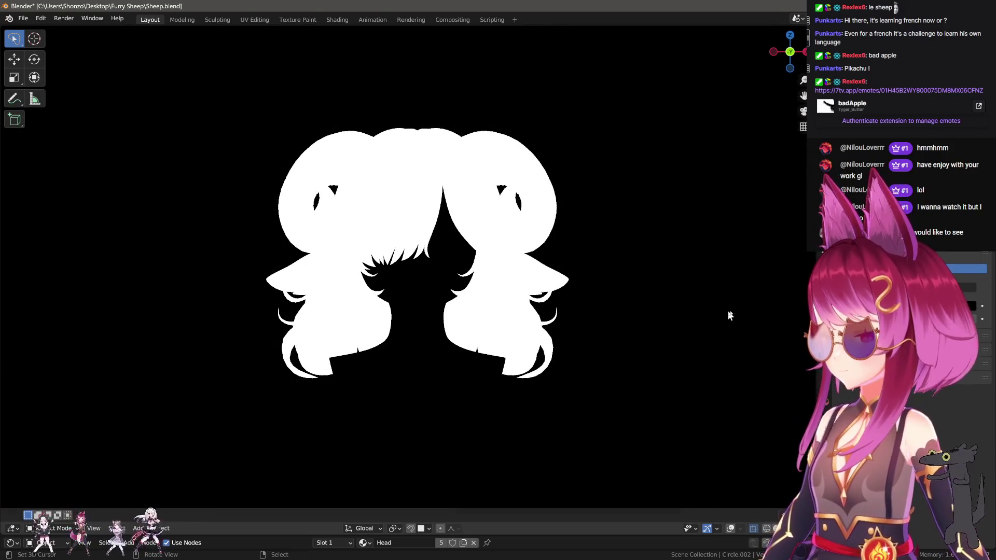
key("ctrl+Print")
mouse_move(175, 66)
left_mouse_down()
mouse_move(602, 451)
mouse_move(663, 416)
left_mouse_up()
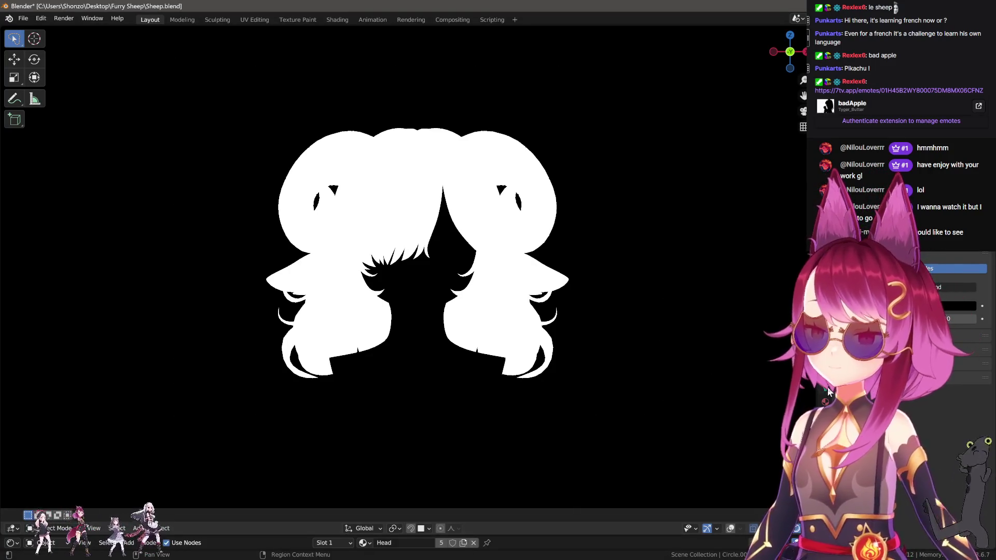
Raise the background colour to white, then dim it to grey.
left_click(961, 306)
left_click_drag(929, 280, 954, 280)
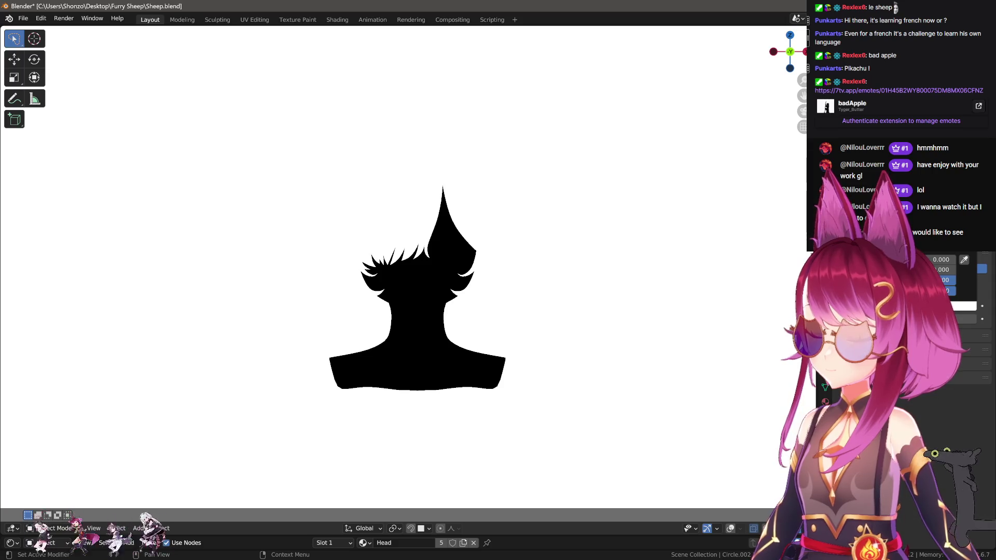
mouse_move(954, 280)
left_mouse_down()
mouse_move(923, 280)
mouse_move(939, 280)
left_mouse_up()
Cycle the background through green, light cyan, pale yellow and pale lavender, then restore grey Solid shading.
mouse_move(923, 207)
left_mouse_down()
mouse_move(908, 223)
mouse_move(902, 202)
mouse_move(896, 209)
left_mouse_up()
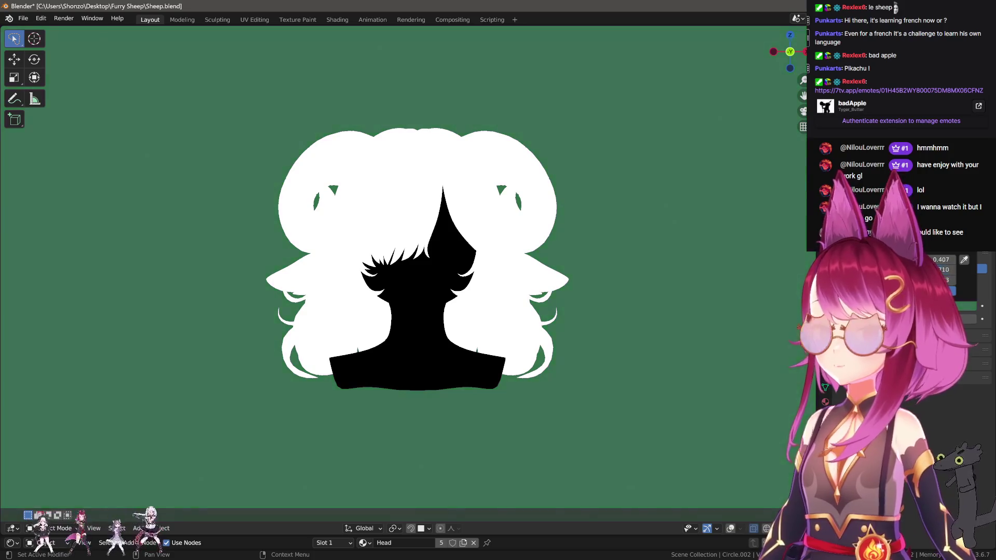
mouse_move(933, 280)
left_mouse_down()
mouse_move(924, 280)
mouse_move(949, 280)
mouse_move(920, 280)
mouse_move(931, 280)
left_mouse_up()
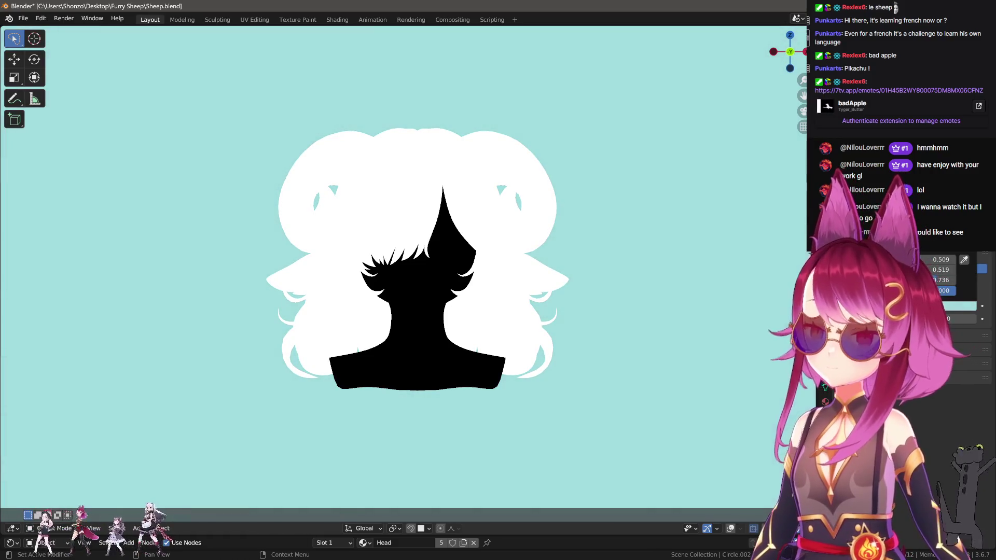
left_click_drag(882, 208, 913, 187)
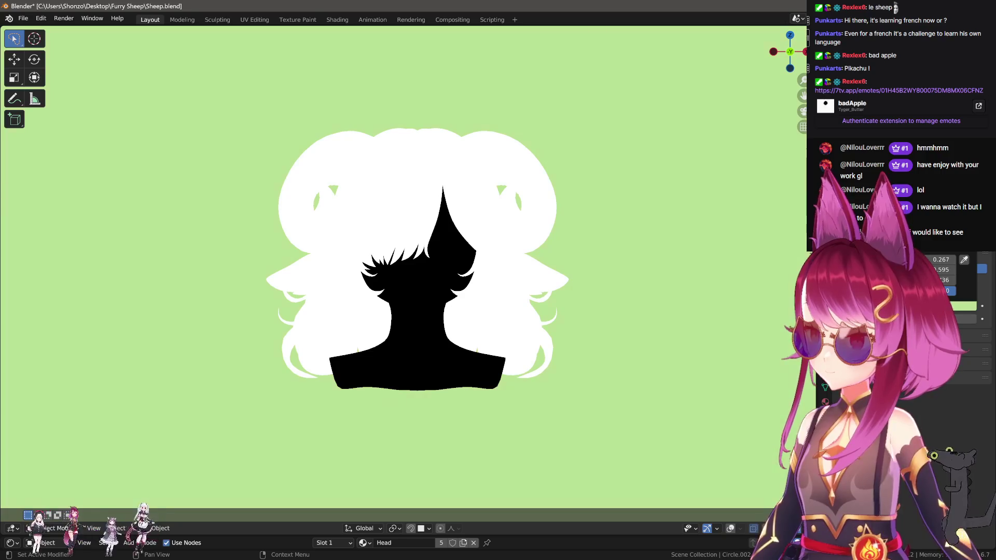
left_click_drag(902, 197, 920, 205)
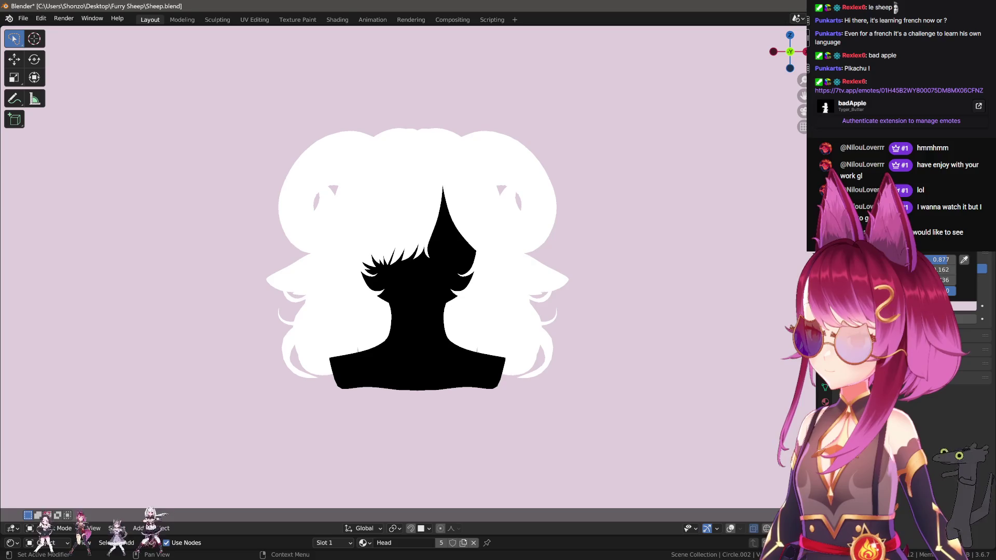
mouse_move(603, 261)
middle_mouse_down()
mouse_move(556, 329)
mouse_move(584, 378)
mouse_move(643, 375)
mouse_move(450, 362)
mouse_move(529, 363)
middle_mouse_up()
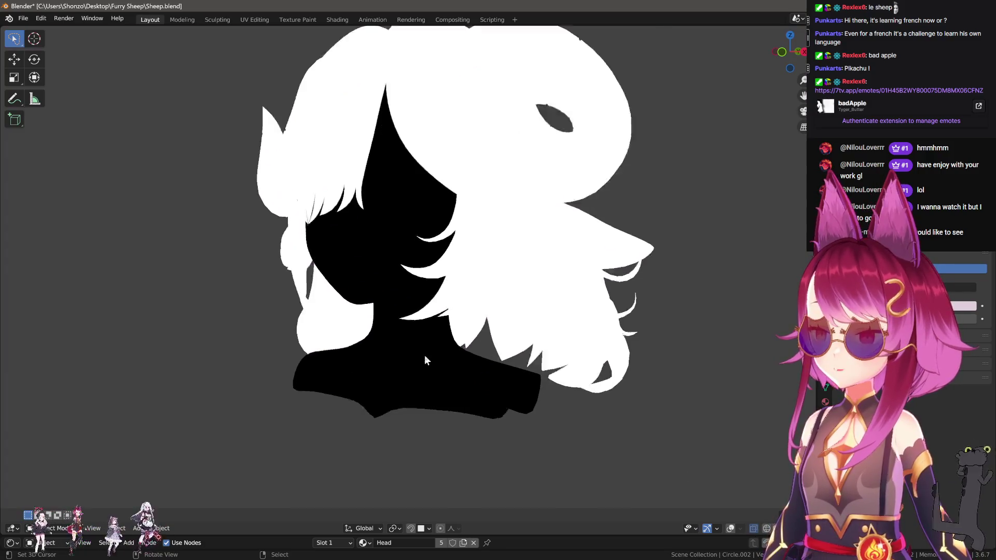
mouse_move(425, 354)
middle_mouse_down()
mouse_move(484, 367)
mouse_move(475, 360)
middle_mouse_up()
Restore the wireframe overlays and hide the hair mesh to expose the neck.
left_click(735, 525)
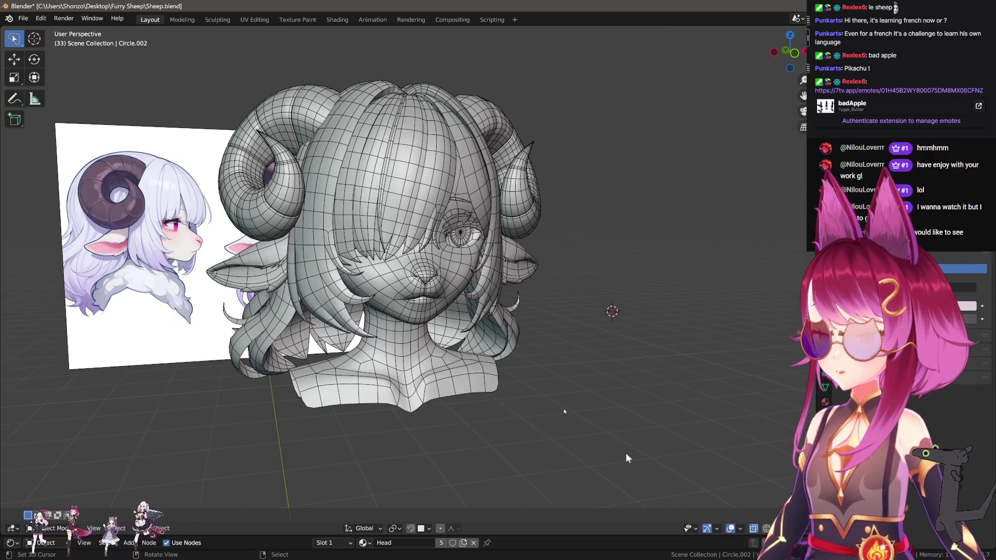
scroll(625, 453, "up", 4)
key("Tab")
mouse_move(467, 317)
middle_mouse_down()
mouse_move(372, 284)
mouse_move(426, 312)
middle_mouse_up()
key("Tab")
left_click(373, 285)
key("h")
scroll(404, 301, "up", 5)
Apply the Mirror and Subdivision modifiers on the head Circle.002 with Ctrl+A.
left_click(427, 317)
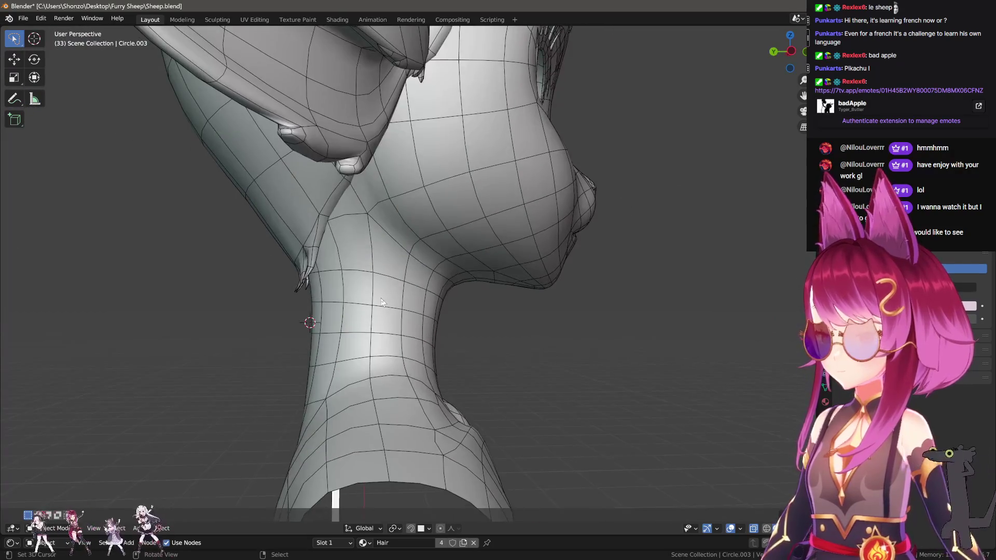
key("Tab")
scroll(448, 329, "up", 2)
key("Tab")
scroll(454, 336, "down", 8)
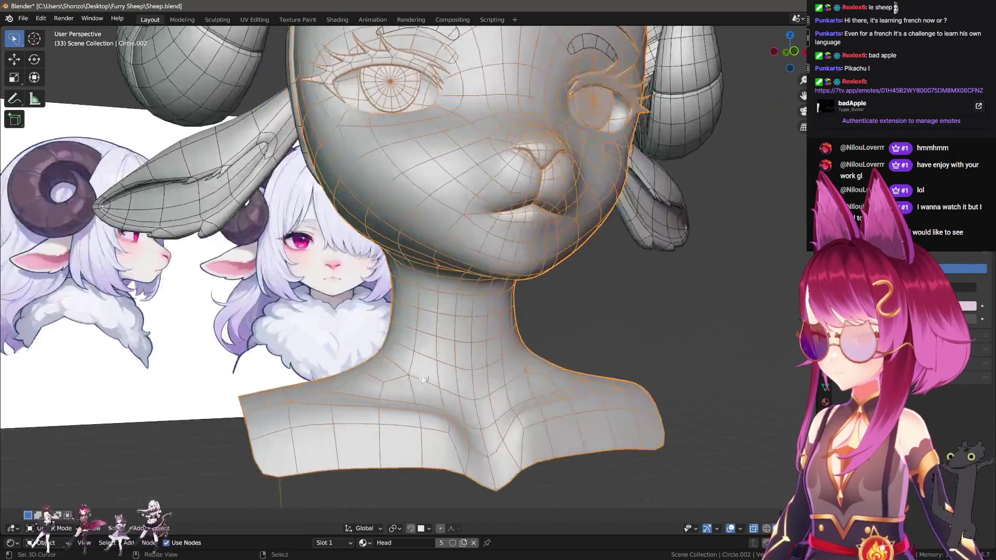
mouse_move(453, 335)
middle_mouse_down()
mouse_move(507, 364)
mouse_move(499, 371)
mouse_move(435, 349)
middle_mouse_up()
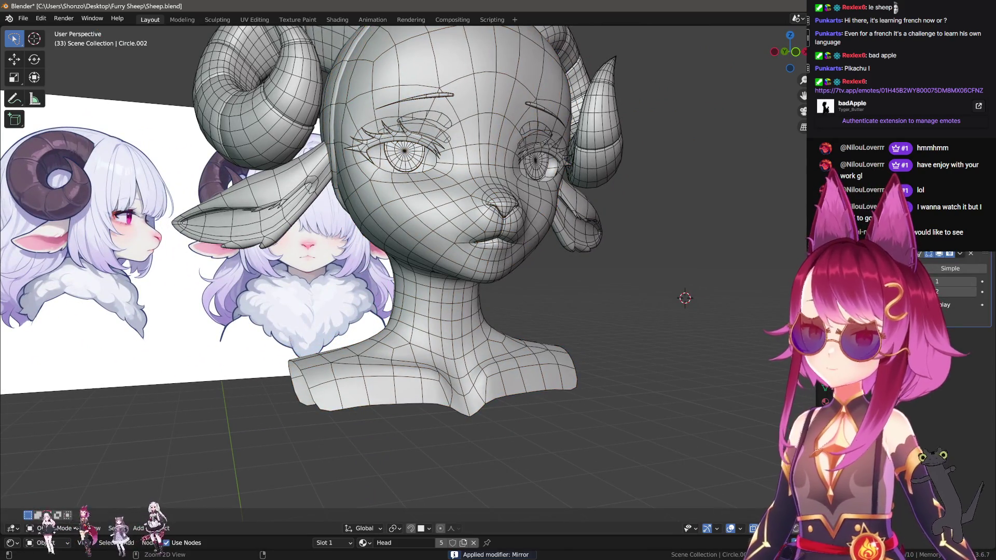
key("ctrl+a")
mouse_move(576, 287)
middle_mouse_down()
mouse_move(525, 306)
mouse_move(523, 337)
mouse_move(461, 332)
mouse_move(548, 325)
mouse_move(591, 340)
mouse_move(539, 346)
mouse_move(524, 363)
middle_mouse_up()
scroll(526, 306, "up", 4)
scroll(491, 329, "down", 4)
Hide the reference image and toggle wireframe display on and off via Quick Favorites.
left_click(523, 366)
key("h")
scroll(521, 370, "up", 3)
left_click(522, 372, "alt")
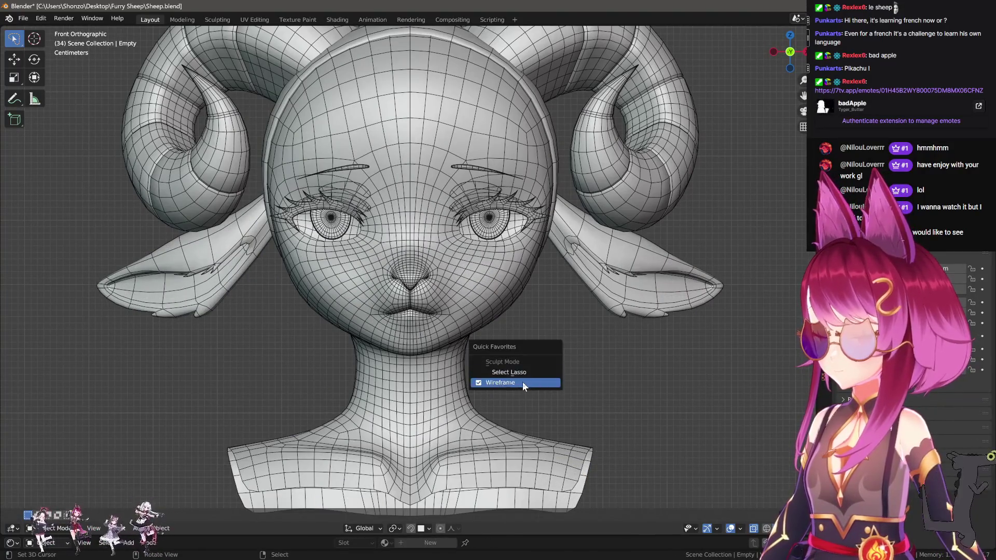
left_click(522, 382)
scroll(609, 359, "up", 2)
mouse_move(616, 373)
middle_mouse_down()
mouse_move(536, 382)
mouse_move(491, 349)
mouse_move(676, 354)
mouse_move(522, 355)
mouse_move(562, 354)
mouse_move(526, 363)
middle_mouse_up()
left_click(514, 359, "alt")
left_click(547, 348)
scroll(528, 359, "up", 3)
key("shift+alt+z")
scroll(506, 358, "up", 3)
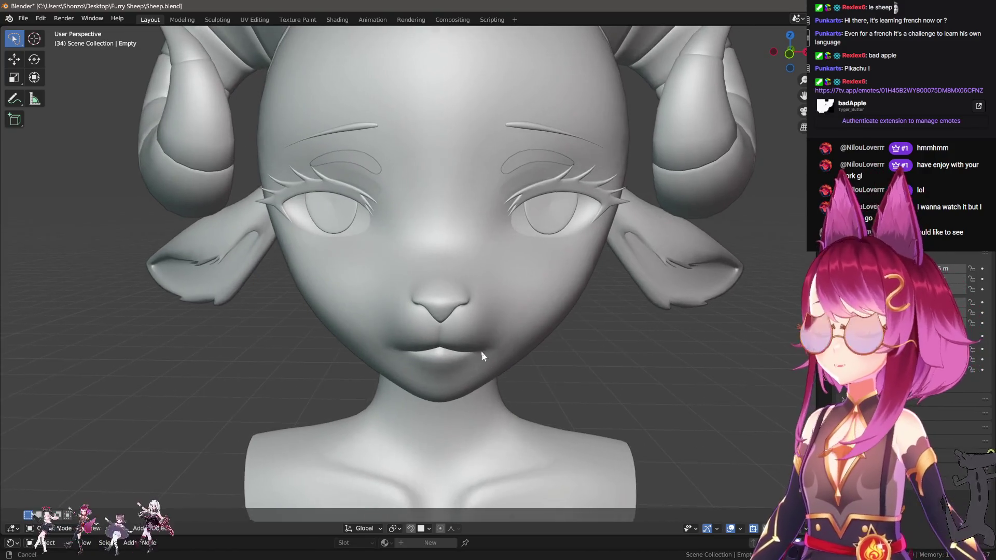
Enter Edit Mode on the head mesh with all vertices deselected.
left_click(481, 350)
key("Tab")
scroll(481, 351, "up", 3)
key("alt+a")
Add a Mirror modifier to the head and select its vertical centre loop.
left_click(882, 238)
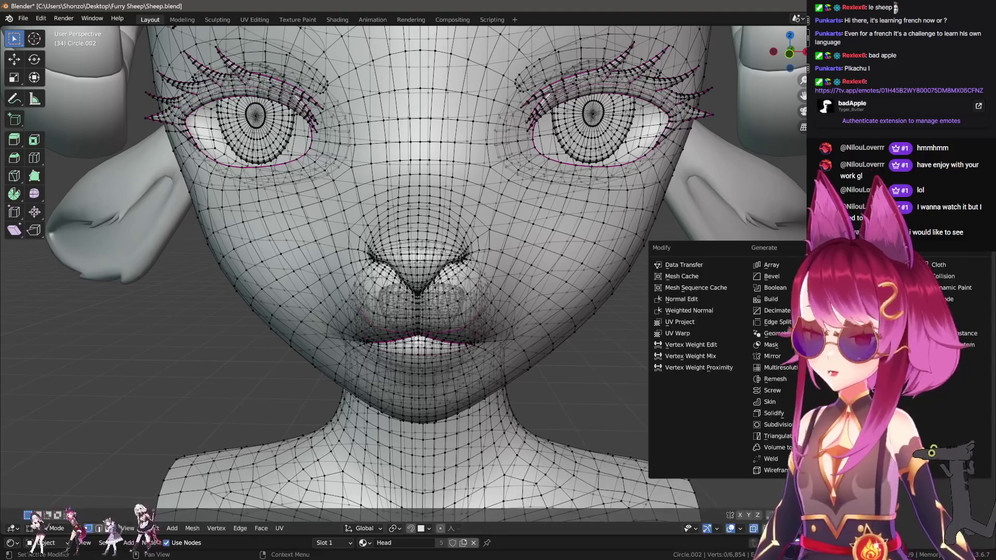
left_click(782, 353)
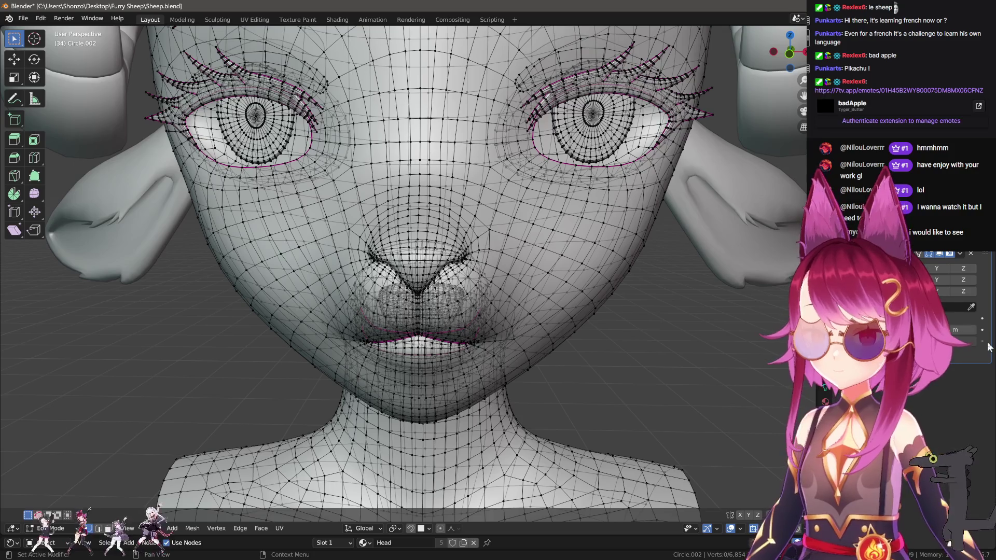
mouse_move(422, 227)
middle_mouse_down()
mouse_move(593, 328)
mouse_move(547, 333)
mouse_move(424, 298)
mouse_move(434, 318)
mouse_move(425, 254)
mouse_move(442, 269)
mouse_move(400, 293)
mouse_move(387, 286)
middle_mouse_up()
key("a")
left_click(419, 228, "alt")
key("KP_Decimal")
Rip the mesh open at the centre and hide the connected part.
scroll(424, 250, "up", 2)
scroll(423, 250, "up", 2)
scroll(424, 250, "up", 3)
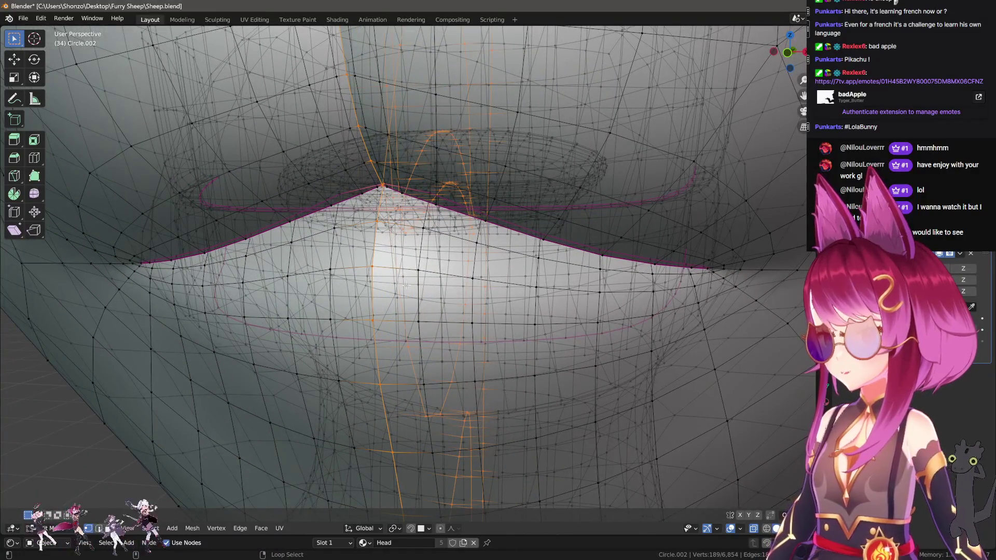
mouse_move(405, 291)
middle_mouse_down()
mouse_move(542, 308)
mouse_move(507, 313)
middle_mouse_up()
key("v")
key("ctrl+l")
scroll(543, 306, "down", 10)
key("h")
Select and hide the right eye and its lashes.
key("l")
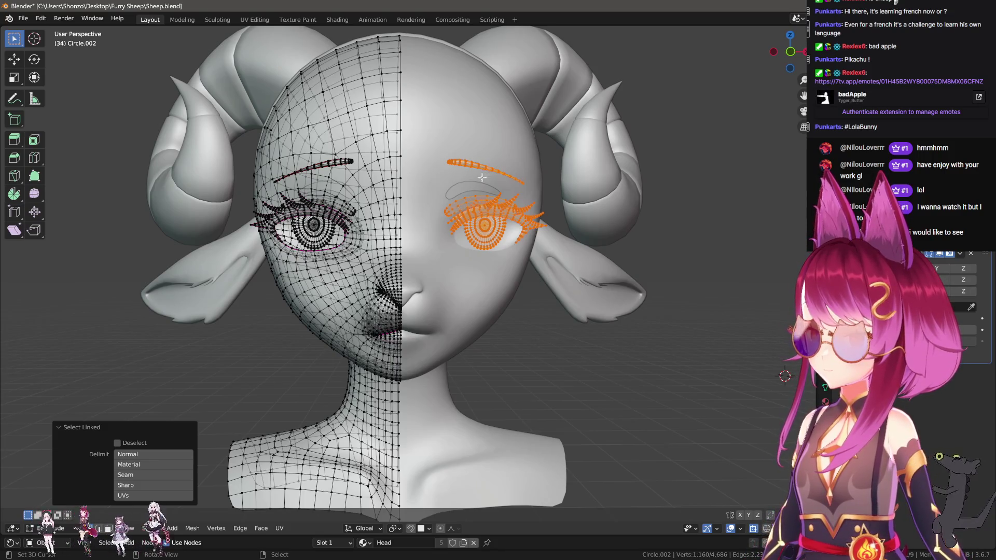
scroll(482, 177, "up", 8)
key("h")
scroll(439, 300, "up", 5)
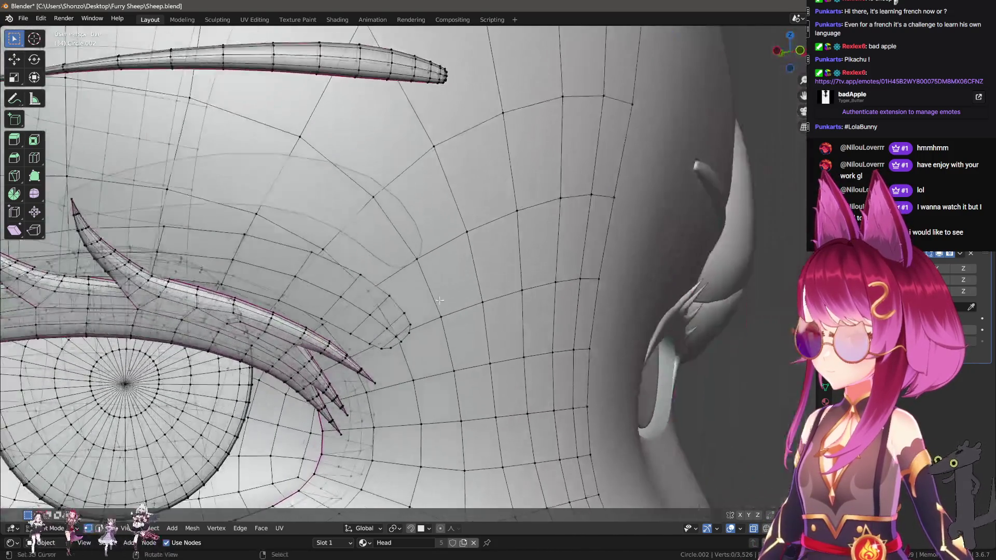
Reselect the head Circle.002 and re-enter Edit Mode with nothing selected.
key("Tab")
left_click(382, 230)
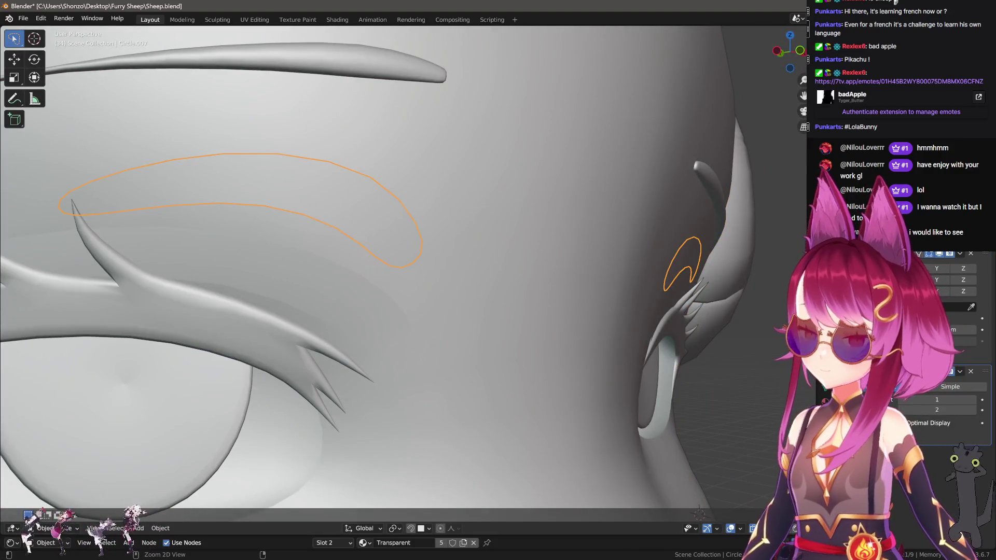
left_click(356, 284, "shift")
left_click(388, 288)
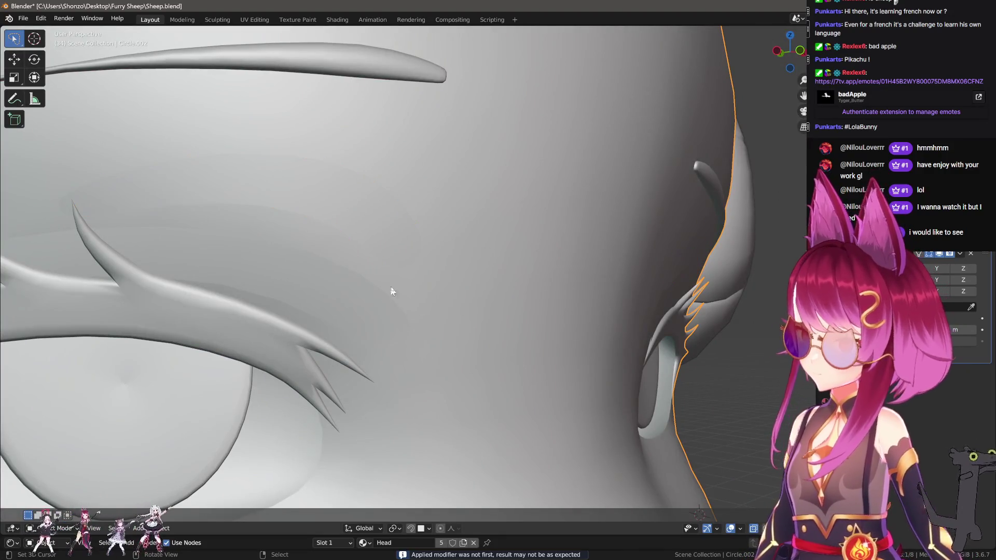
key("Tab")
scroll(389, 289, "down", 5)
key("alt+a")
scroll(446, 306, "up", 3)
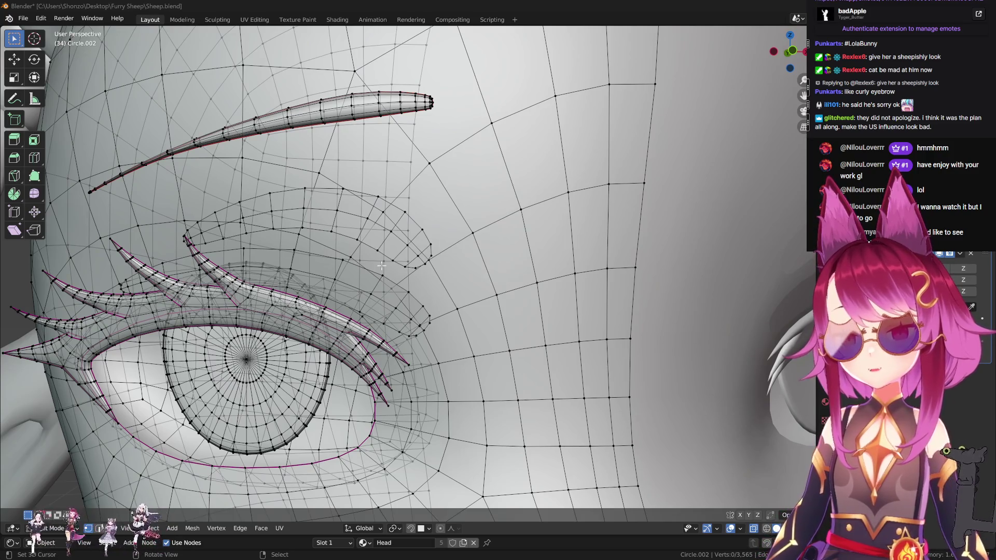
Move the selected eyebrow vertices slightly along the Y axis.
scroll(256, 258, "down", 5)
scroll(256, 259, "up", 4)
mouse_move(255, 259)
middle_mouse_down()
mouse_move(357, 305)
mouse_move(513, 313)
mouse_move(316, 272)
mouse_move(380, 259)
mouse_move(356, 203)
mouse_move(456, 225)
mouse_move(356, 318)
mouse_move(475, 332)
mouse_move(291, 333)
mouse_move(260, 312)
mouse_move(491, 327)
mouse_move(456, 300)
middle_mouse_up()
key("g")
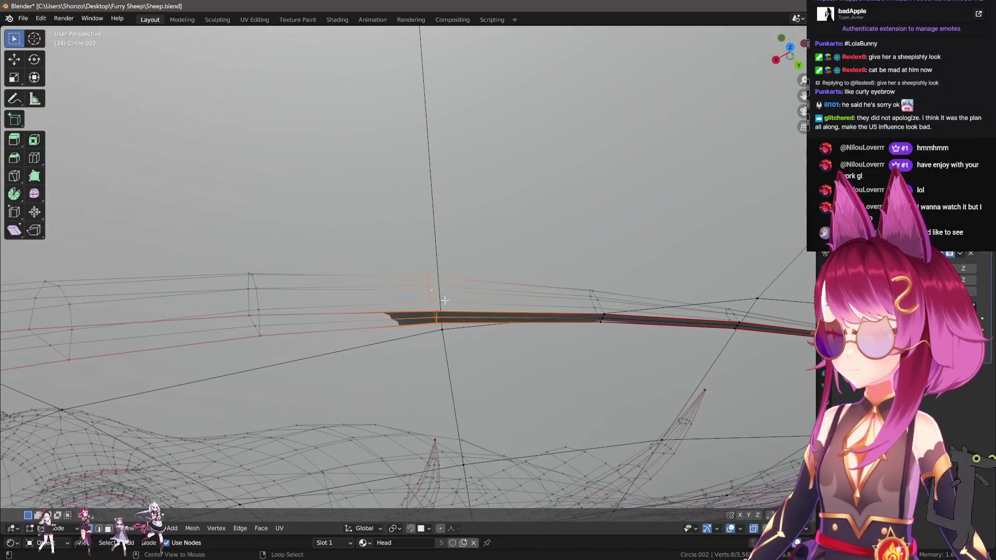
key("y")
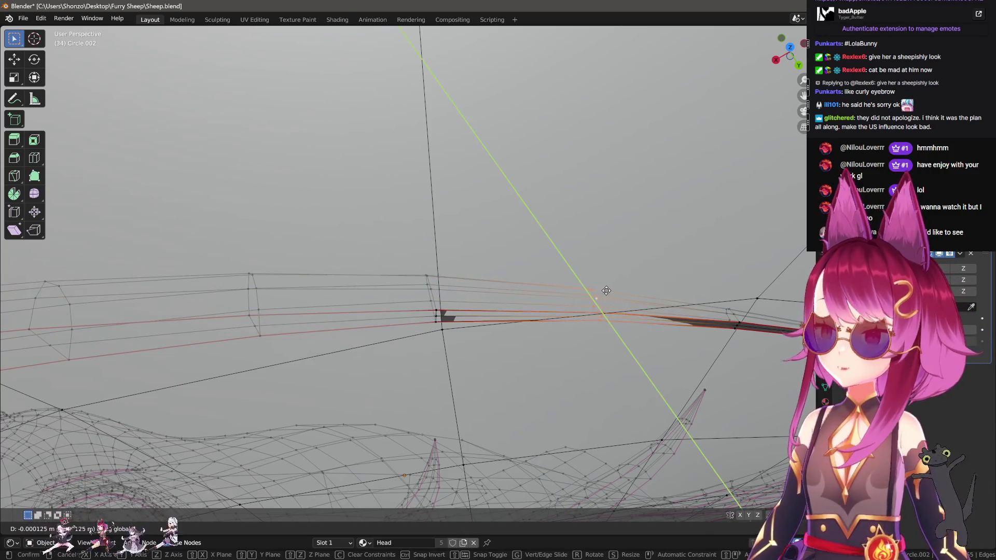
left_click(612, 301)
mouse_move(612, 300)
middle_mouse_down()
mouse_move(441, 306)
mouse_move(460, 305)
middle_mouse_up()
Nudge another set of eyebrow vertices along Y.
key("alt+a")
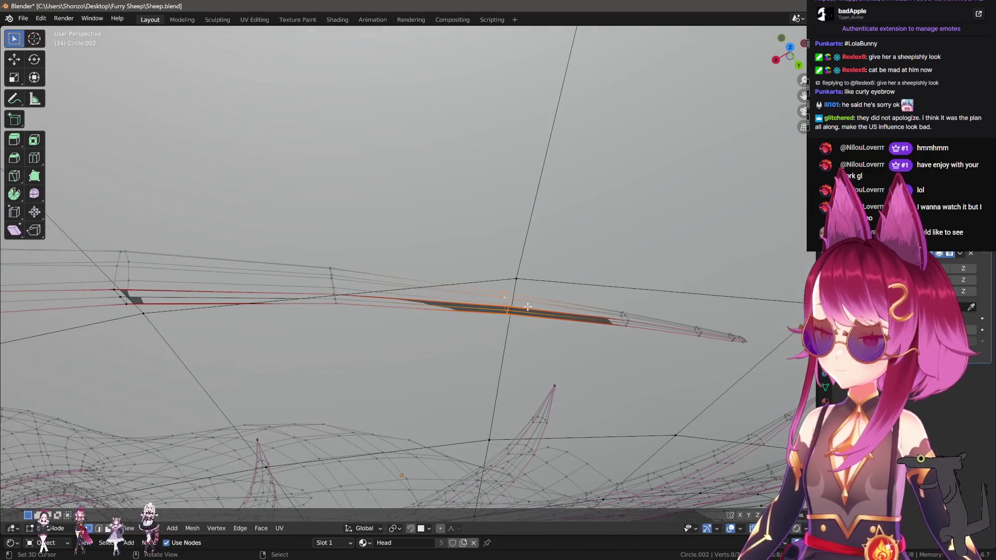
key("g")
key("y")
left_click(522, 288)
key("alt+a")
Circle-select the eyebrow edge vertices and move them along Y.
key("c")
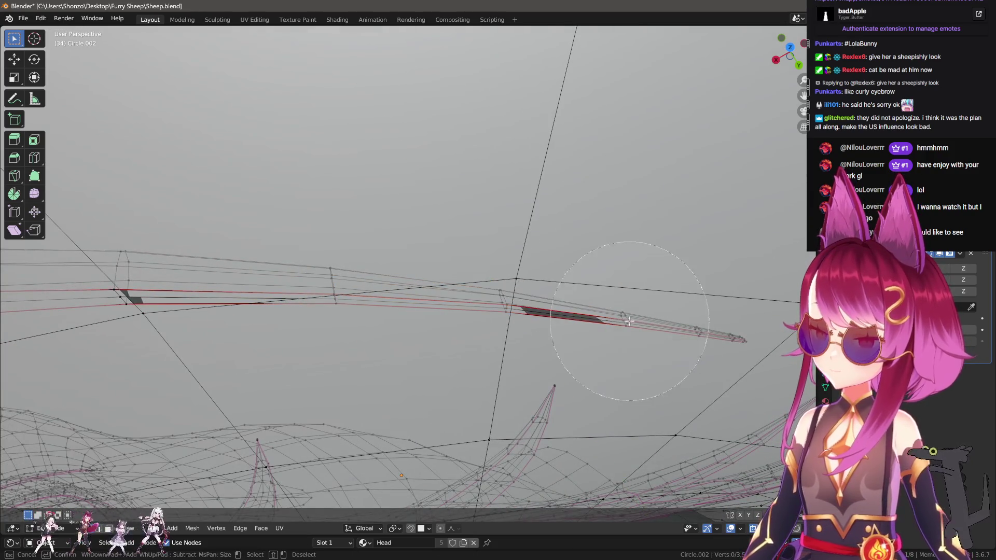
left_click(609, 316)
key("Escape")
key("g")
key("y")
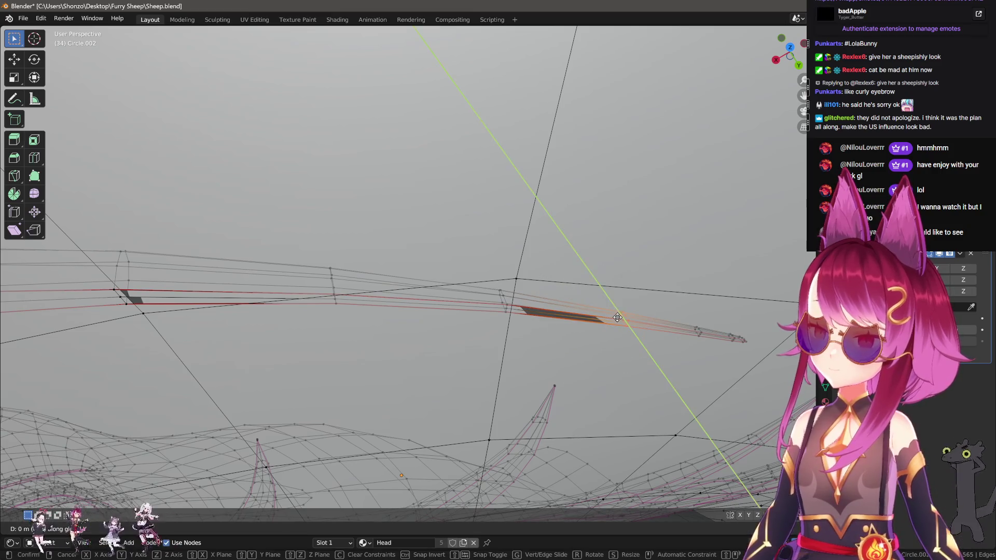
left_click(617, 309)
middle_click_drag(617, 309, 530, 284)
Try moving and rotating the inner eyebrow face, cancelling both transforms.
scroll(530, 283, "up", 5)
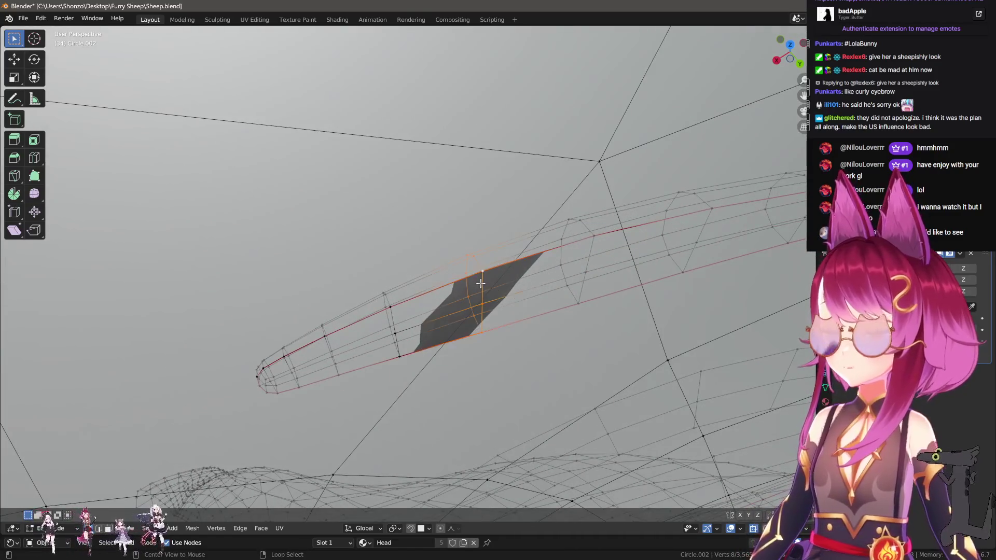
key("g")
right_click(523, 304)
scroll(523, 304, "down", 3)
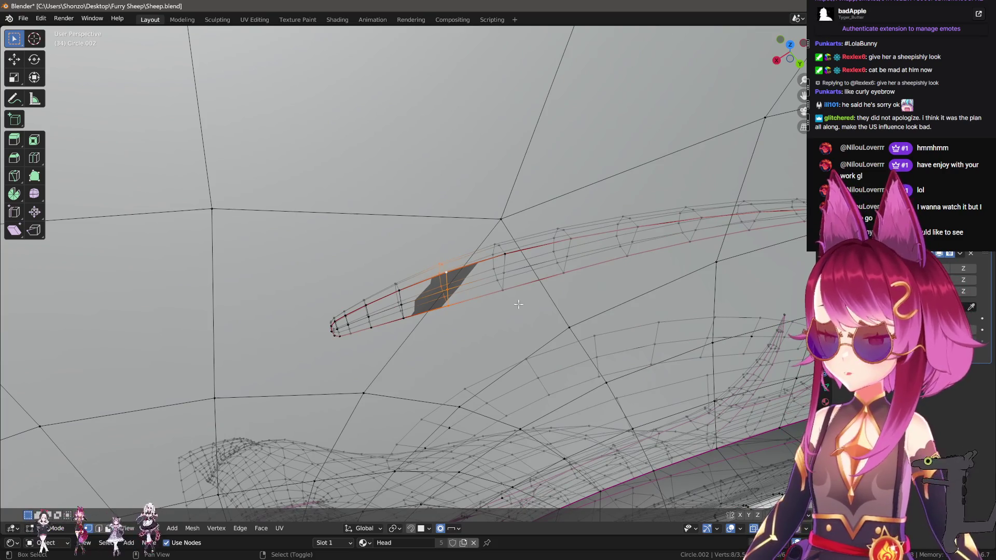
middle_click_drag(544, 313, 519, 329)
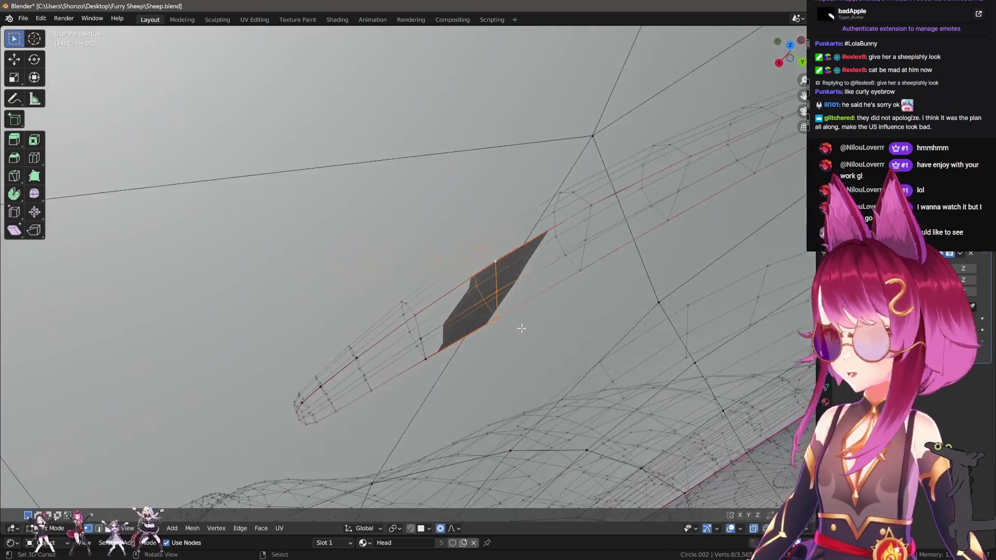
key("r")
key("y")
right_click(517, 334)
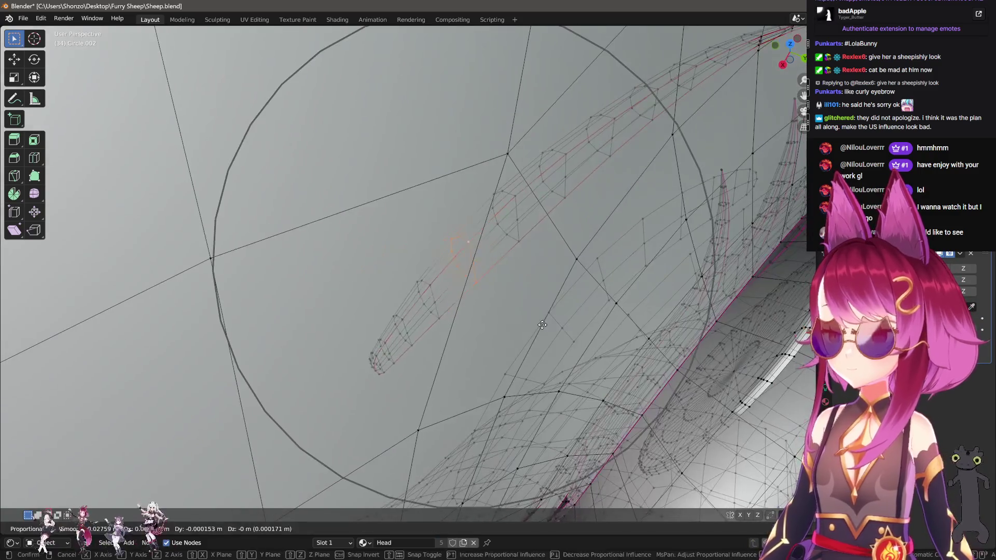
mouse_move(518, 332)
middle_mouse_down()
mouse_move(567, 322)
mouse_move(570, 310)
middle_mouse_up()
Nudge the inner eyebrow face slightly along Y and turn X-ray off.
key("g")
key("y")
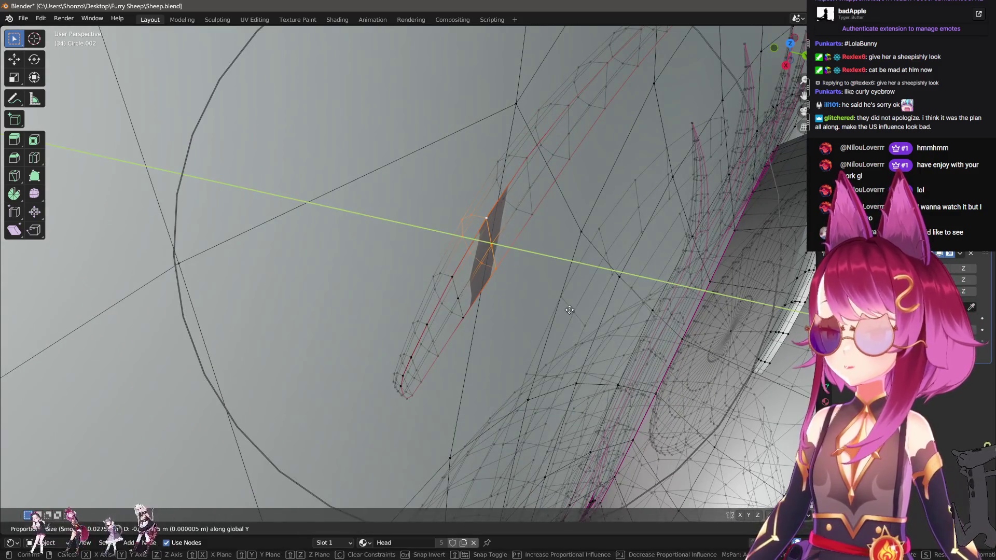
left_click(561, 308)
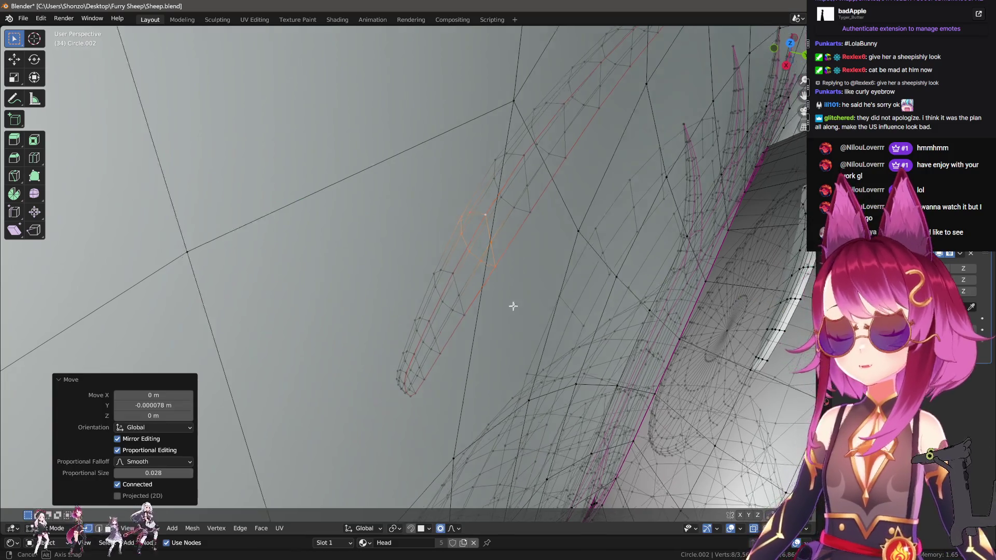
key("alt+z")
mouse_move(511, 305)
middle_mouse_down()
mouse_move(524, 280)
mouse_move(517, 253)
mouse_move(508, 257)
mouse_move(535, 207)
mouse_move(494, 240)
mouse_move(522, 281)
middle_mouse_up()
Test-move a forehead vertex above the eyebrow, then disable proportional editing.
scroll(523, 281, "up", 4)
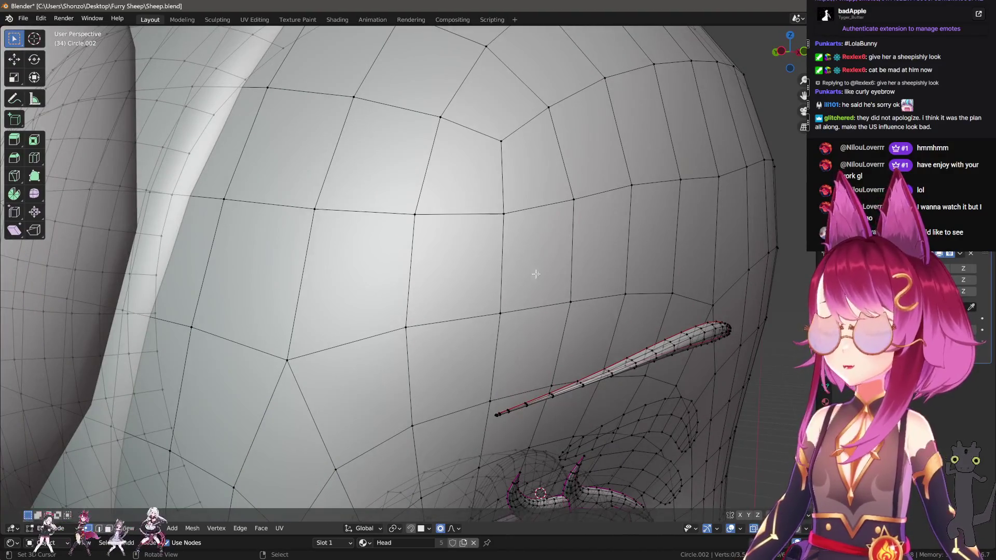
left_click(634, 185)
left_click(674, 189)
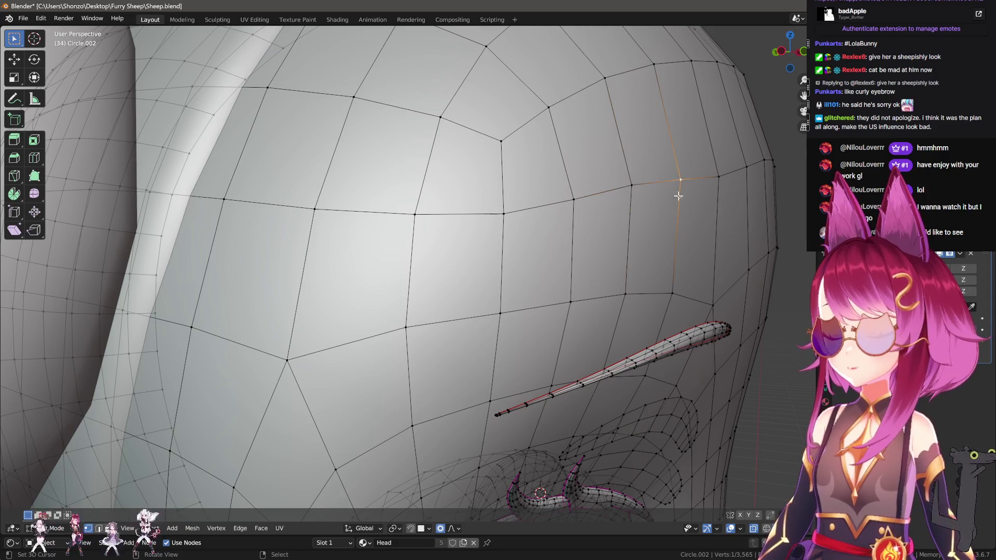
key("g")
key("Escape")
key("o")
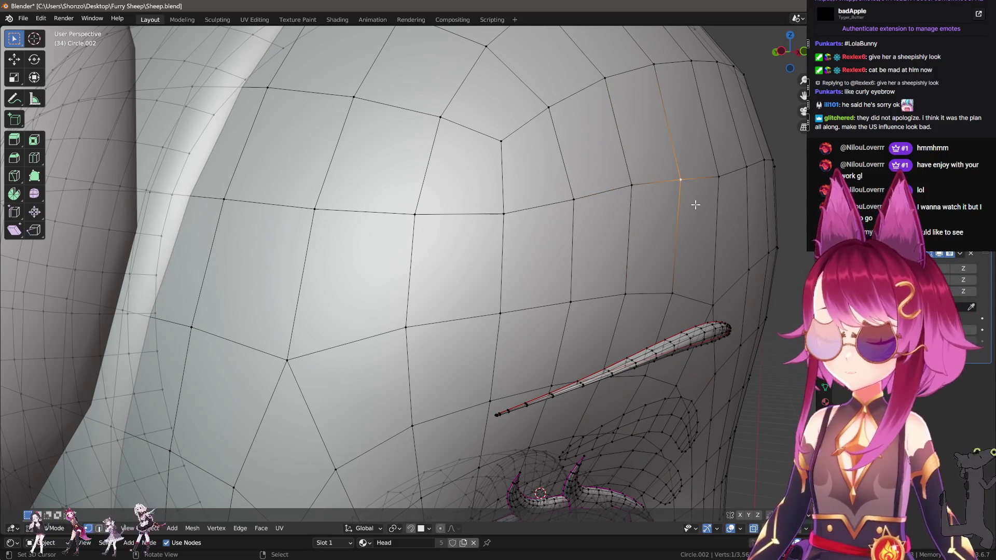
Edge-slide the forehead edge path toward the side of the head.
left_click(718, 176, "ctrl")
key("g")
key("g")
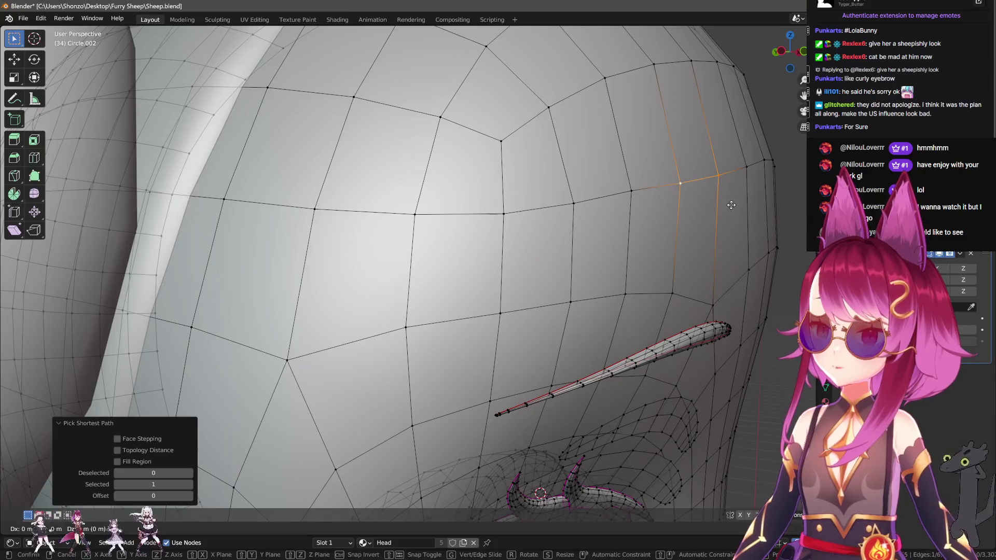
key("Escape")
left_click(627, 197)
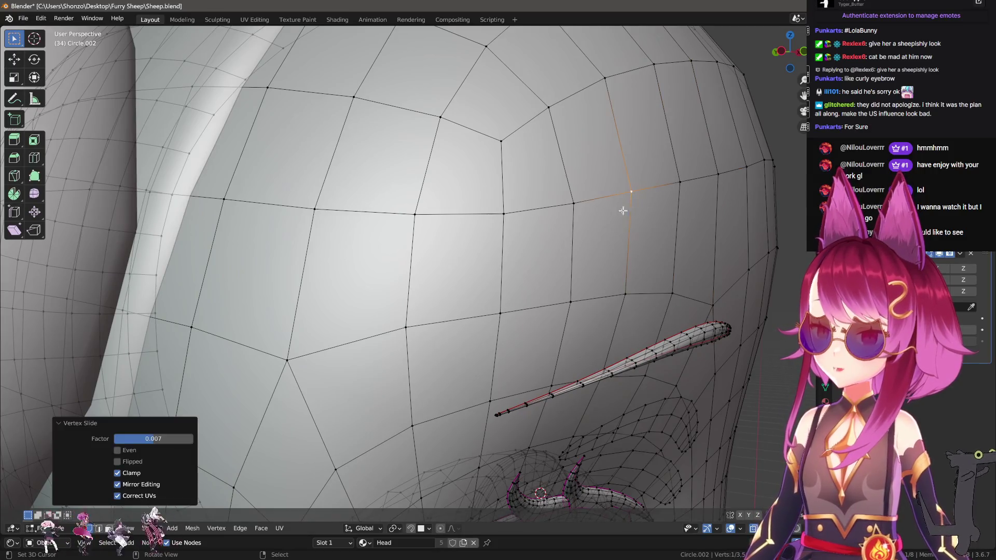
left_click(497, 222)
scroll(497, 222, "down", 5)
scroll(586, 222, "up", 6)
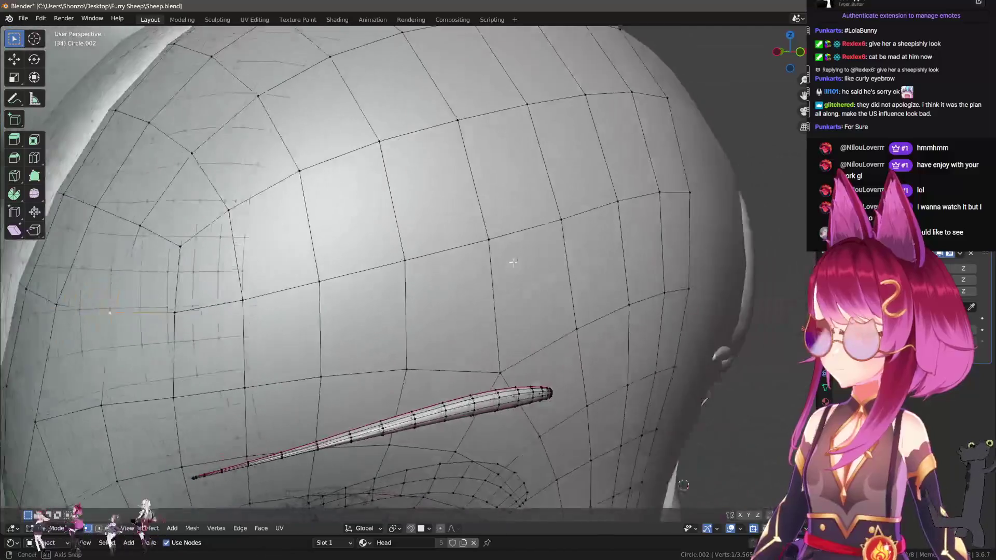
left_click(687, 194, "ctrl")
key("g")
key("g")
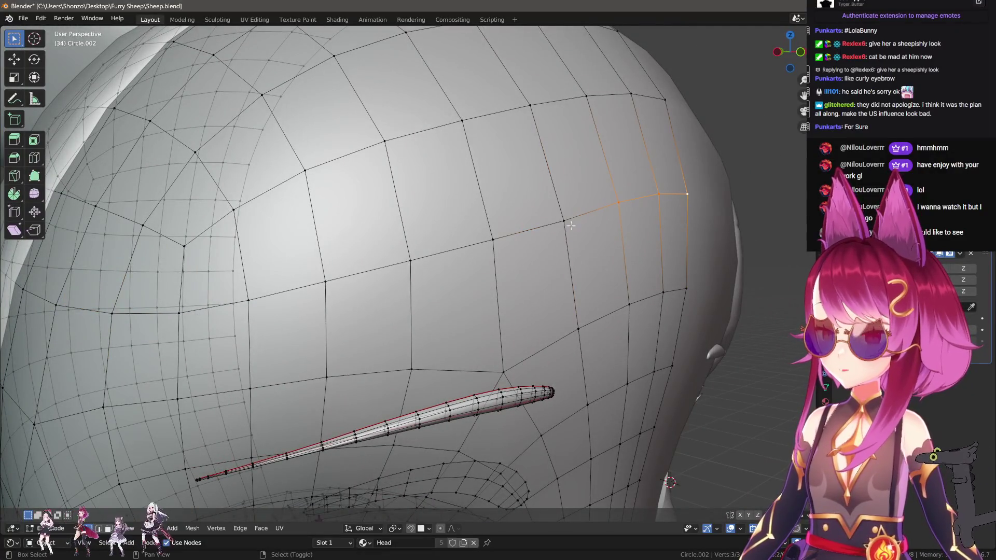
left_click(592, 231)
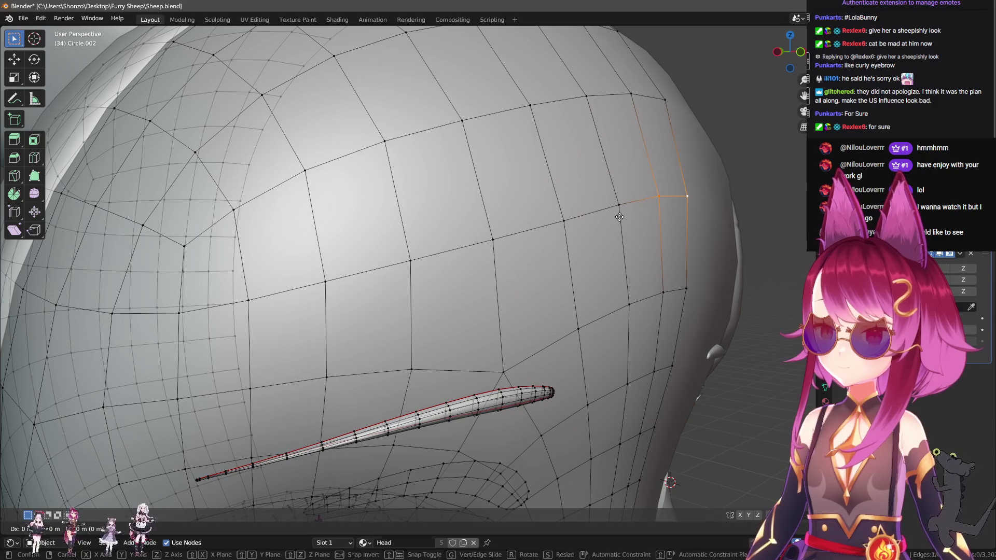
Slide a single vertex beside the loop along its edge.
left_click(618, 204)
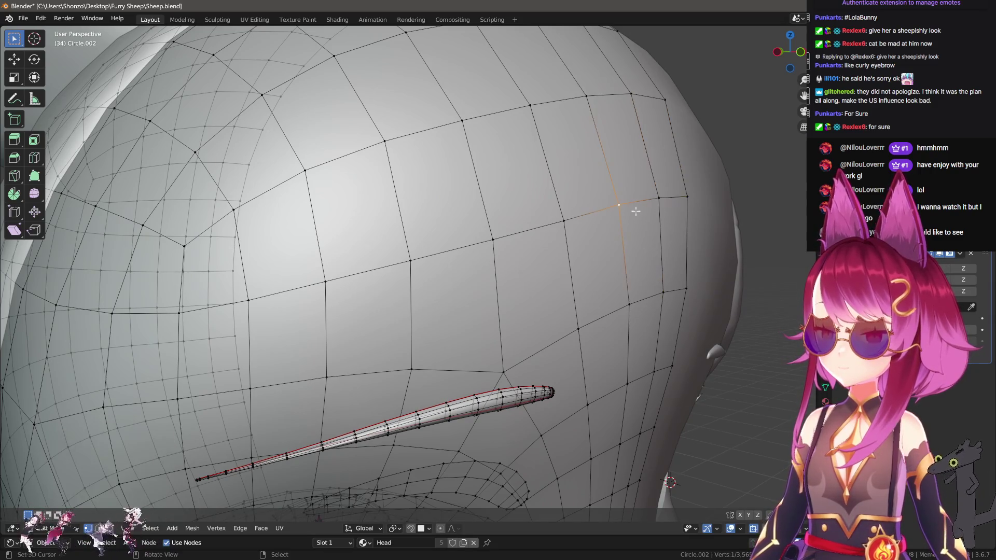
key("g")
key("g")
left_click(634, 210)
scroll(623, 218, "down", 5)
scroll(603, 228, "up", 8)
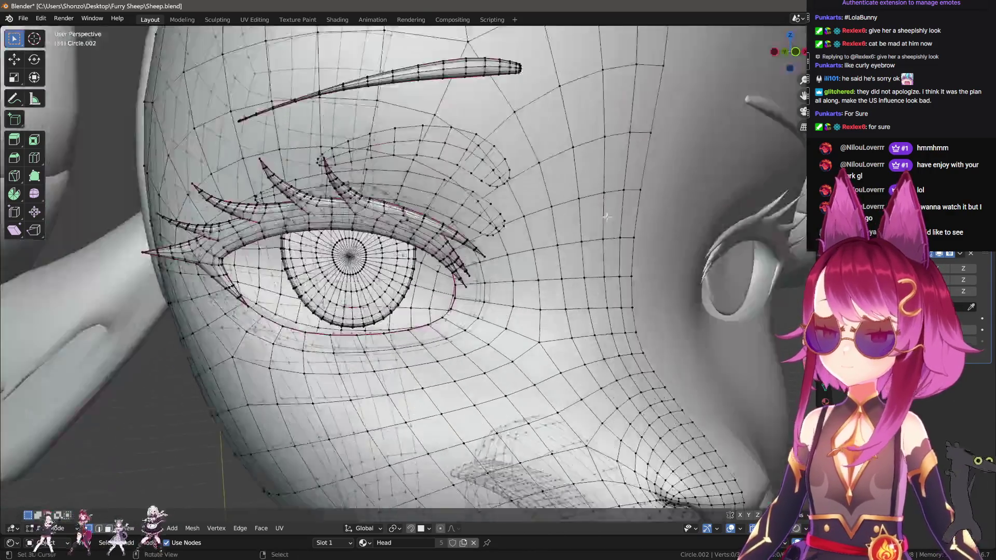
Select the whole connected lash piece at the eye corner.
scroll(602, 229, "down", 3)
middle_click_drag(602, 229, 539, 306)
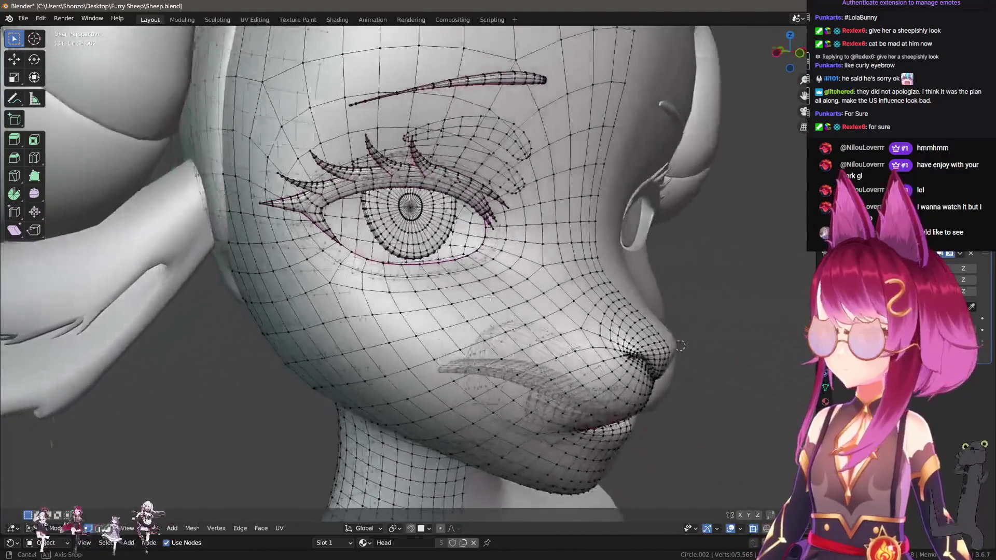
scroll(539, 306, "up", 4)
scroll(415, 232, "up", 6)
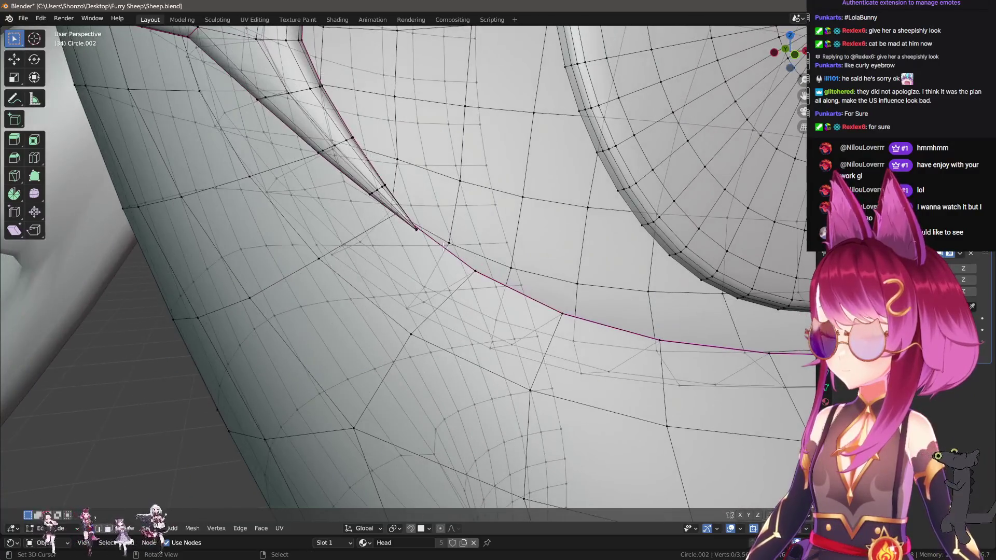
left_click(415, 232, "alt")
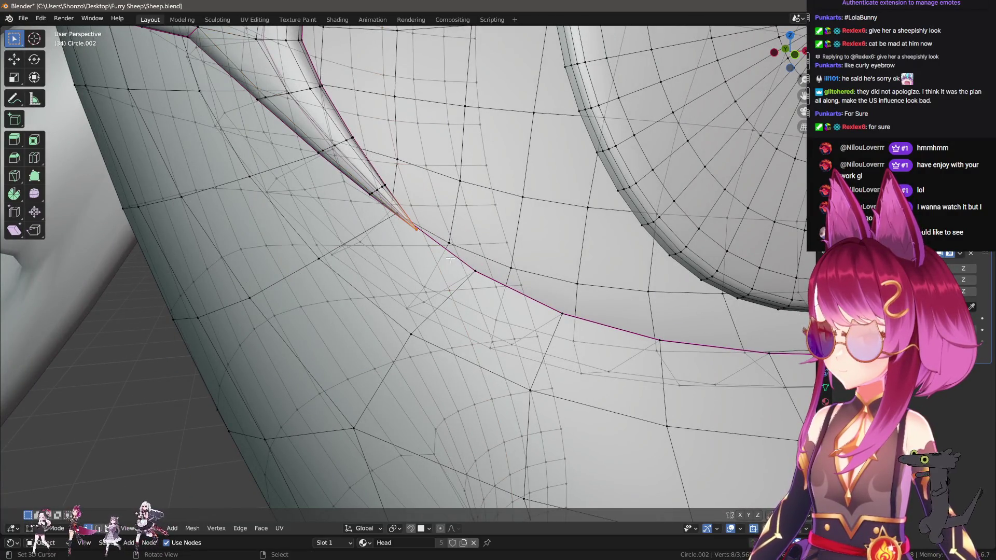
scroll(524, 302, "down", 5)
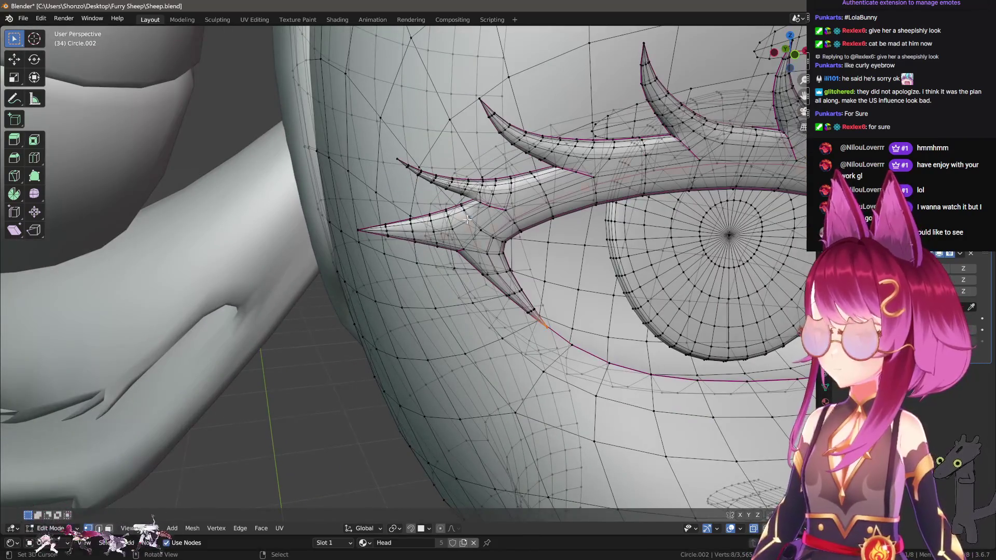
key("l")
Isolate the lash piece by hiding the head and eye geometry, then deselect it.
key("shift+h")
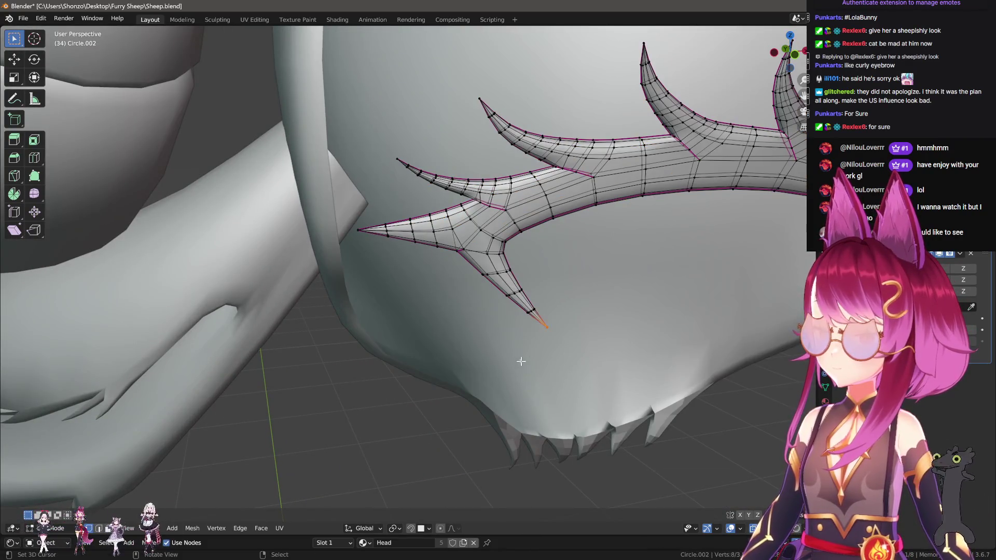
scroll(521, 362, "down", 3)
key("alt+h")
key("alt+a")
key("l")
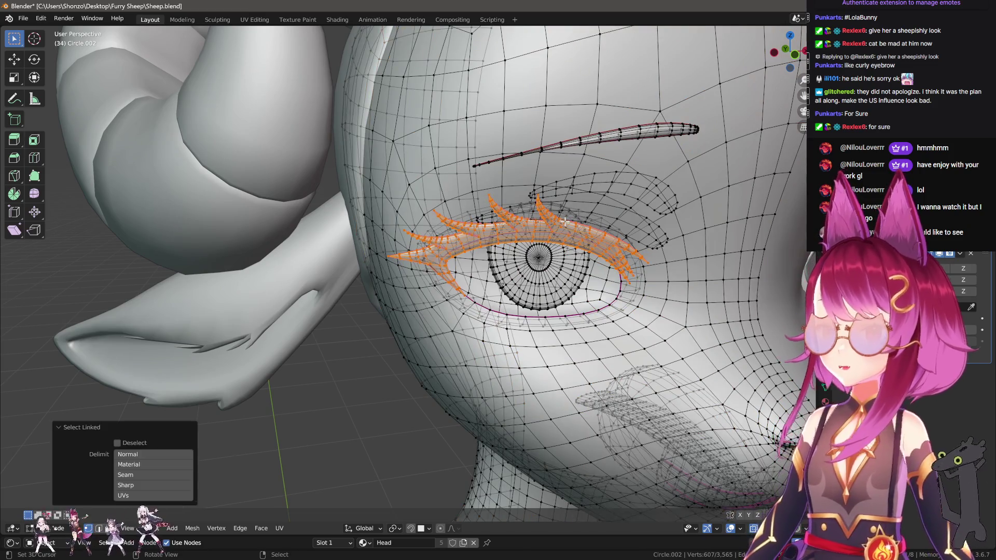
key("shift+h")
key("alt+a")
Circle-select the tip vertices on the left and right lash spikes.
key("c")
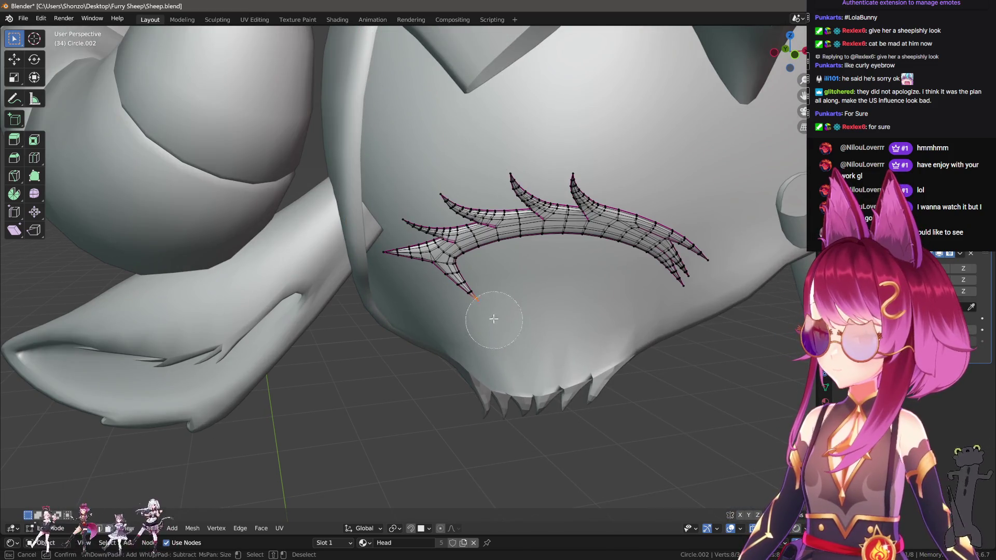
left_click(358, 258)
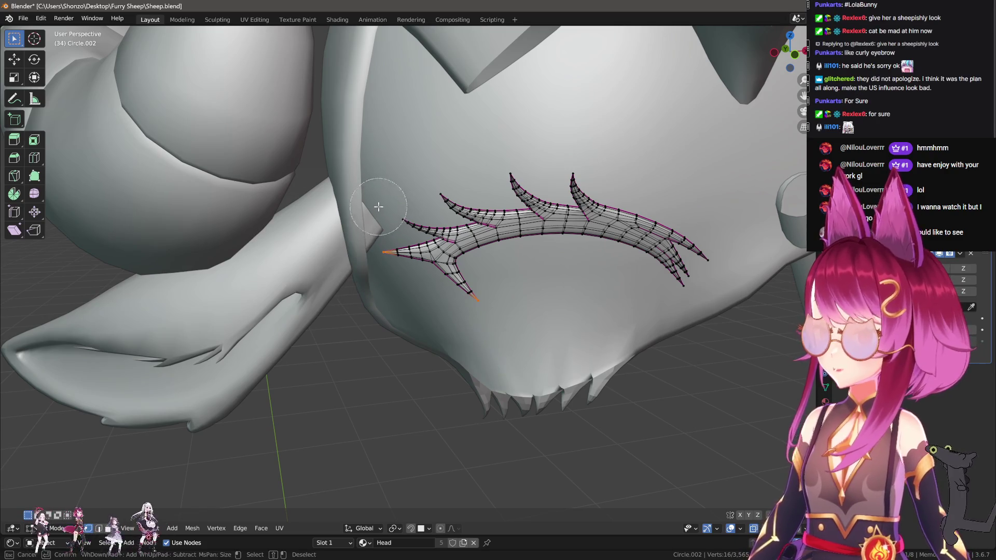
left_click_drag(410, 212, 425, 193)
left_click(497, 149)
right_click(498, 149)
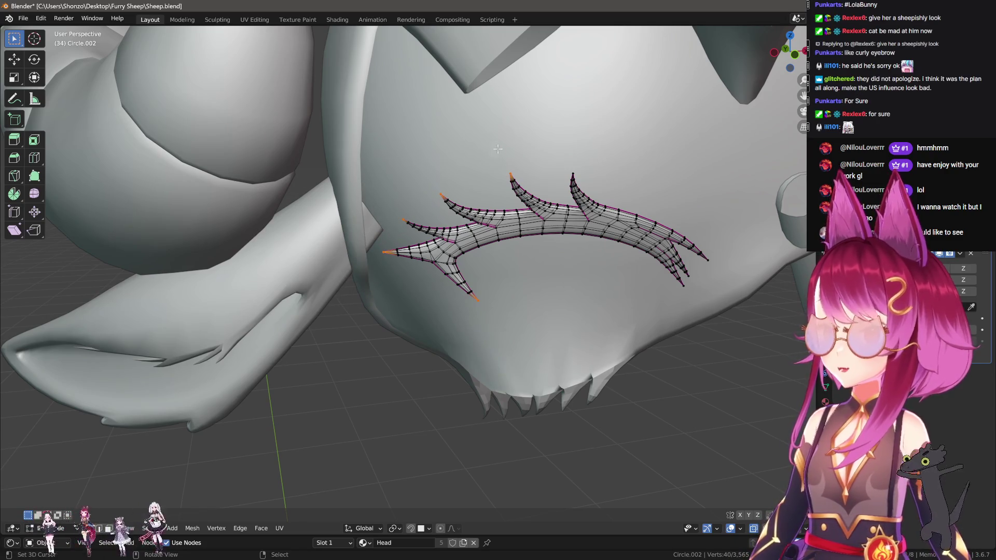
scroll(573, 296, "up", 4)
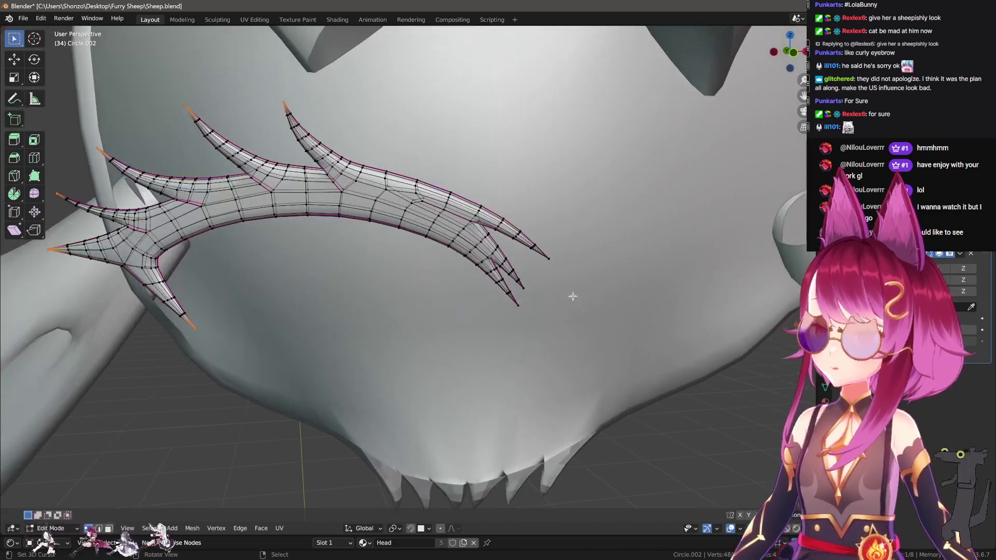
key("c")
mouse_move(567, 283)
left_mouse_down()
mouse_move(538, 295)
mouse_move(542, 317)
left_mouse_up()
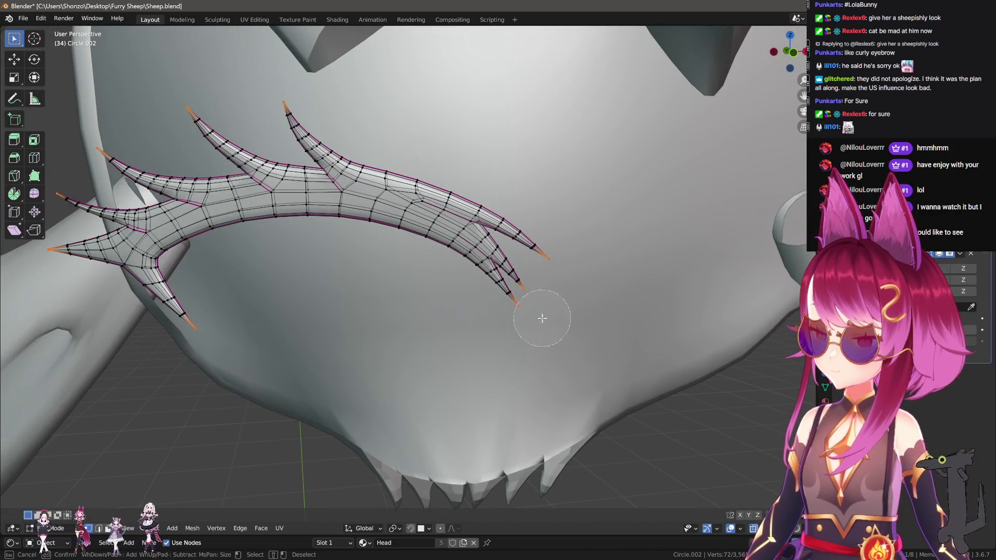
right_click(542, 317)
Collapse each pair of tip vertices into a single sharp point with Merge > Collapse.
scroll(562, 347, "up", 5)
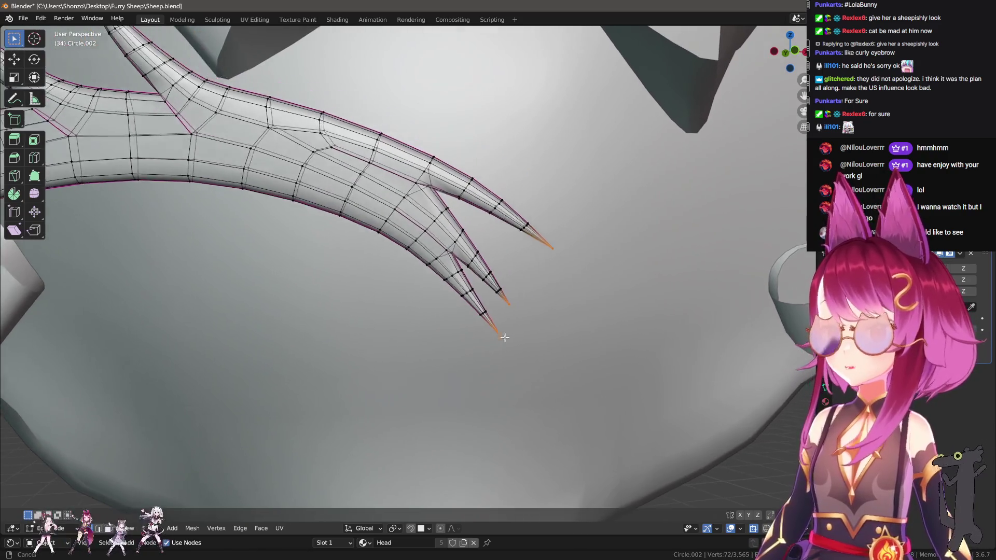
middle_click_drag(505, 337, 537, 349)
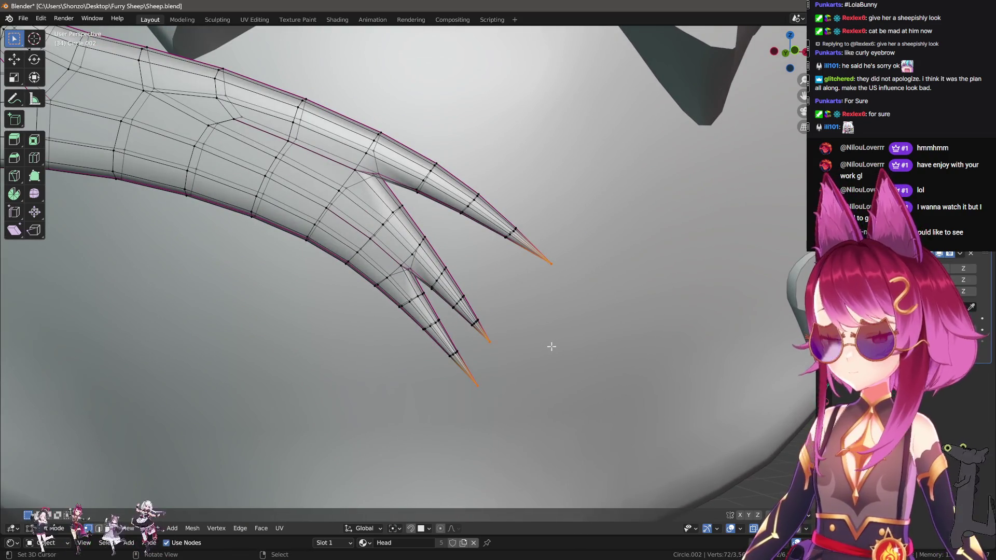
key("m")
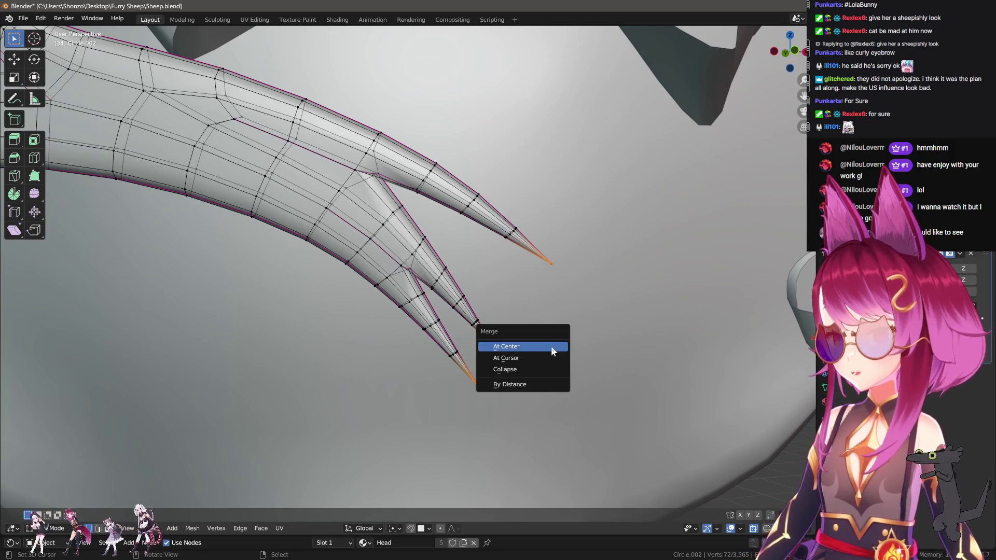
left_click(546, 367)
middle_click_drag(542, 367, 484, 302)
scroll(484, 302, "up", 8)
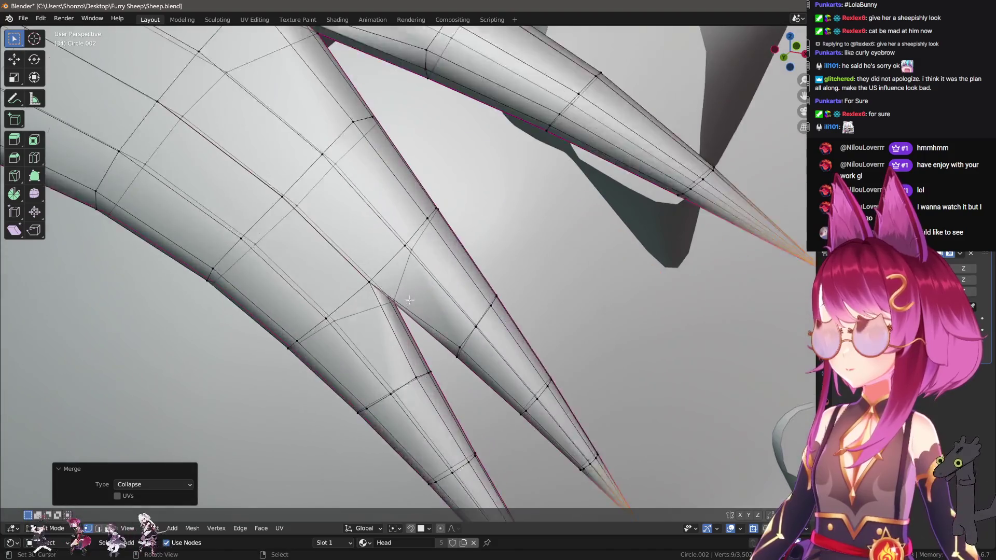
mouse_move(409, 299)
middle_mouse_down()
mouse_move(328, 346)
mouse_move(363, 306)
middle_mouse_up()
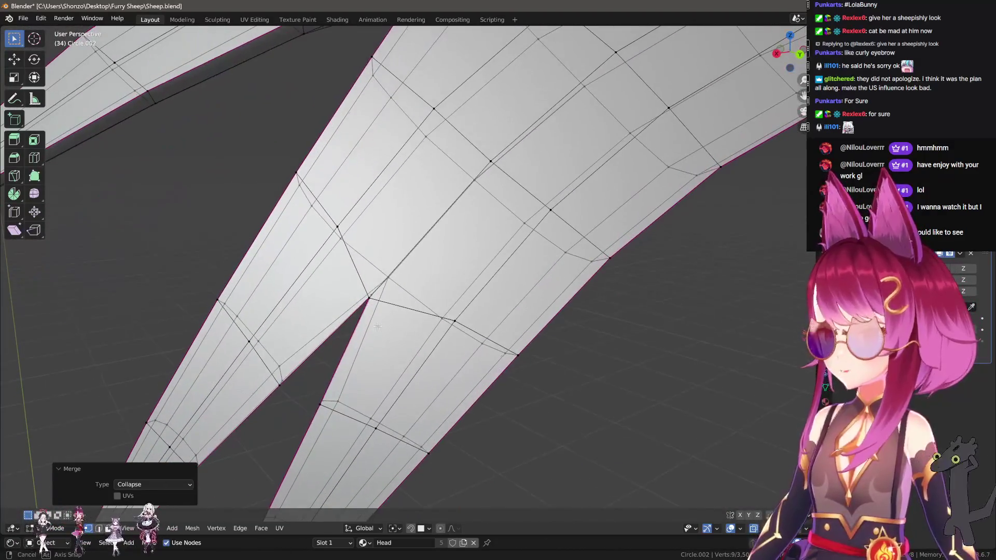
Reposition the vertex where the first lash branch forks.
left_click(374, 294)
key("g")
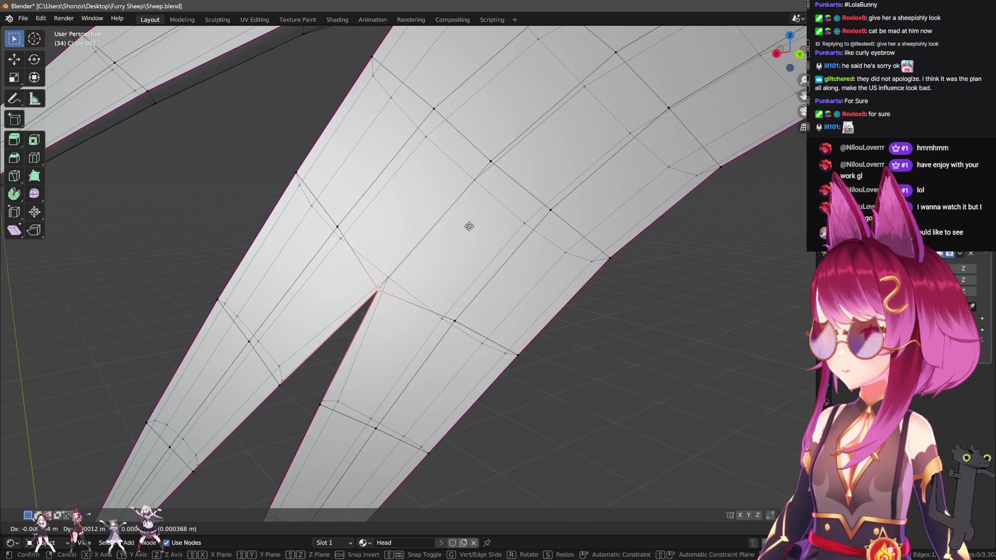
left_click(477, 225)
scroll(494, 283, "up", 6)
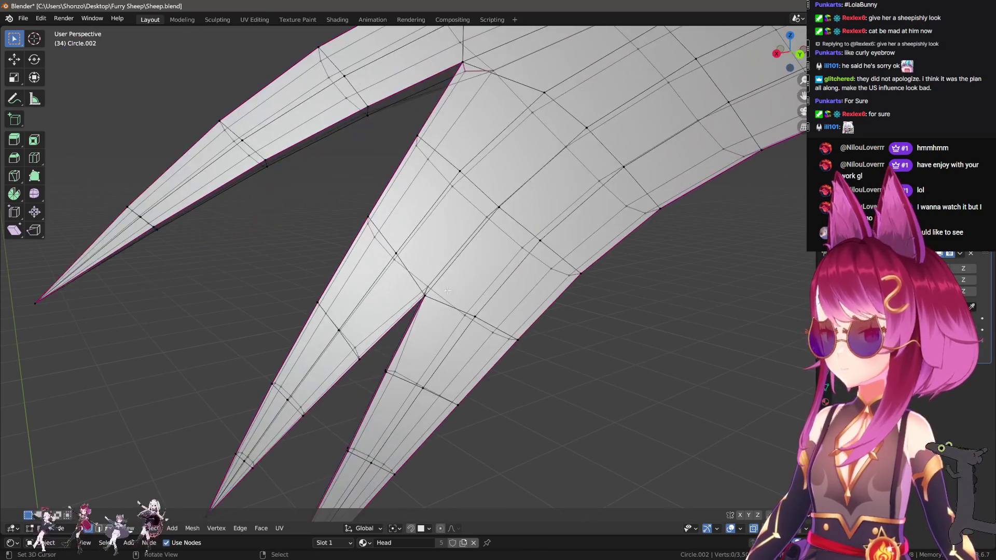
middle_click_drag(431, 290, 433, 265)
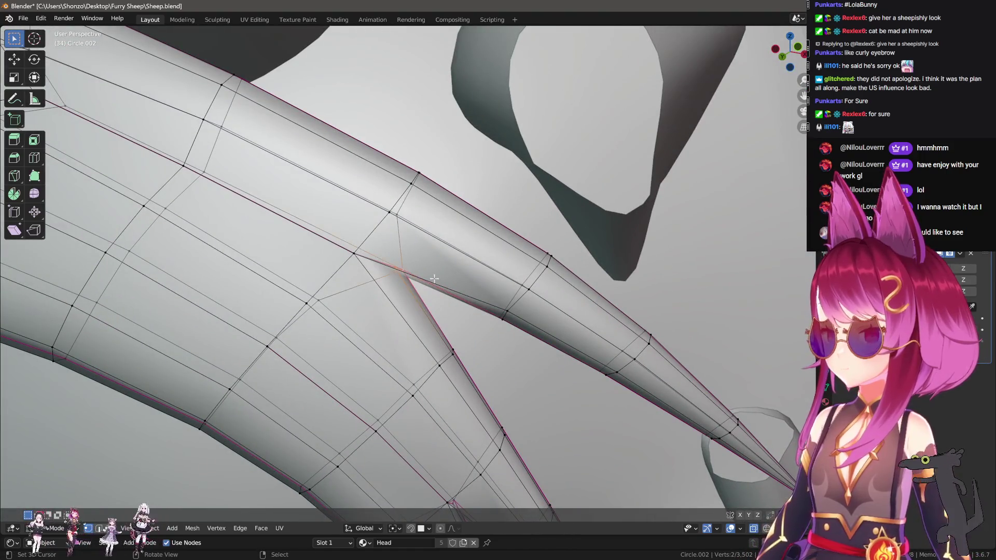
key("g")
left_click(368, 261)
Adjust the fork vertex and a prong vertex for a cleaner branch split.
scroll(493, 312, "down", 3)
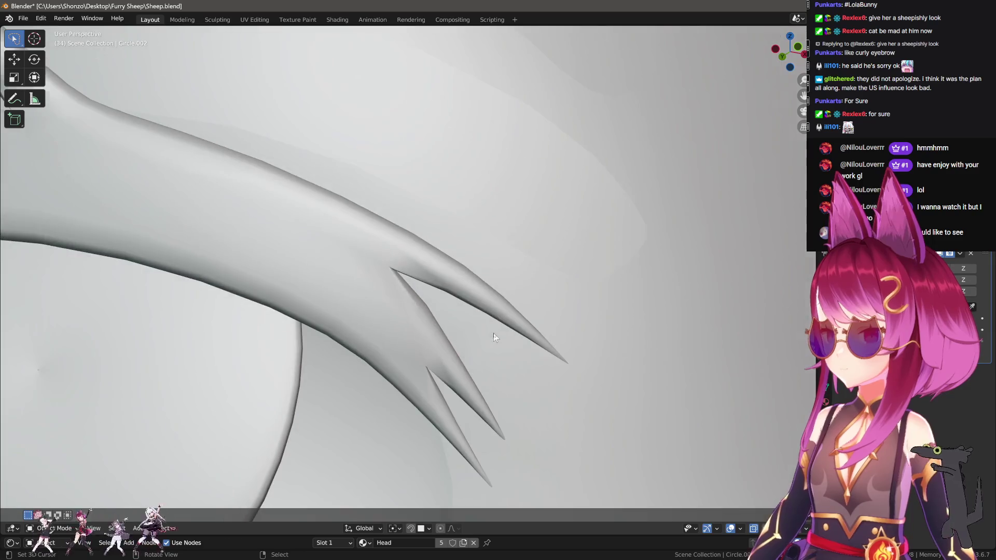
middle_click_drag(494, 312, 485, 245)
scroll(479, 214, "up", 3)
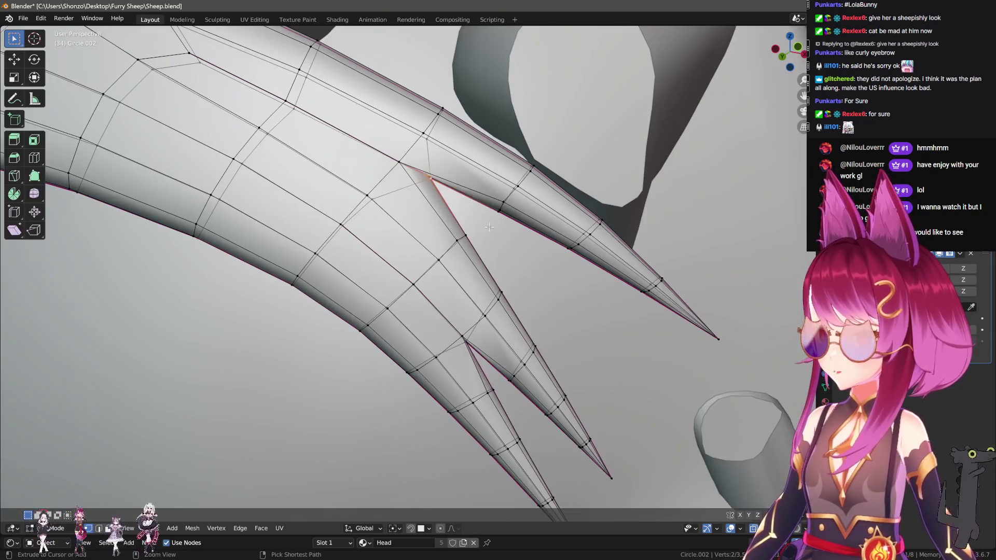
key("g")
left_click(445, 260)
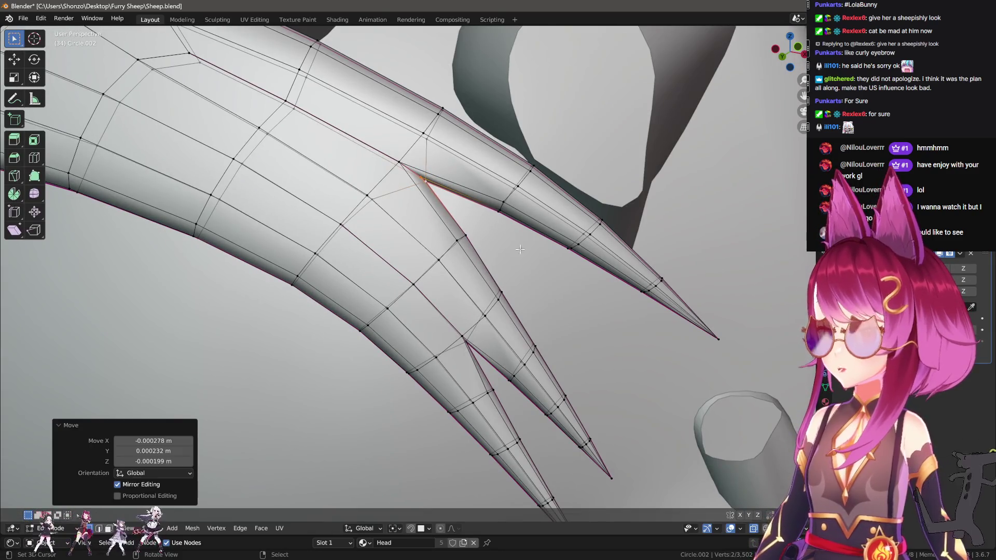
mouse_move(476, 244)
middle_mouse_down()
mouse_move(478, 284)
mouse_move(483, 256)
mouse_move(518, 290)
mouse_move(526, 276)
mouse_move(452, 280)
mouse_move(415, 265)
mouse_move(484, 258)
middle_mouse_up()
key("g")
left_click(501, 273)
Move the junction vertex and slide a neighbouring branch vertex along its edge.
key("g")
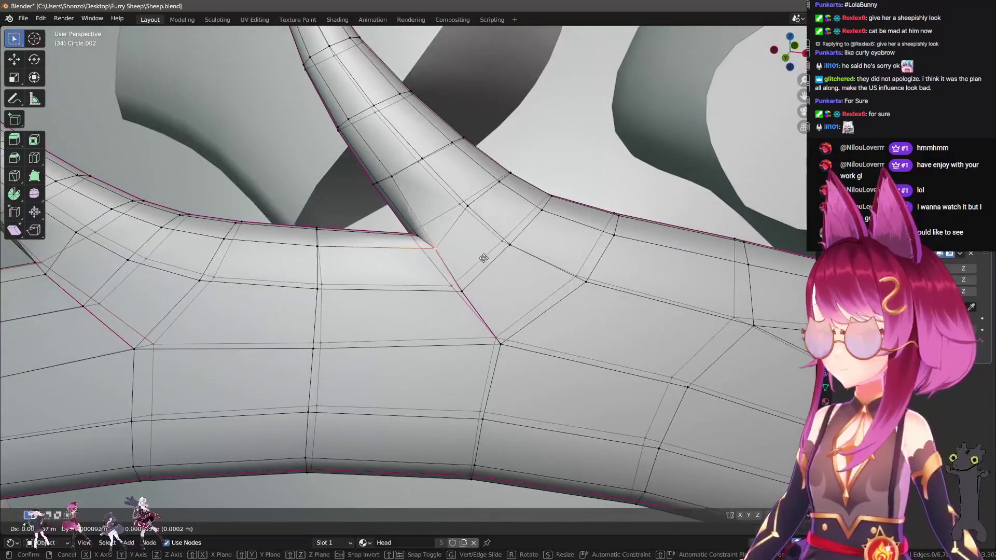
left_click(489, 241)
left_click(476, 213)
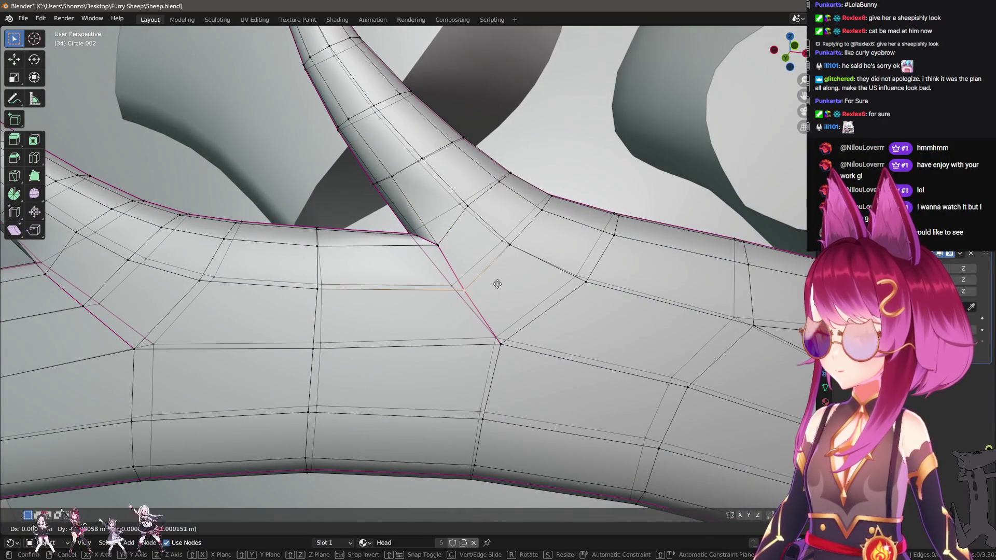
key("shift+v")
left_click(482, 220)
key("shift+v")
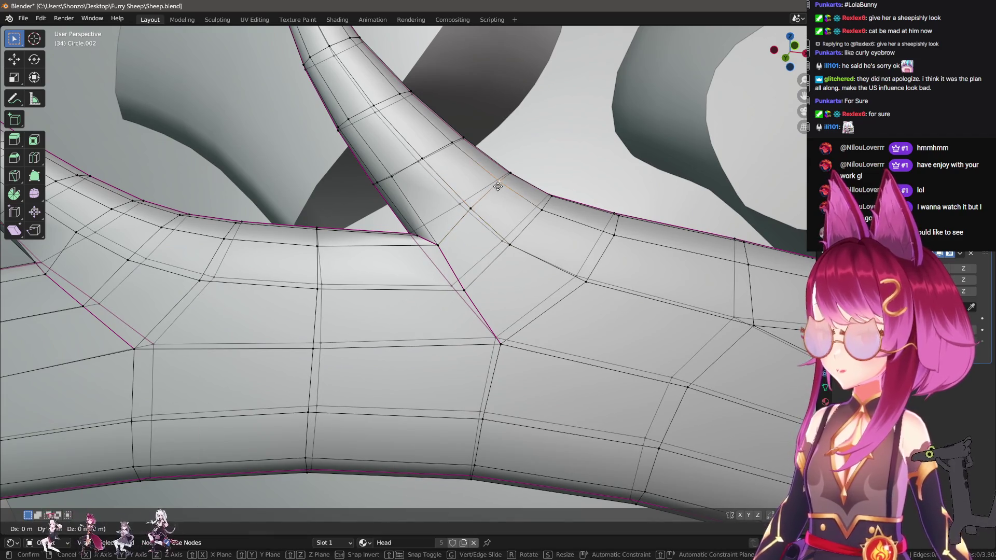
left_click(488, 214)
mouse_move(484, 214)
middle_mouse_down()
mouse_move(424, 250)
mouse_move(445, 249)
middle_mouse_up()
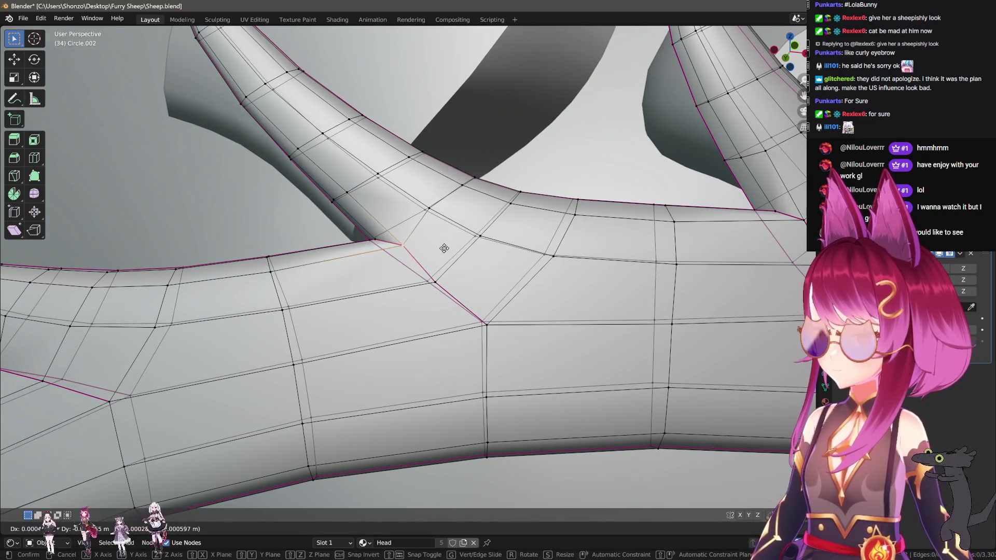
Preview the smoothed lash outside Edit Mode, then slide the selected vertex further.
key("Tab")
scroll(449, 257, "down", 5)
key("Tab")
middle_click_drag(420, 282, 438, 274)
key("g")
key("g")
left_click(483, 262)
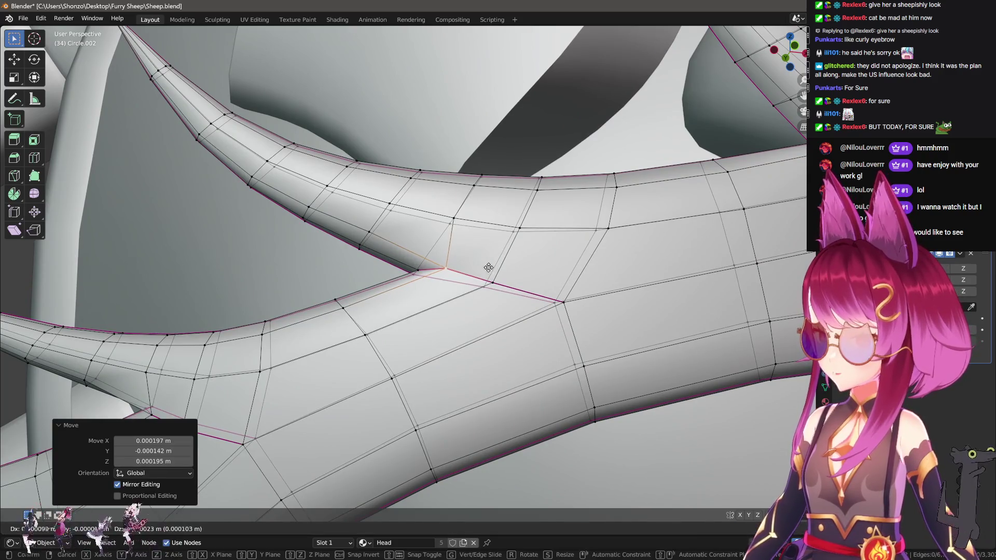
Slide the branch junction vertex along its edge twice.
left_click(378, 226)
key("g")
key("g")
left_click(375, 229)
key("g")
key("g")
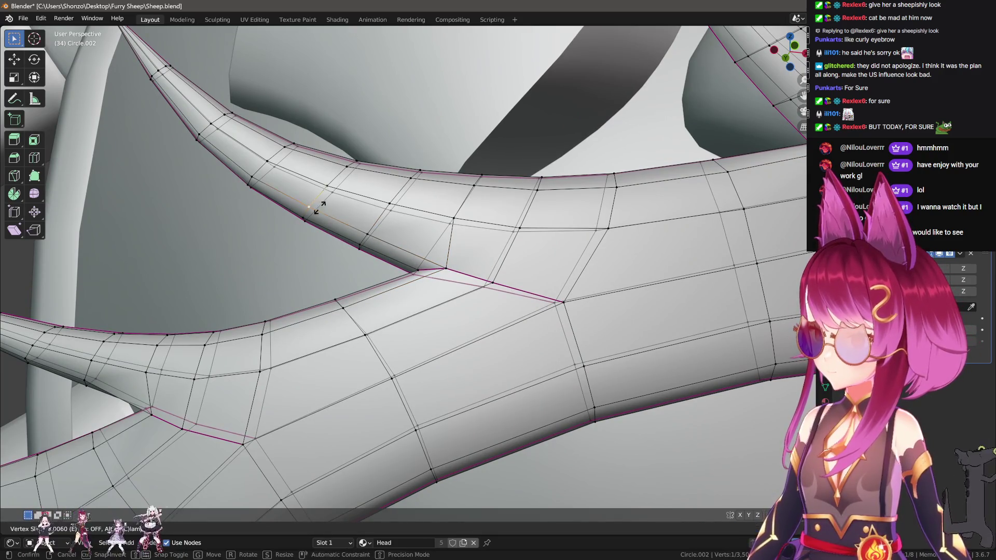
left_click(311, 207)
mouse_move(228, 346)
middle_mouse_down("shift")
mouse_move(321, 290)
mouse_move(457, 269)
mouse_move(445, 271)
middle_mouse_up("shift")
Slide the vertex where the branch meets the lash to factor 0.077.
left_click(432, 269)
key("g")
key("g")
left_click(433, 264)
key("g")
right_click(464, 266)
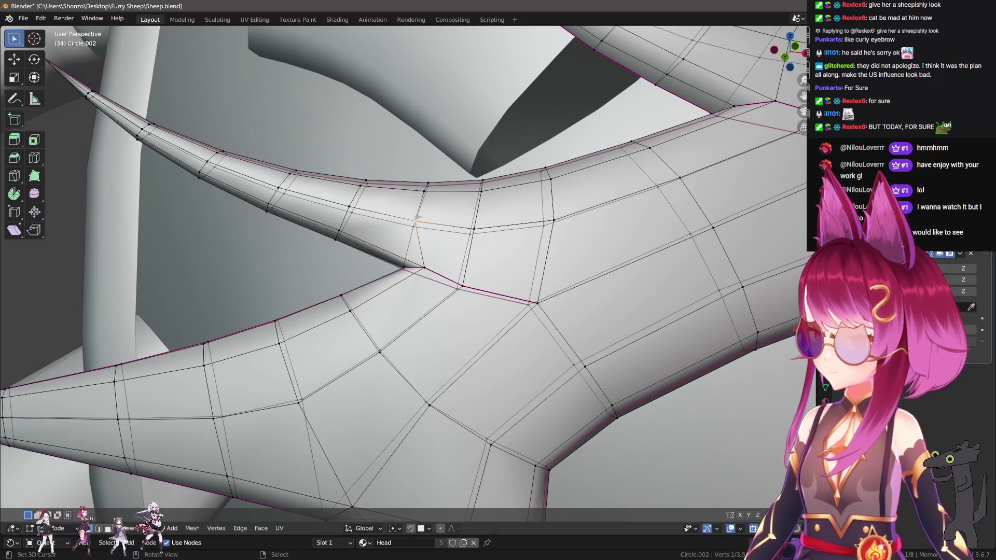
key("g")
key("g")
left_click(435, 220)
mouse_move(434, 220)
middle_mouse_down()
mouse_move(453, 190)
mouse_move(436, 259)
mouse_move(379, 291)
middle_mouse_up()
key("g")
key("g")
left_click(458, 214)
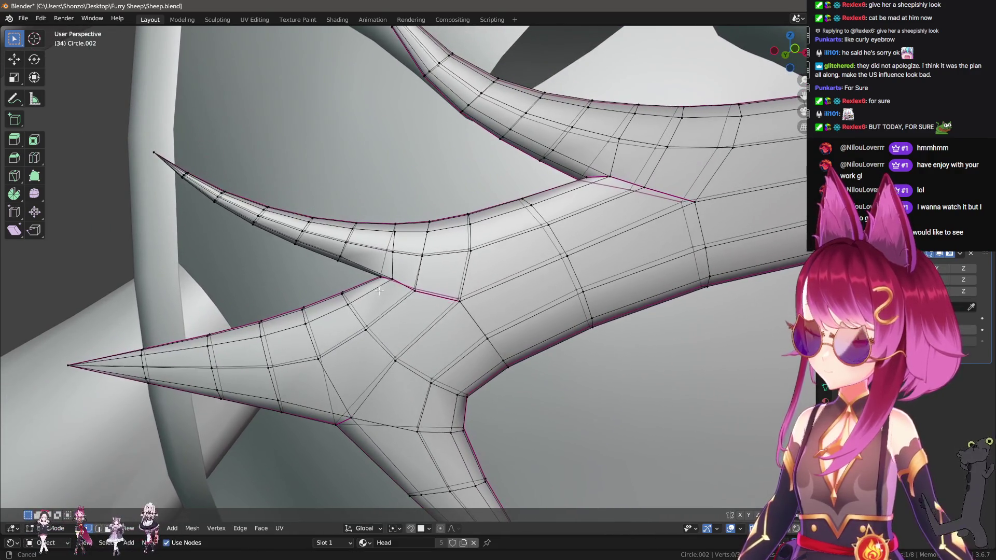
key("ctrl+l")
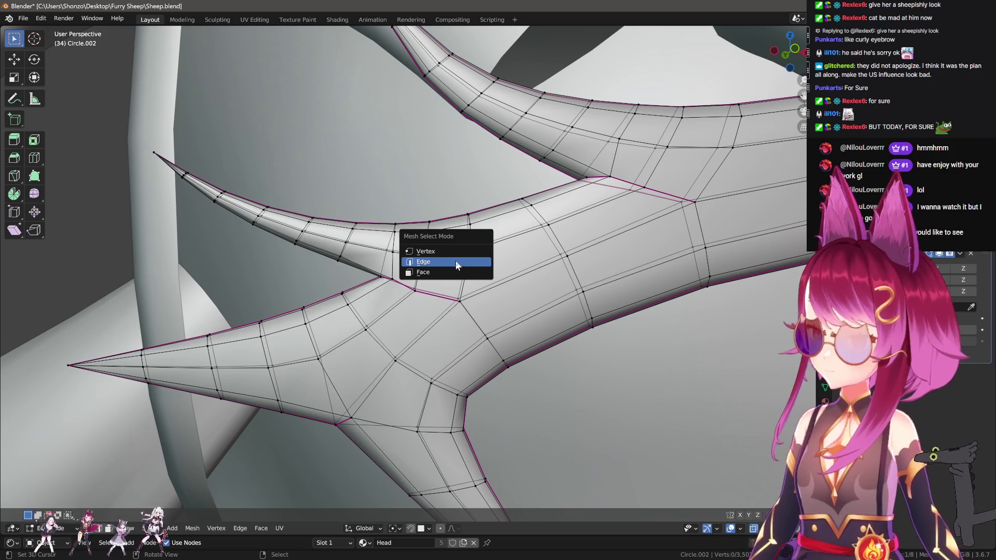
In edge select mode, select edge loops along the lash spike.
left_click(455, 261)
mouse_move(455, 260)
middle_mouse_down()
mouse_move(307, 322)
mouse_move(315, 310)
middle_mouse_up()
key("alt+a")
scroll(306, 322, "down", 4)
scroll(306, 322, "up", 4)
left_click(315, 309, "alt+shift")
mouse_move(479, 360)
middle_mouse_down()
mouse_move(391, 313)
mouse_move(379, 267)
mouse_move(441, 324)
mouse_move(429, 304)
mouse_move(456, 296)
mouse_move(352, 363)
mouse_move(436, 338)
middle_mouse_up()
scroll(391, 314, "down", 4)
scroll(435, 324, "up", 4)
left_click(436, 323, "alt+shift")
left_click(406, 298, "alt")
Deselect the stray and tip vertices from the loop and nudge the edges slightly.
key("c")
middle_click(342, 374)
key("Escape")
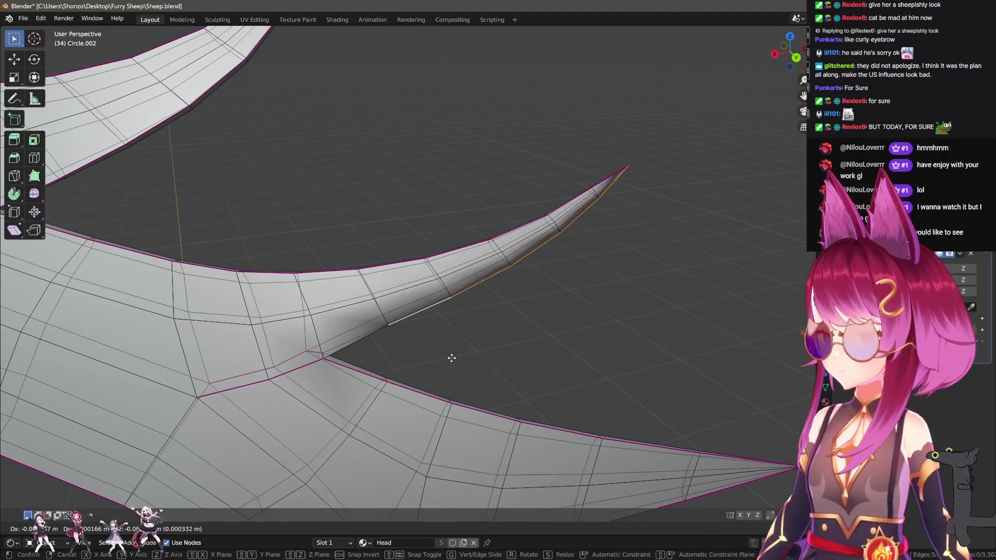
key("c")
middle_click(635, 172)
key("Escape")
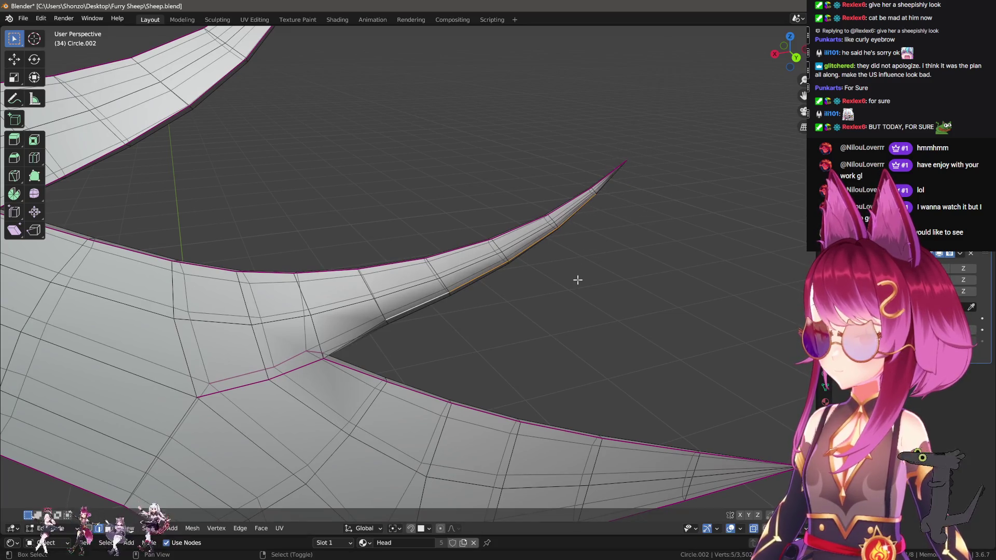
middle_click_drag(502, 291, 485, 289)
key("g")
left_click(467, 316)
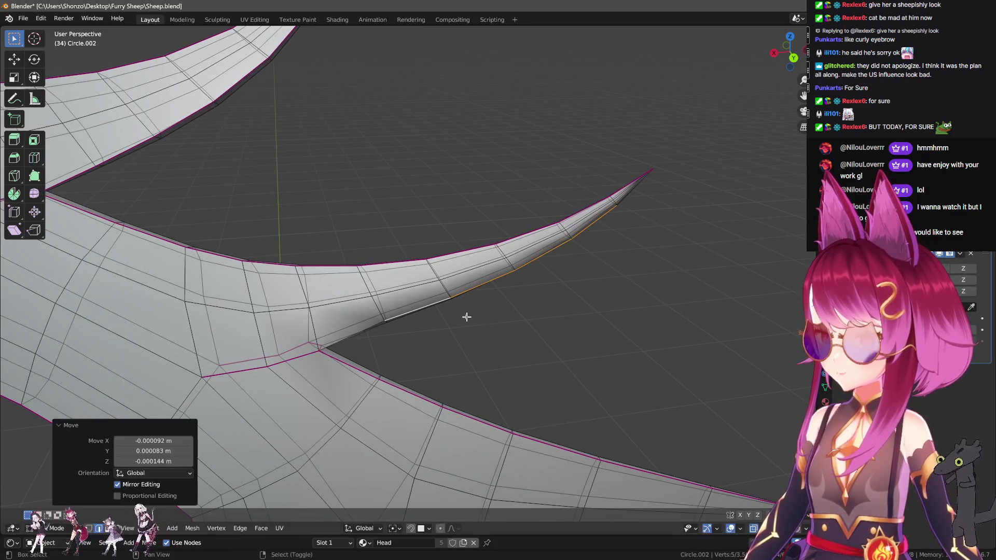
In vertex mode, reposition two vertices on the spike.
middle_click_drag(384, 329, 383, 344)
key("ctrl+Tab")
left_click(419, 294)
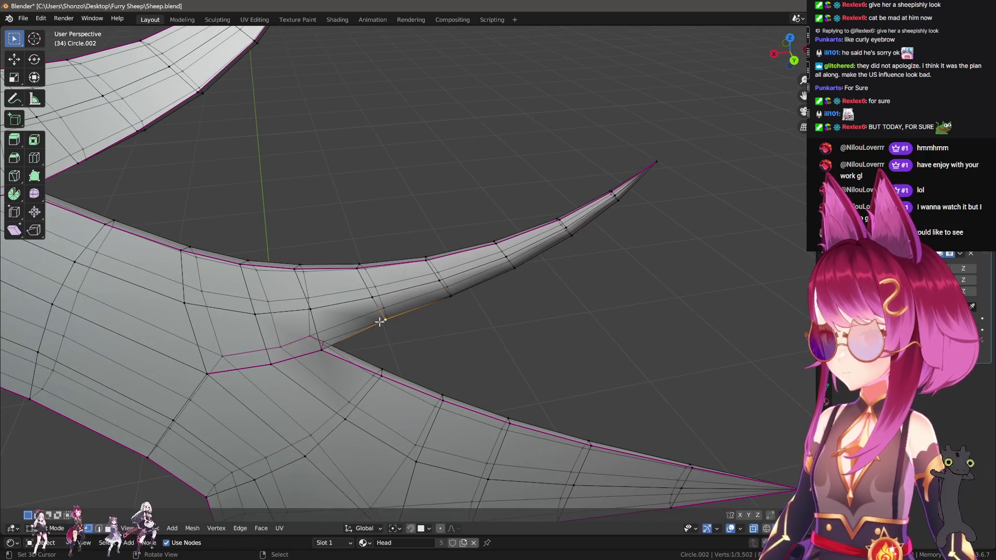
key("g")
left_click(409, 340)
left_click(449, 304)
key("g")
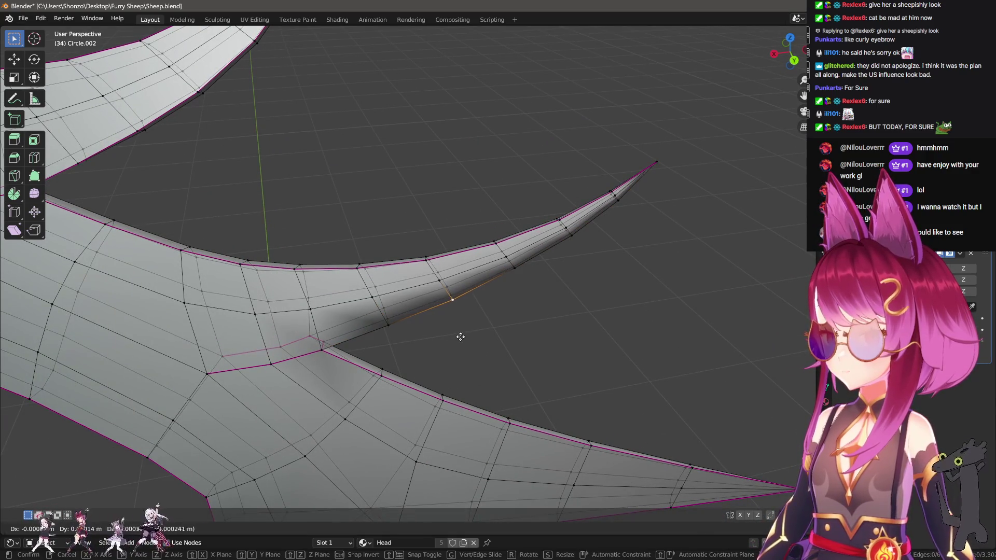
left_click(493, 306)
left_click(466, 329)
Select the spike's inner edge loop and mark it sharp.
key("ctrl+Tab")
mouse_move(467, 329)
middle_mouse_down()
mouse_move(445, 336)
mouse_move(534, 310)
mouse_move(528, 290)
middle_mouse_up()
left_click(459, 347)
left_click(420, 322, "alt")
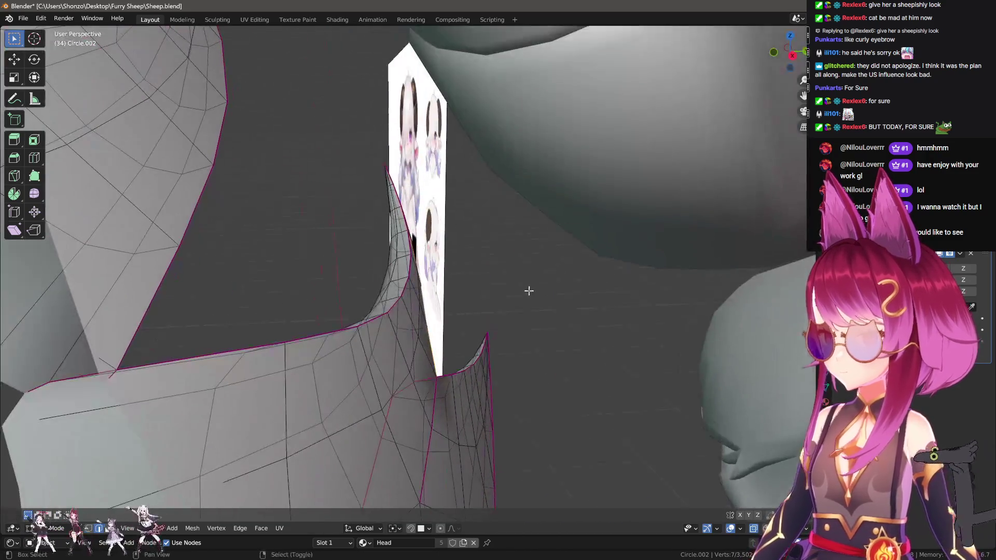
key("ctrl+e")
left_click(492, 338)
mouse_move(491, 338)
middle_mouse_down()
mouse_move(476, 320)
mouse_move(310, 292)
mouse_move(427, 307)
middle_mouse_up()
Reposition the vertices where the side branch joins the main eyelash.
scroll(531, 369, "up", 5)
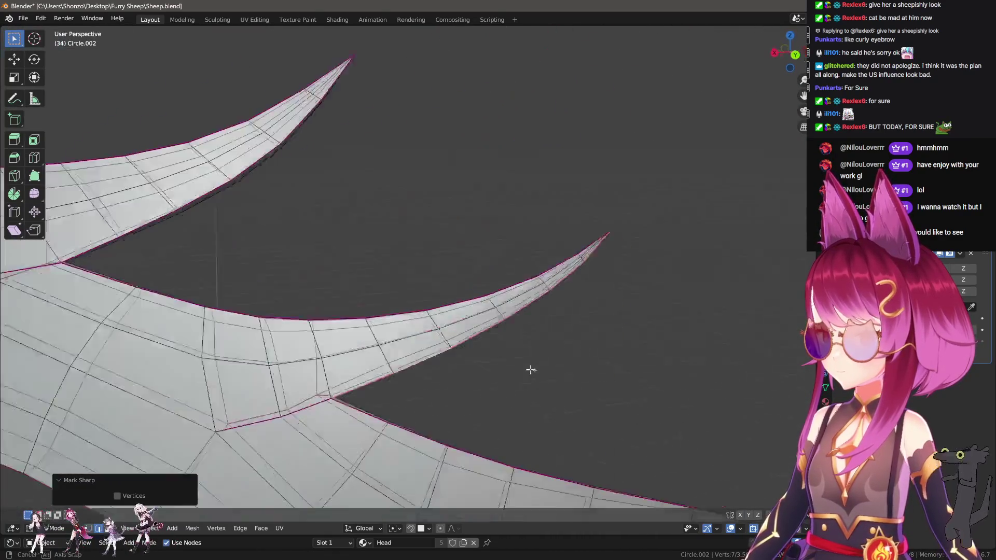
mouse_move(531, 369)
middle_mouse_down()
mouse_move(427, 341)
mouse_move(436, 289)
mouse_move(465, 295)
mouse_move(438, 322)
mouse_move(380, 267)
mouse_move(406, 257)
mouse_move(363, 265)
middle_mouse_up()
key("p")
left_click(394, 240)
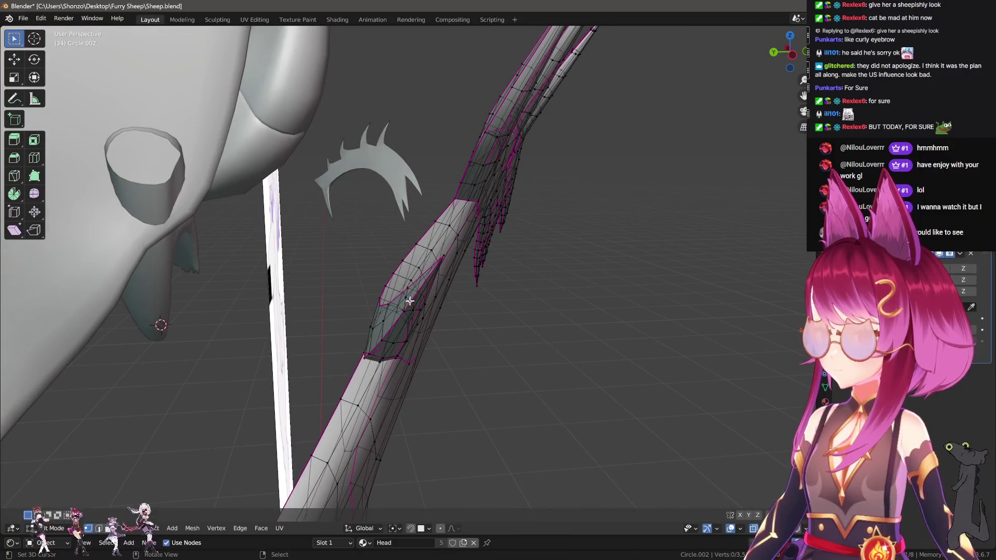
mouse_move(407, 300)
middle_mouse_down()
mouse_move(441, 322)
mouse_move(386, 330)
mouse_move(368, 304)
mouse_move(446, 280)
mouse_move(473, 328)
mouse_move(469, 271)
mouse_move(369, 270)
mouse_move(362, 286)
middle_mouse_up()
key("g")
left_click(456, 340)
left_click(368, 303)
key("g")
left_click(377, 300)
key("g")
left_click(365, 285)
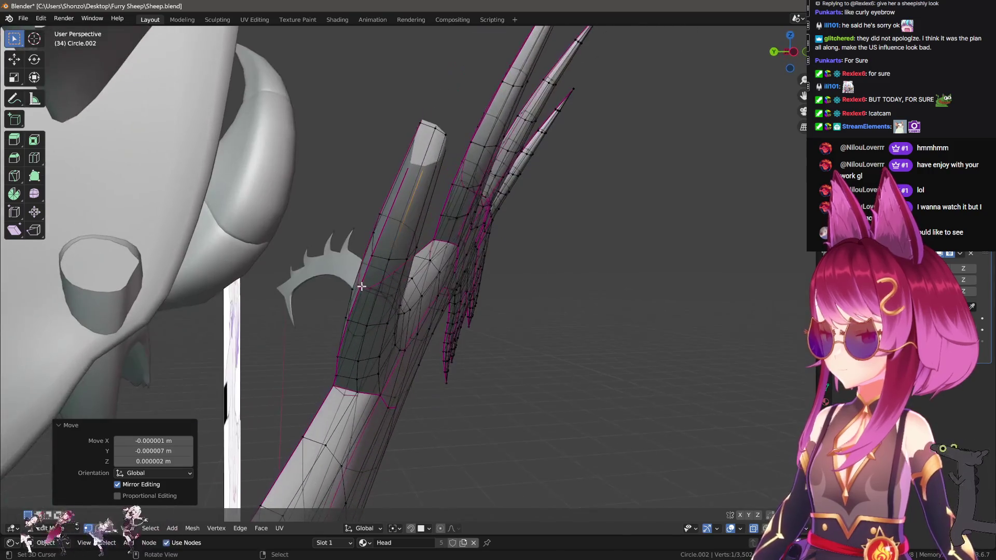
Move the branch's lower-edge vertex and the vertex path along its edge on the Y axis.
left_click(335, 369)
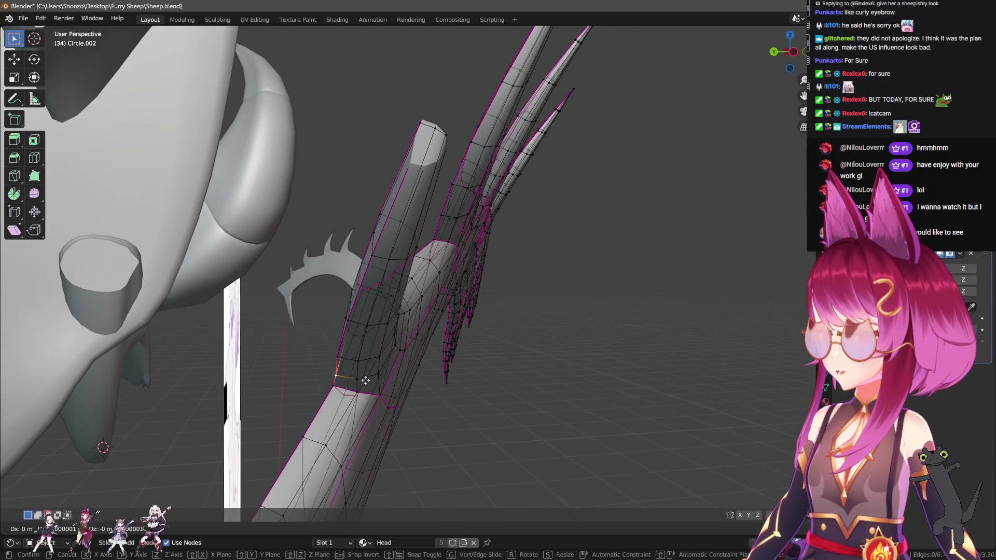
key("g")
key("g")
key("g")
key("y")
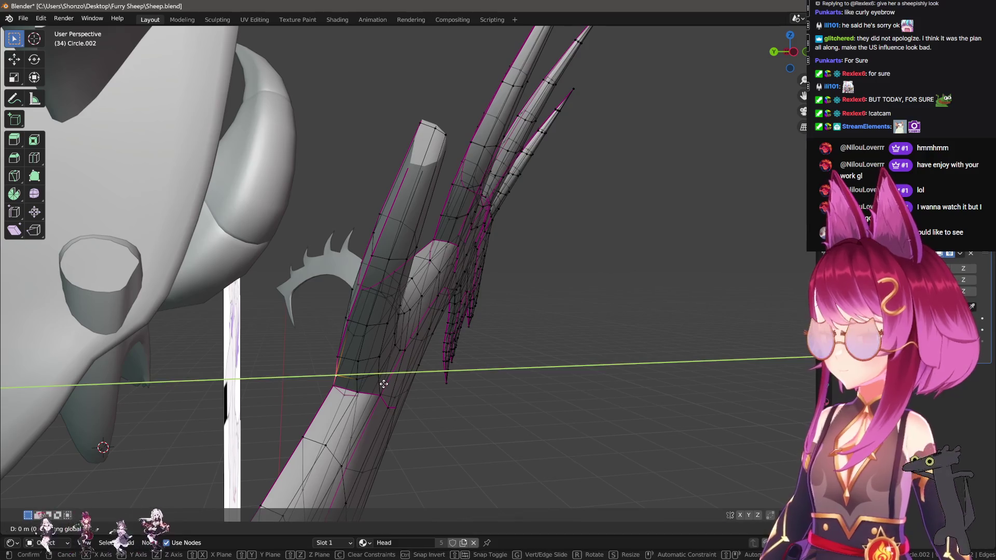
key("Escape")
middle_click_drag(349, 338, 341, 323)
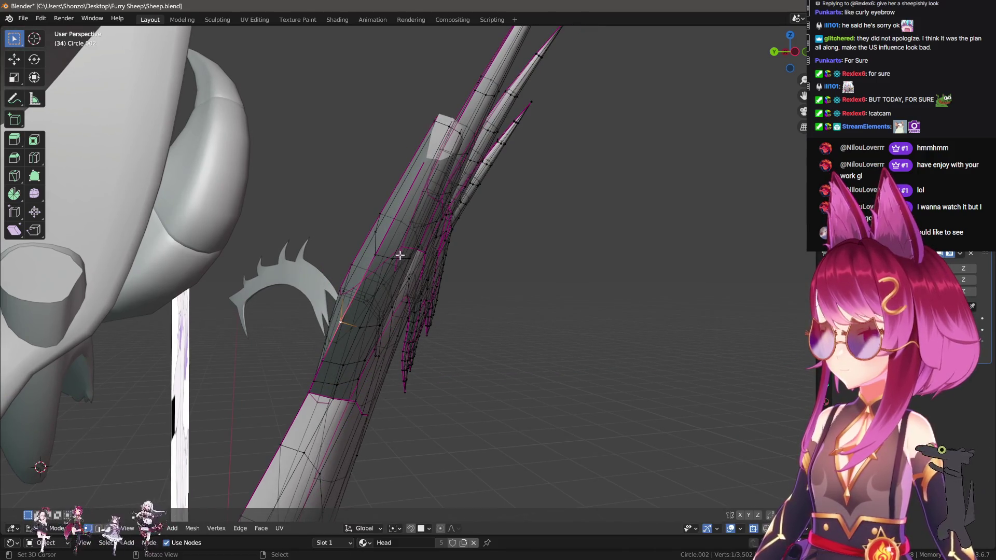
mouse_move(399, 255)
middle_mouse_down()
mouse_move(411, 223)
mouse_move(434, 250)
mouse_move(425, 249)
middle_mouse_up()
left_click(411, 223, "ctrl")
key("g")
key("y")
left_click(423, 248)
Nudge the remaining branch-edge vertices slightly along Y to clean up the spike.
left_click(376, 318, "shift")
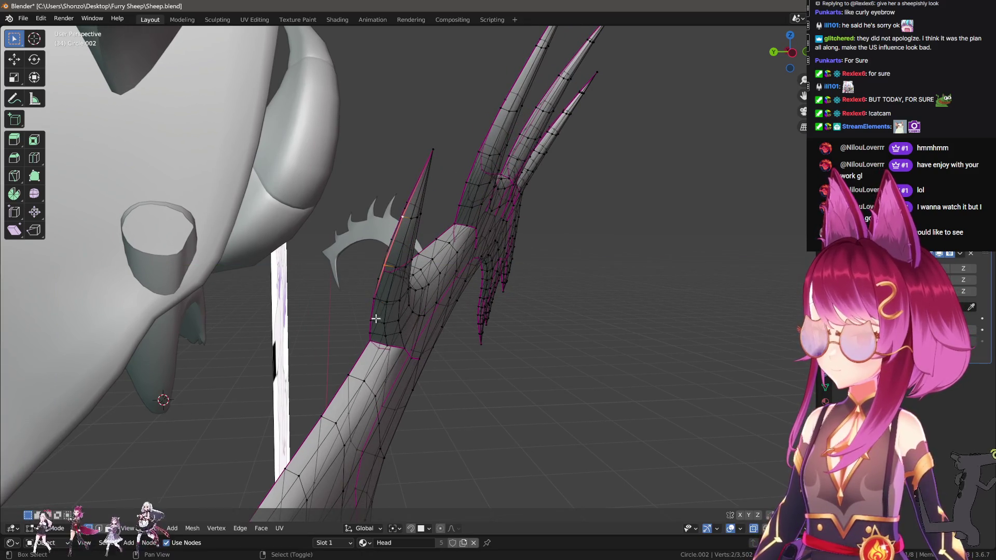
key("g")
key("y")
left_click(402, 315)
left_click(435, 240)
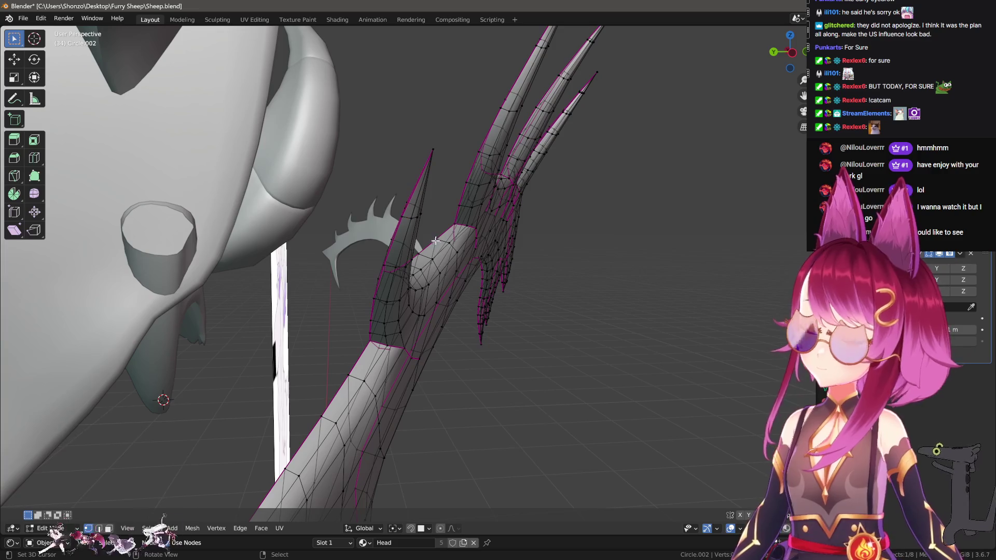
mouse_move(408, 220)
middle_mouse_down()
mouse_move(493, 257)
mouse_move(404, 285)
mouse_move(381, 305)
mouse_move(415, 287)
middle_mouse_up()
key("ctrl+Tab")
left_click(436, 303)
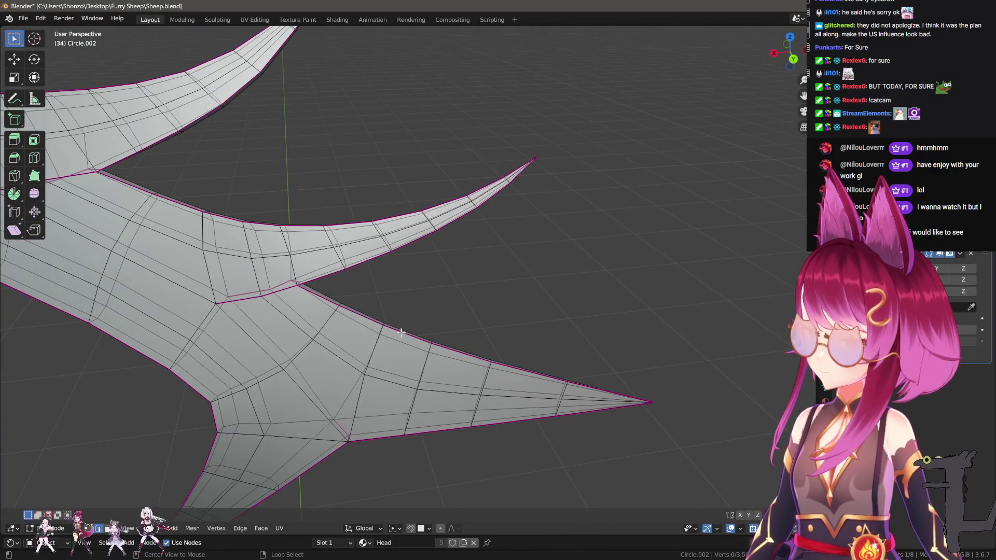
Select the lower, side and upper border edge loops of the eyelash spikes.
left_click(386, 441, "alt")
left_click(202, 418, "alt+shift")
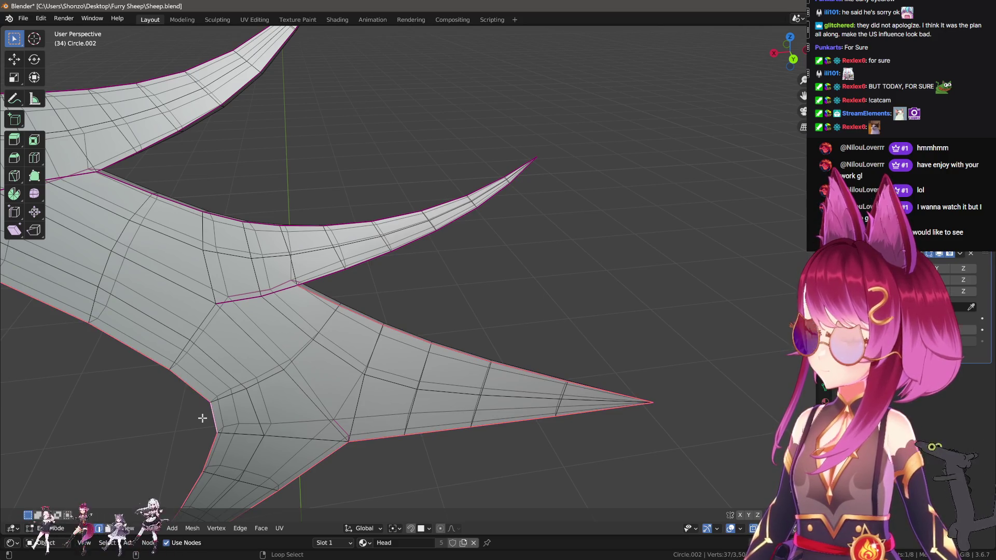
left_click(367, 269, "alt+shift")
mouse_move(281, 224)
middle_mouse_down()
mouse_move(301, 173)
mouse_move(258, 216)
mouse_move(298, 235)
mouse_move(450, 239)
middle_mouse_up()
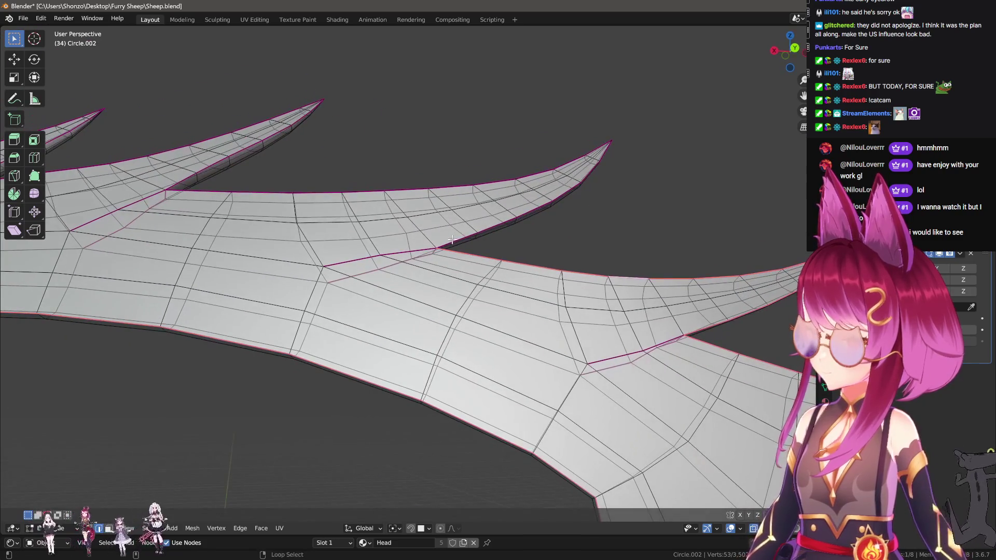
left_click(420, 182, "alt+shift")
mouse_move(420, 182)
middle_mouse_down()
mouse_move(394, 220)
mouse_move(440, 235)
middle_mouse_up()
left_click(398, 218, "alt+shift")
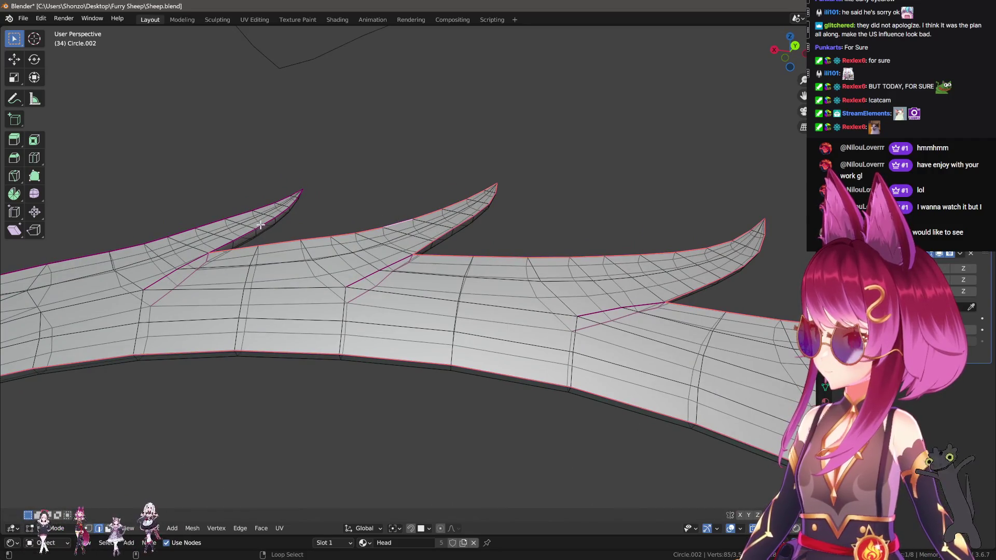
left_click(259, 226, "alt+shift")
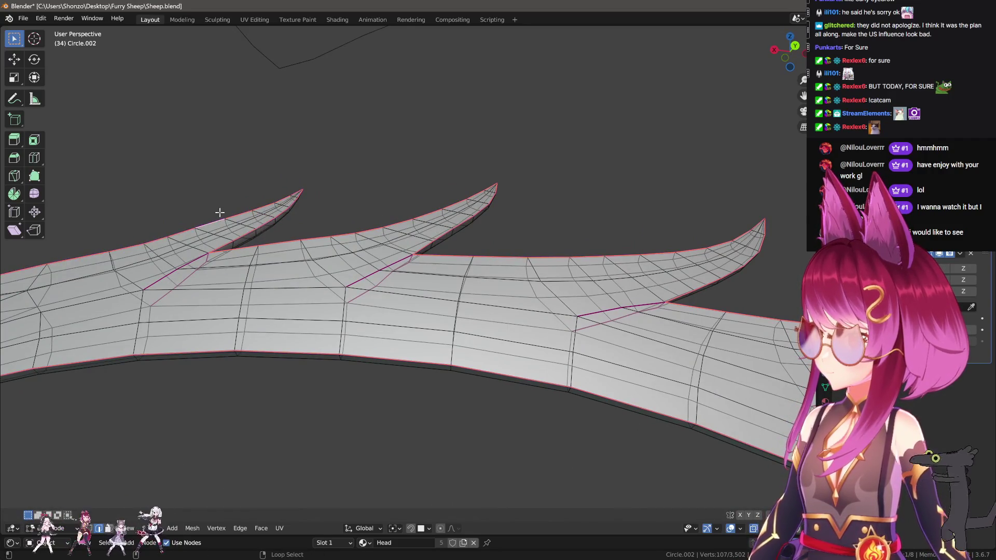
middle_click_drag(259, 226, 330, 295)
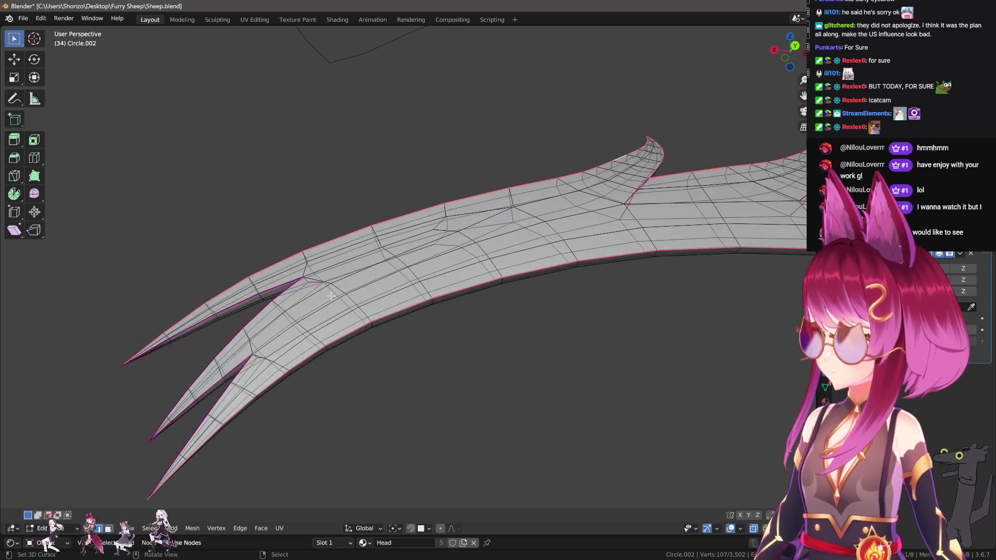
left_click(248, 316, "alt+shift")
left_click(235, 366, "alt+shift")
Fix the loop selection, mark the selected edges as seams, and exit local view.
middle_click_drag(235, 365, 353, 369)
scroll(374, 366, "up", 3)
left_click(356, 364, "alt+shift")
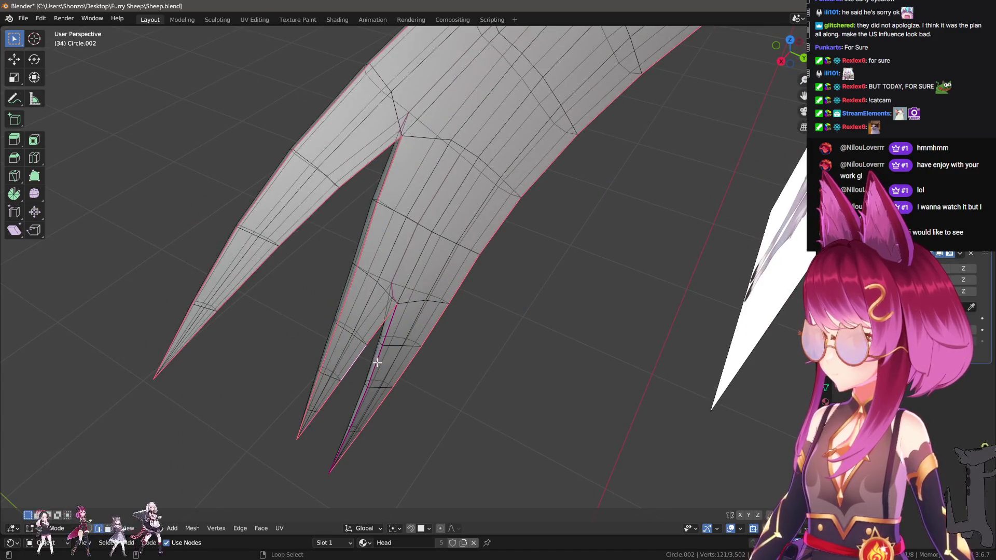
left_click(377, 363, "alt+shift")
scroll(558, 358, "down", 4)
key("ctrl+e")
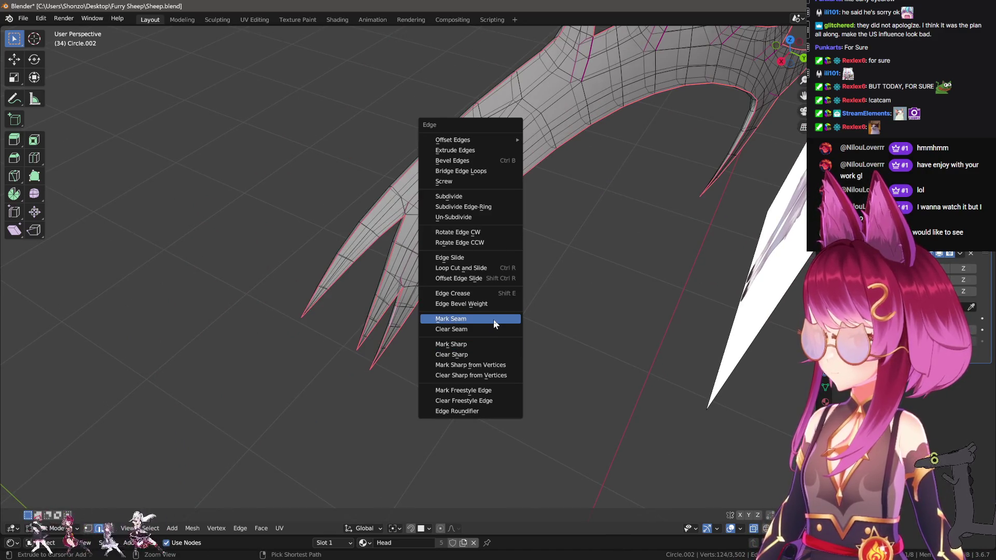
left_click(493, 319)
key("alt+a")
key("KP_Divide")
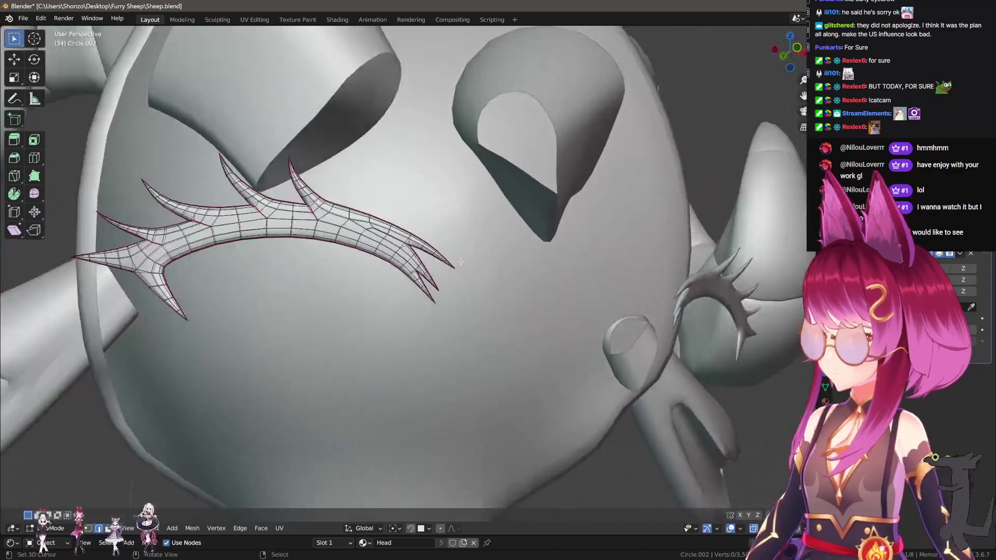
Zoom in on the eye and check the lower eye-socket edge loop without changing it.
scroll(460, 260, "up", 5)
middle_click_drag(460, 261, 447, 299)
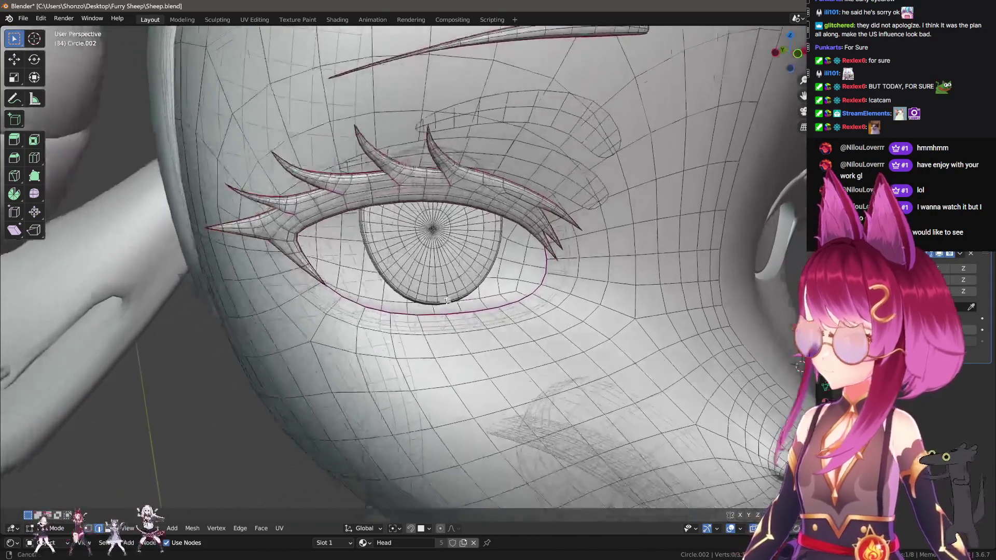
scroll(447, 300, "up", 3)
left_click(479, 335, "alt")
key("ctrl+e")
left_click(479, 328)
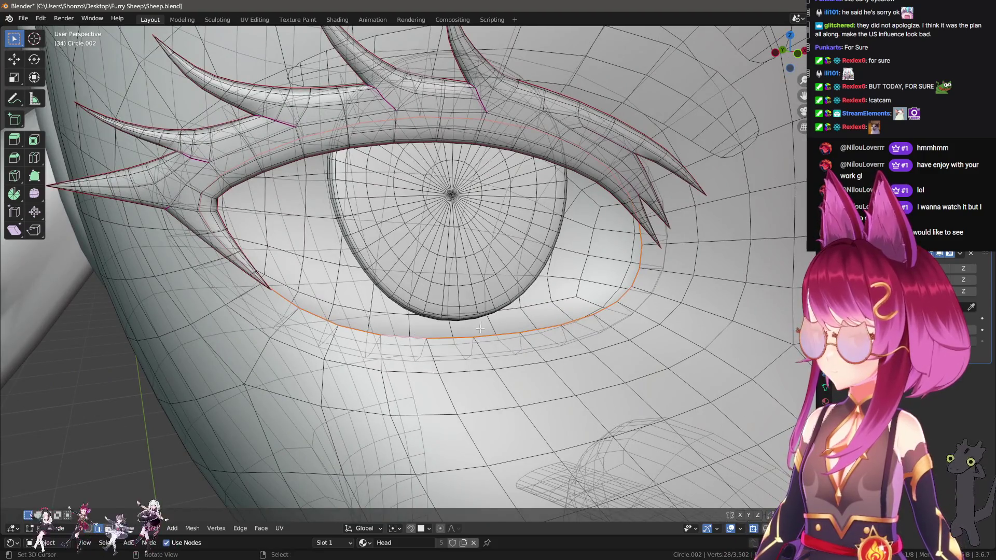
key("alt+a")
Merge the iris centre vertices into a single point at their centre.
scroll(389, 237, "up", 5)
key("ctrl+Tab")
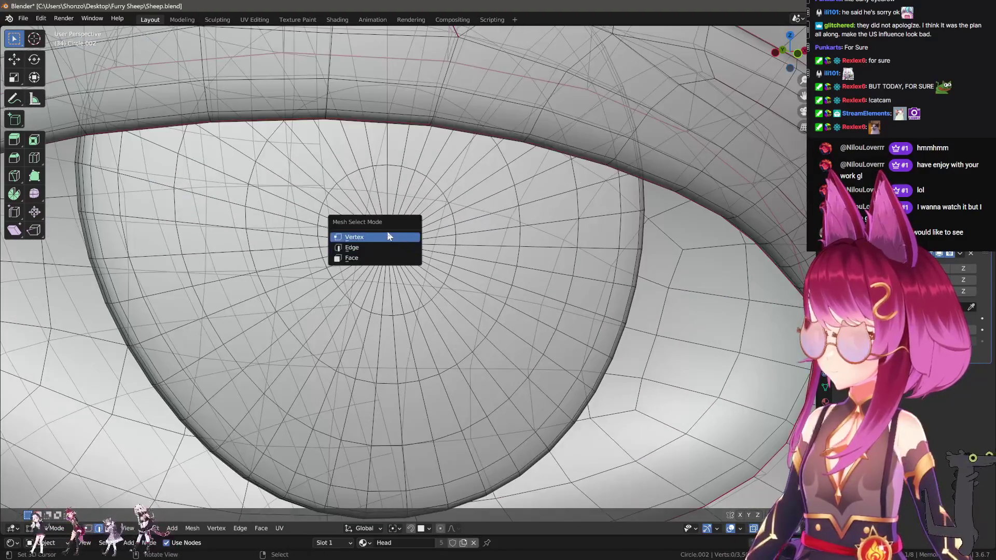
left_click(389, 237)
left_click(387, 243, "alt")
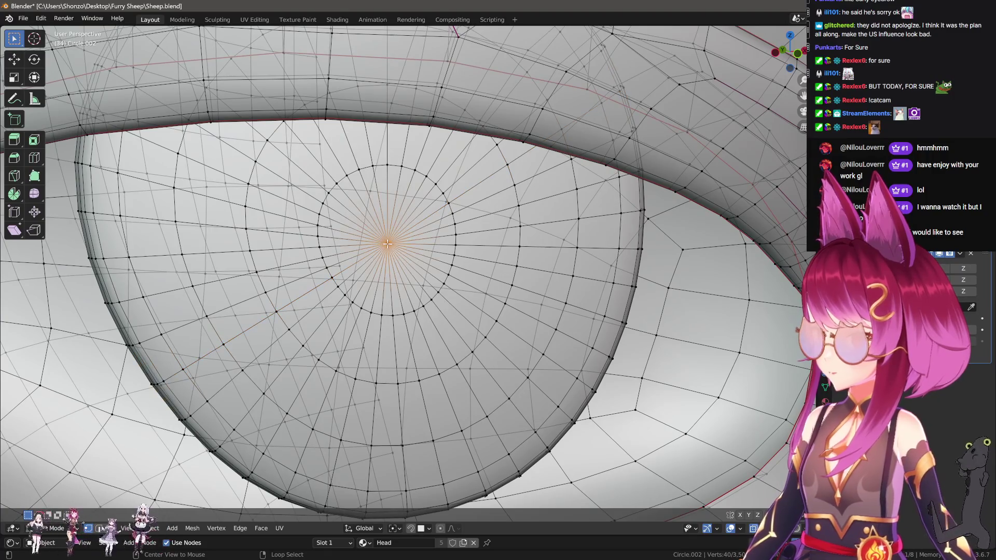
key("m")
left_click(404, 226)
key("alt+a")
Select both linked eyelid mesh pieces and turn the head to face the front.
scroll(436, 247, "down", 6)
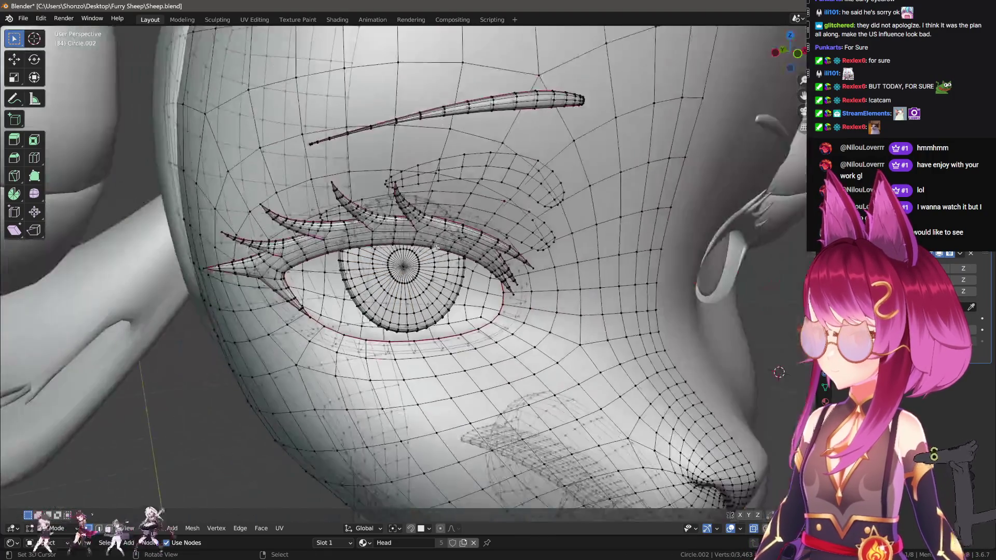
mouse_move(436, 246)
middle_mouse_down()
mouse_move(422, 278)
mouse_move(474, 340)
mouse_move(482, 332)
mouse_move(369, 317)
middle_mouse_up()
scroll(370, 317, "down", 2)
key("l")
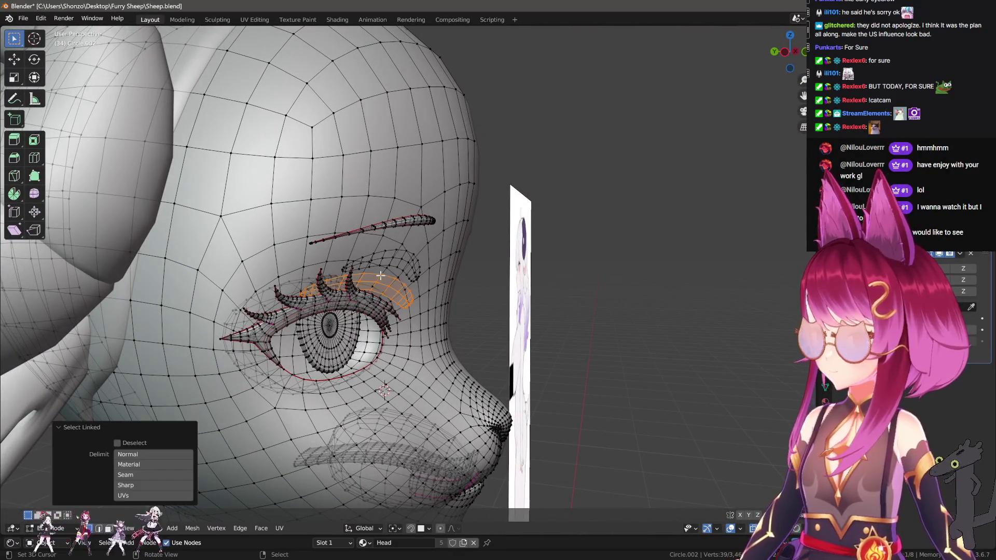
key("l")
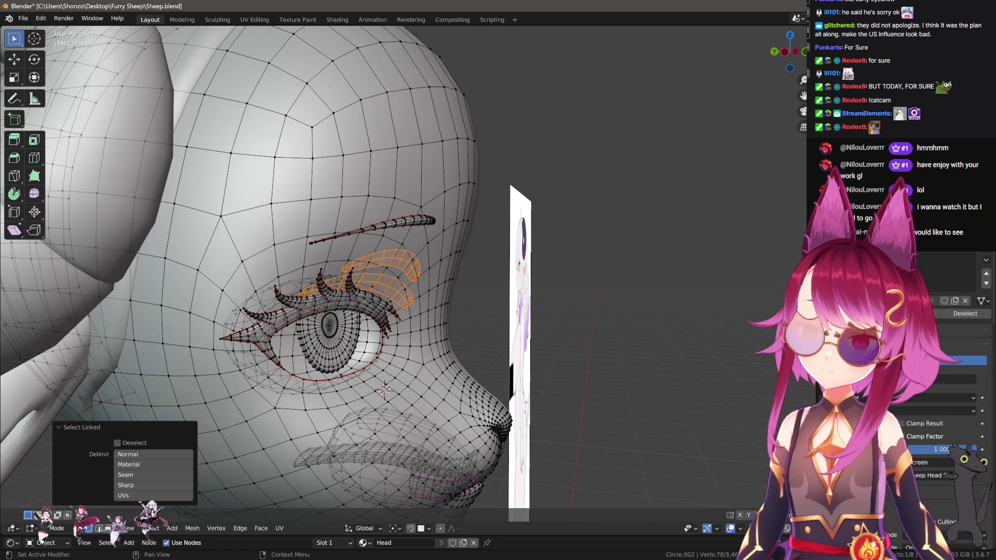
middle_click_drag(537, 299, 502, 294)
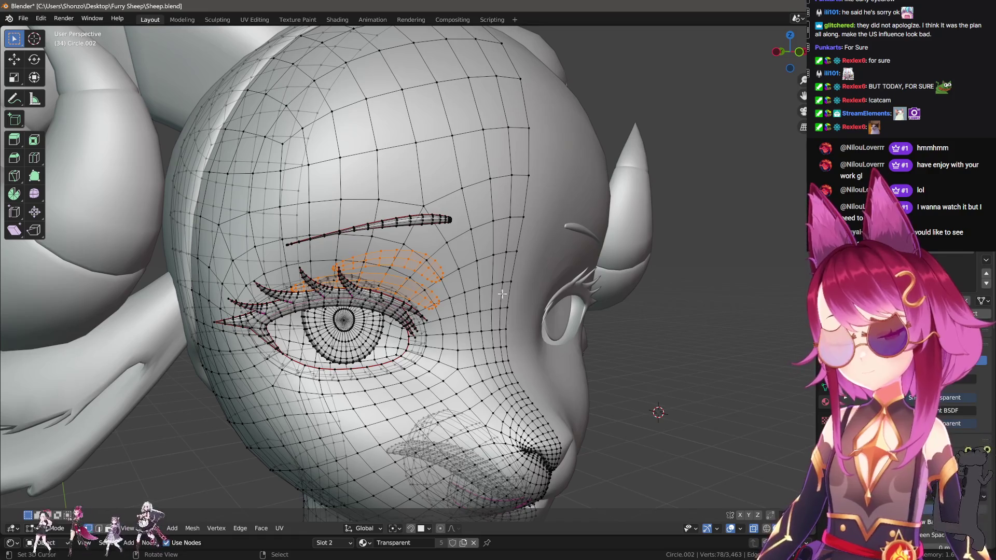
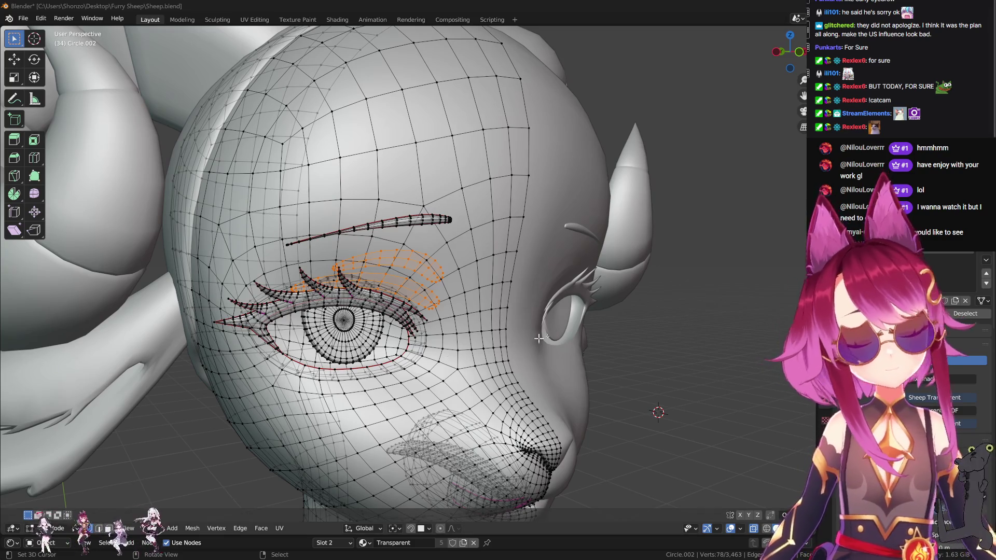
Select the edge loop along the sheep's lip line and mark it as a seam.
scroll(370, 269, "up", 5)
key("Tab")
key("Tab")
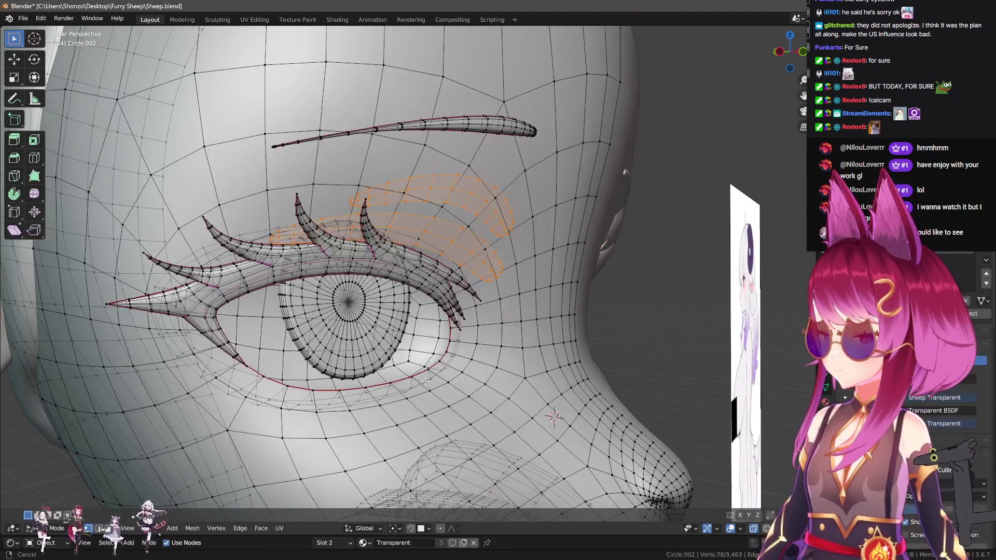
scroll(370, 269, "down", 4)
scroll(507, 271, "up", 5)
mouse_move(508, 270)
middle_mouse_down()
mouse_move(550, 275)
mouse_move(486, 282)
mouse_move(546, 294)
mouse_move(426, 305)
mouse_move(467, 307)
mouse_move(440, 305)
mouse_move(422, 259)
middle_mouse_up()
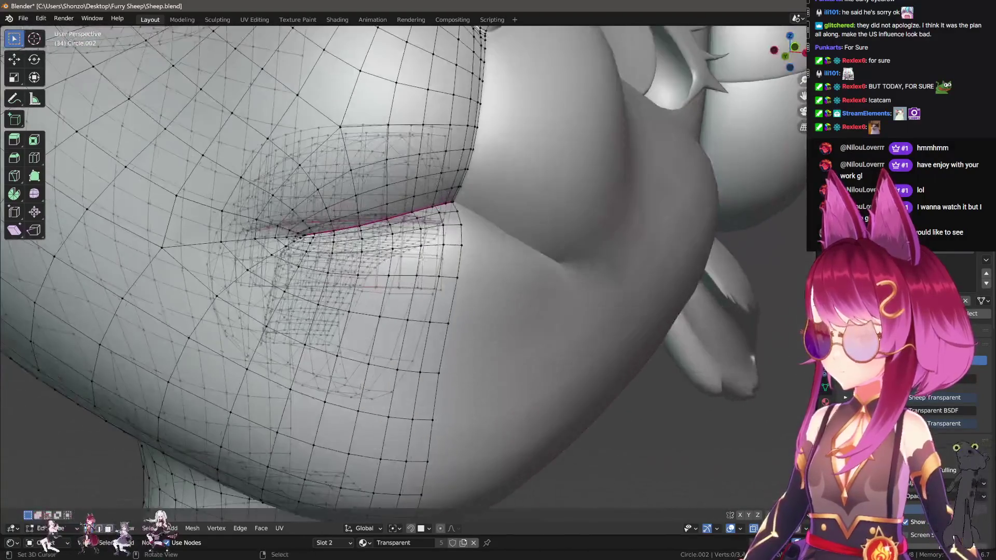
left_click(397, 216, "alt")
key("ctrl+e")
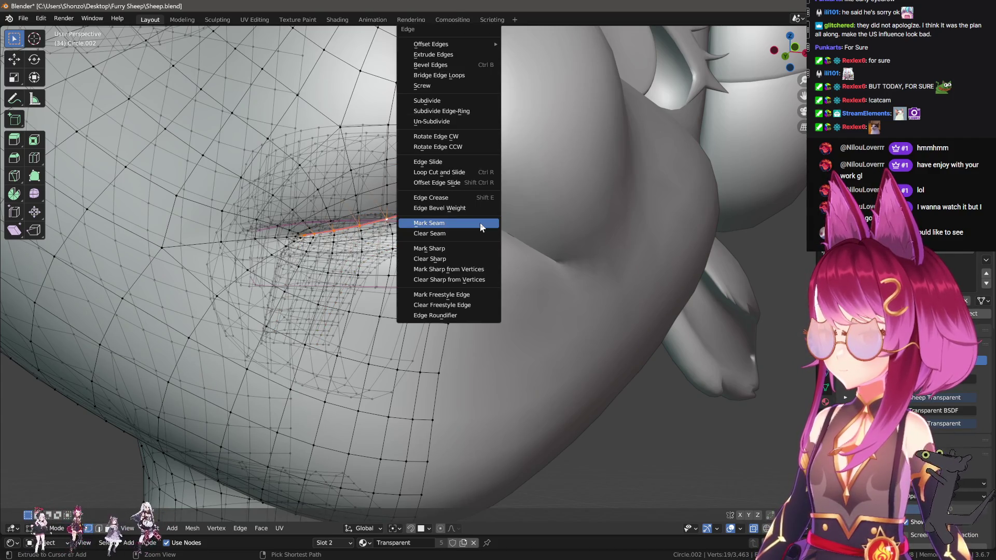
left_click(480, 228)
mouse_move(481, 227)
middle_mouse_down()
mouse_move(555, 244)
mouse_move(435, 263)
middle_mouse_up()
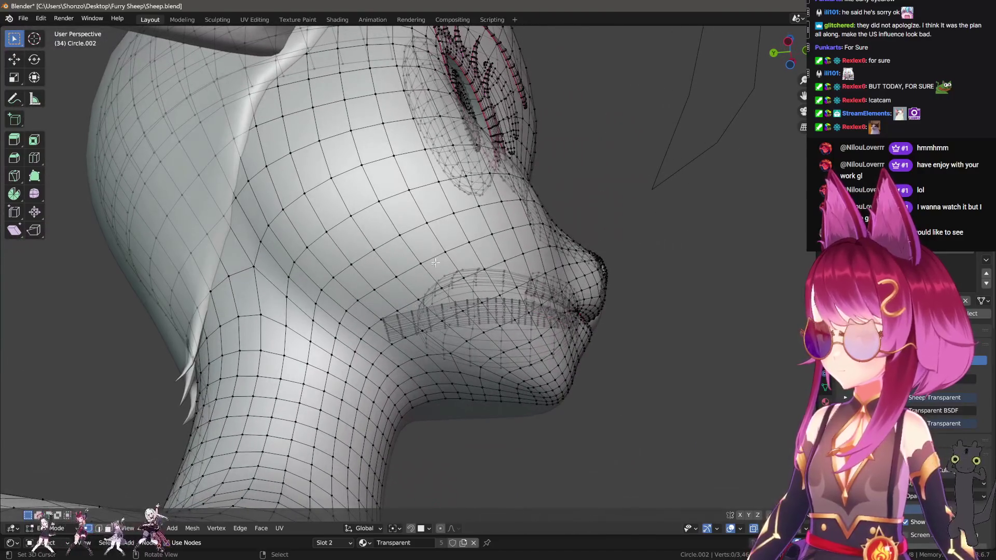
Pick the edge loop running down the side of the head and under the jaw, and mark it as a seam.
left_click(384, 356, "alt")
left_click(381, 335, "alt")
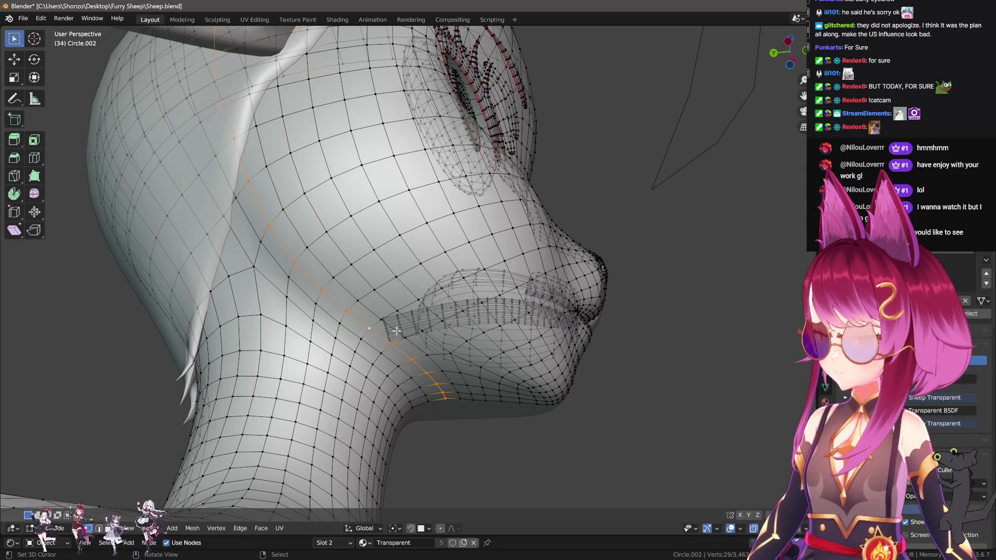
left_click(377, 316, "alt")
left_click(386, 294, "alt")
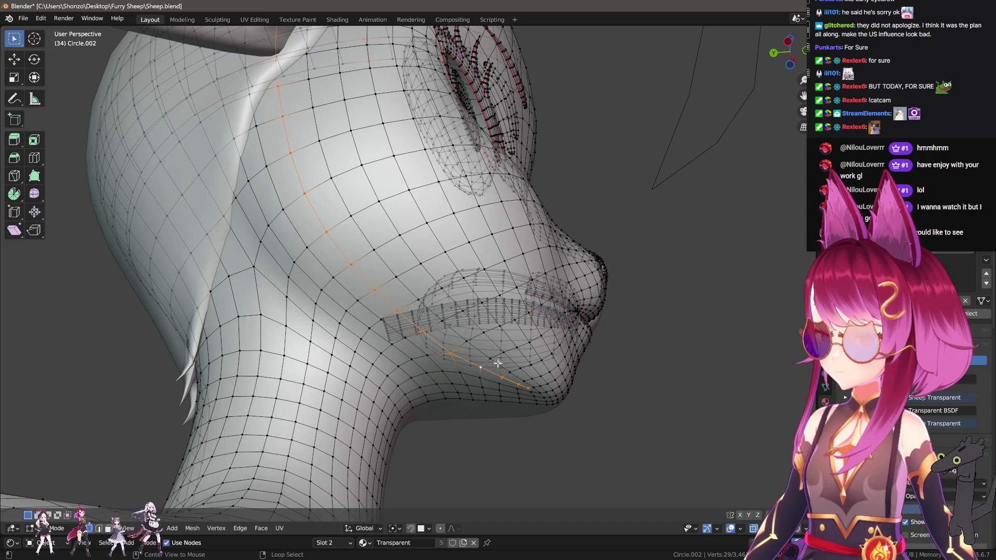
middle_click_drag(498, 363, 624, 294)
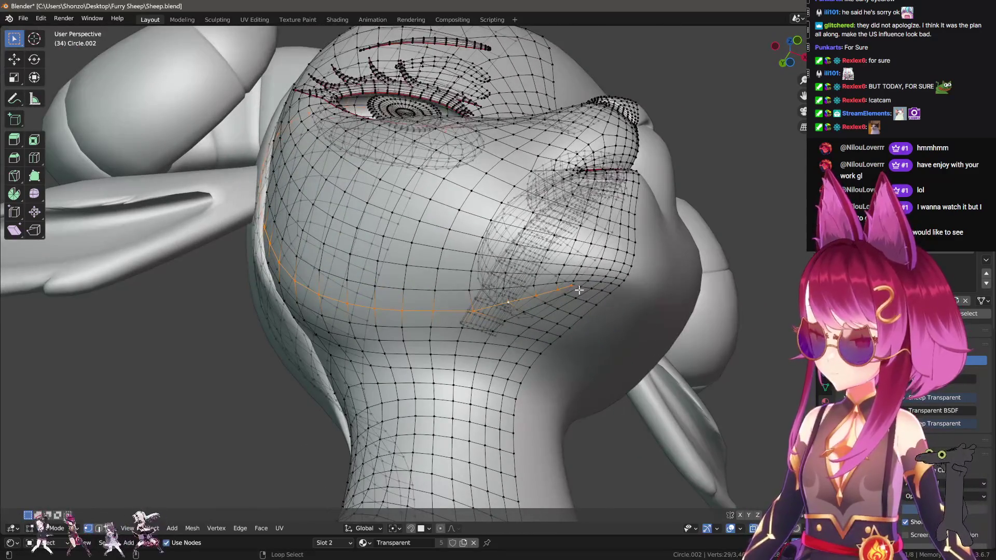
left_click(473, 330, "alt")
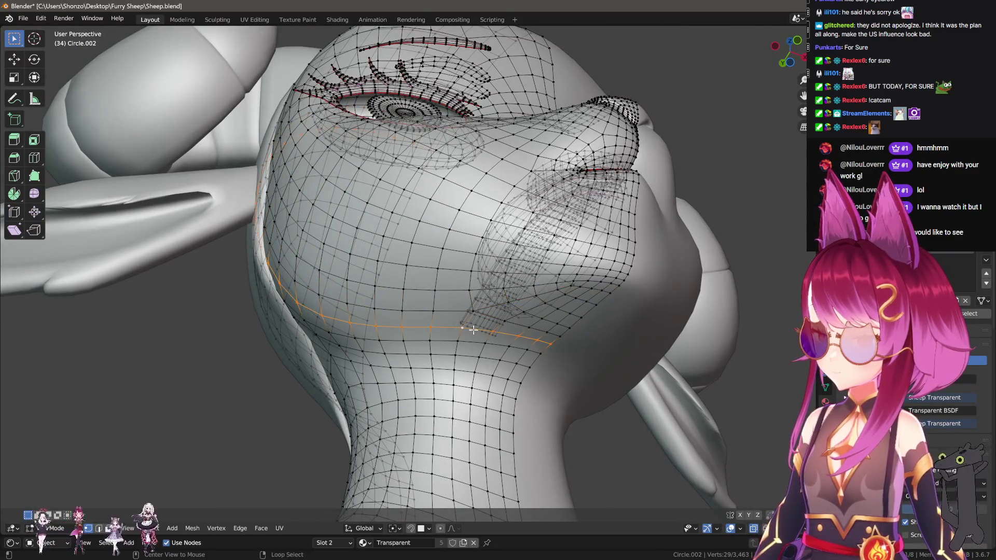
left_click(585, 295, "alt")
mouse_move(581, 293)
middle_mouse_down()
mouse_move(494, 302)
mouse_move(524, 280)
mouse_move(511, 263)
mouse_move(560, 269)
mouse_move(540, 329)
mouse_move(536, 300)
mouse_move(536, 344)
mouse_move(525, 264)
mouse_move(428, 244)
mouse_move(506, 374)
mouse_move(540, 311)
mouse_move(669, 349)
middle_mouse_up()
key("ctrl+e")
left_click(537, 302)
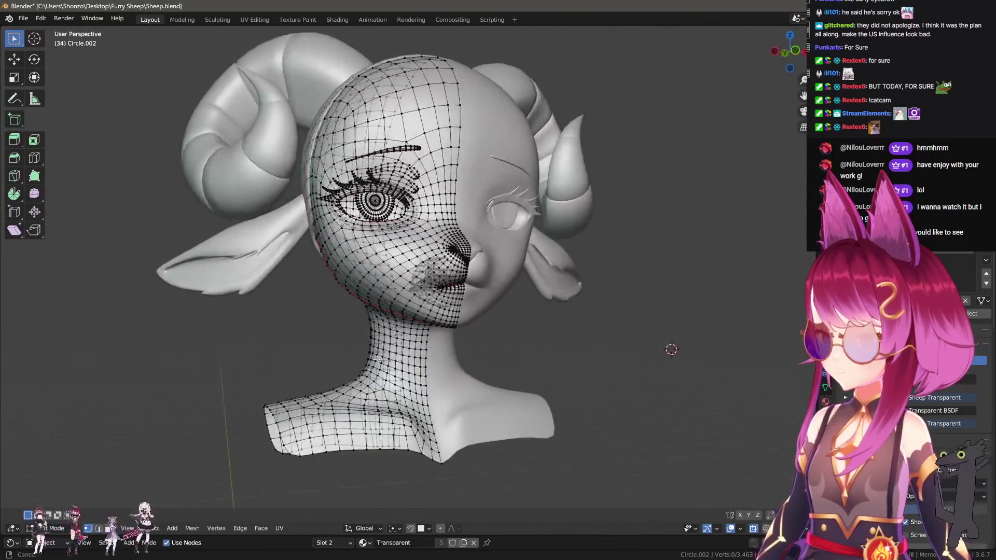
Select the higher edge ring around the upper neck and mark it as a seam.
scroll(411, 304, "up", 5)
scroll(411, 304, "up", 4)
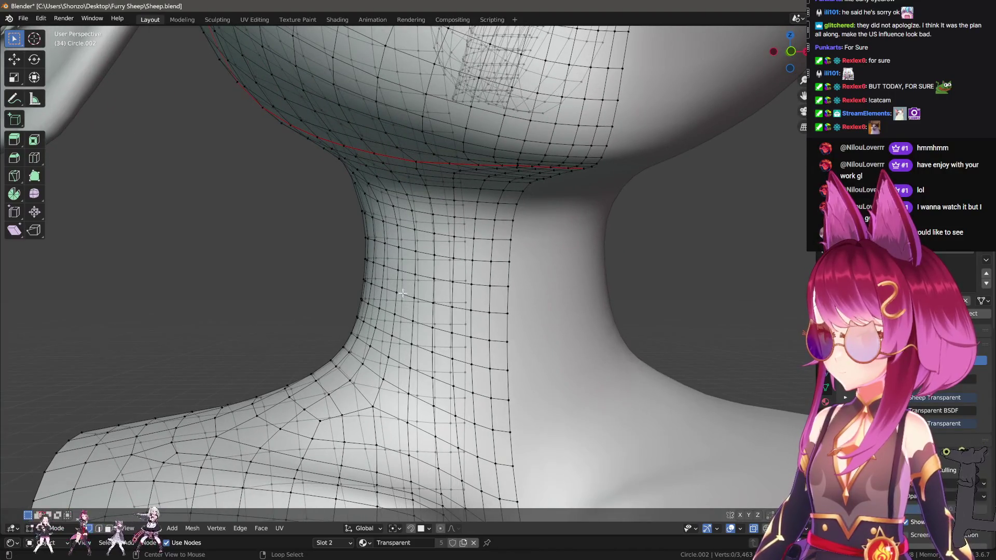
left_click(410, 296, "alt")
left_click(406, 271, "alt")
left_click(408, 249, "alt")
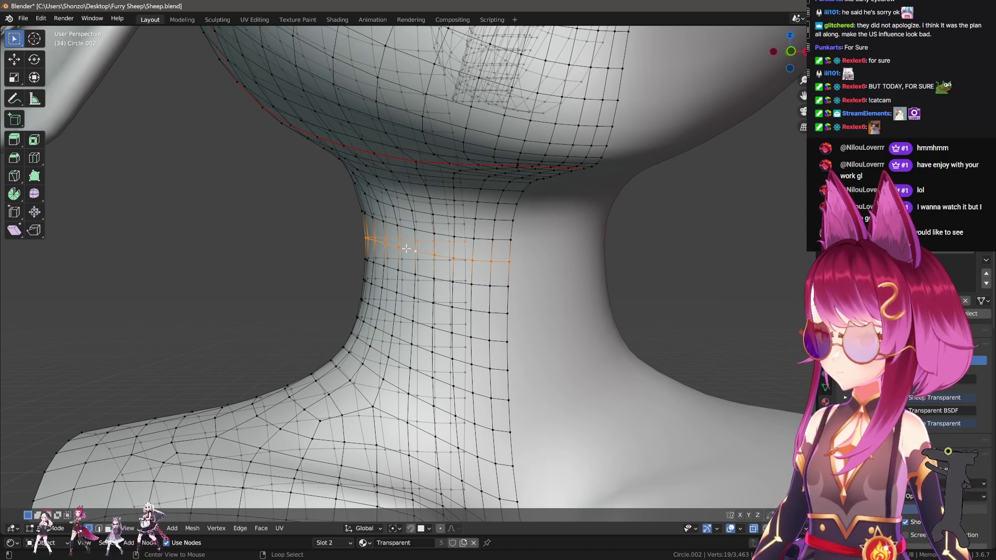
mouse_move(406, 249)
middle_mouse_down()
mouse_move(502, 267)
mouse_move(506, 351)
mouse_move(441, 287)
middle_mouse_up()
key("ctrl+e")
left_click(442, 287)
Switch to face select mode and select the seam-bounded region with L.
key("ctrl+Tab")
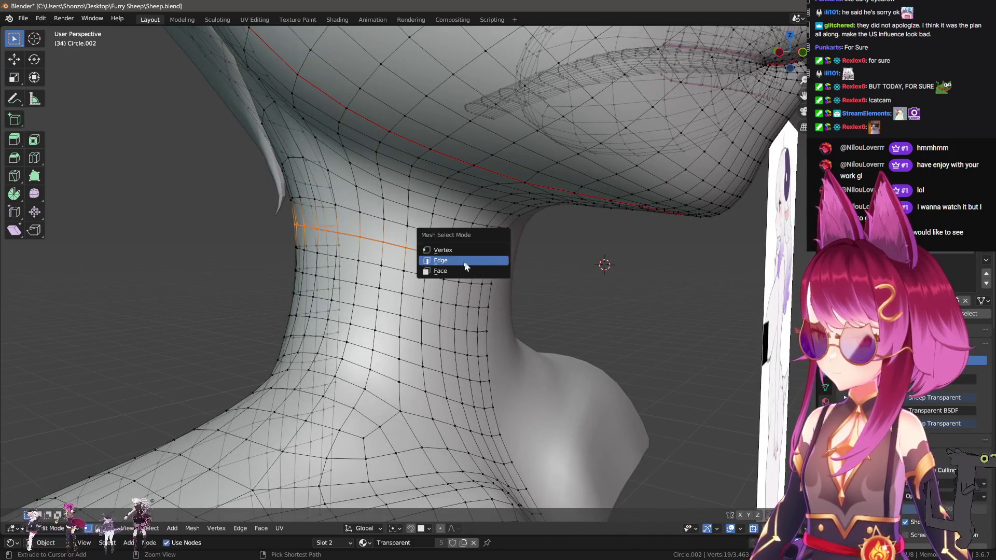
left_click(464, 268)
key("l")
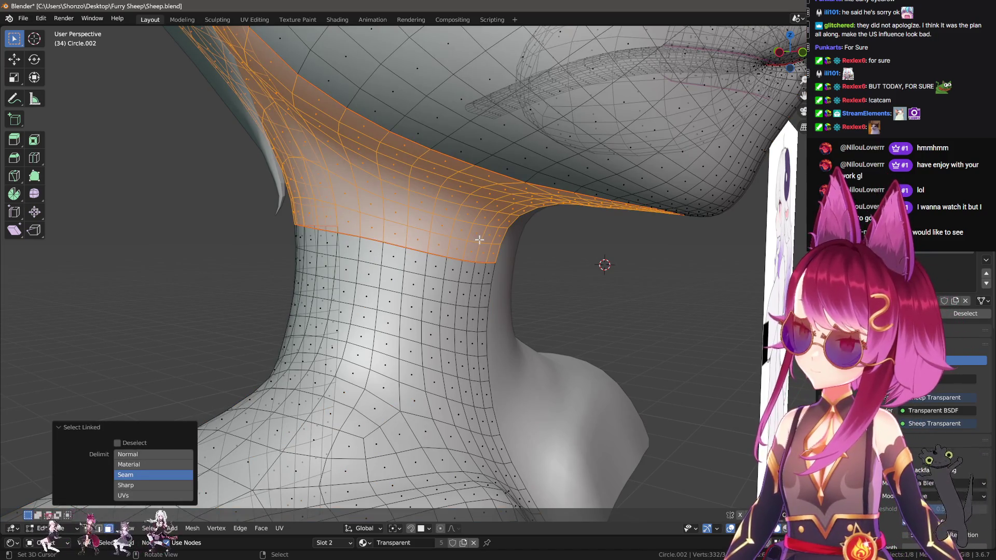
scroll(480, 239, "down", 5)
Reveal the hidden hair and reference images, then undo back to editing the head mesh.
key("Tab")
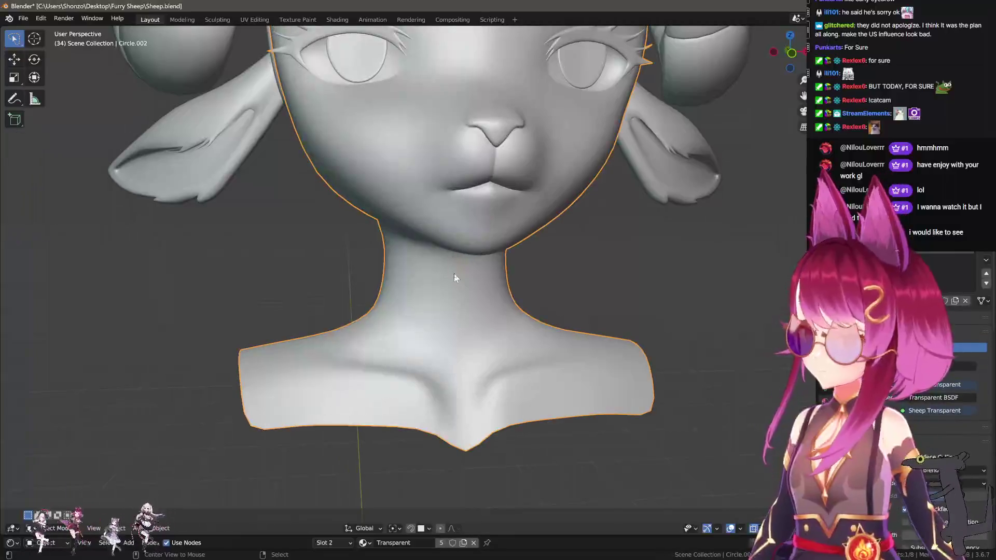
key("alt+h")
scroll(454, 273, "up", 5)
mouse_move(432, 272)
middle_mouse_down()
mouse_move(583, 276)
mouse_move(453, 274)
mouse_move(420, 288)
mouse_move(415, 356)
middle_mouse_up()
key("ctrl+z")
key("ctrl+z")
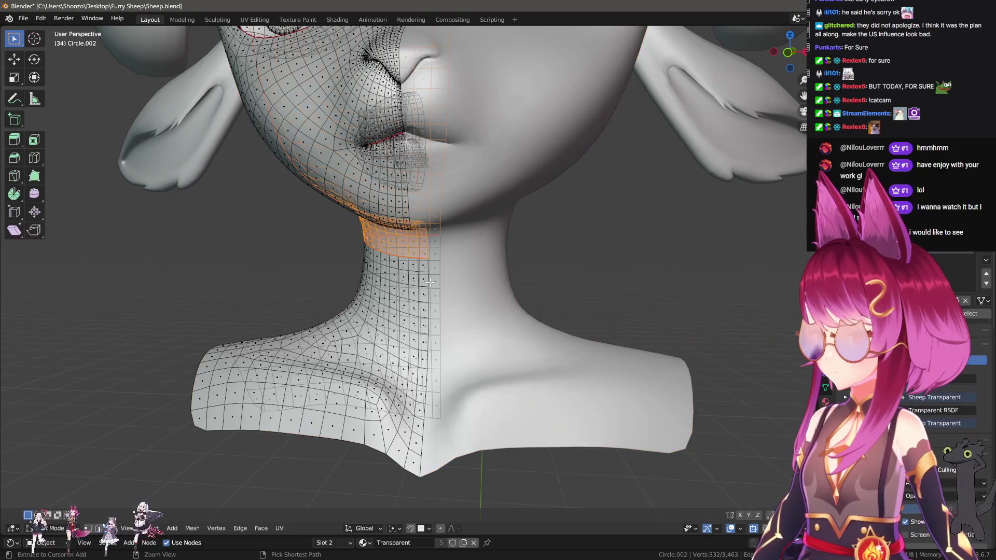
middle_click_drag(403, 280, 428, 280)
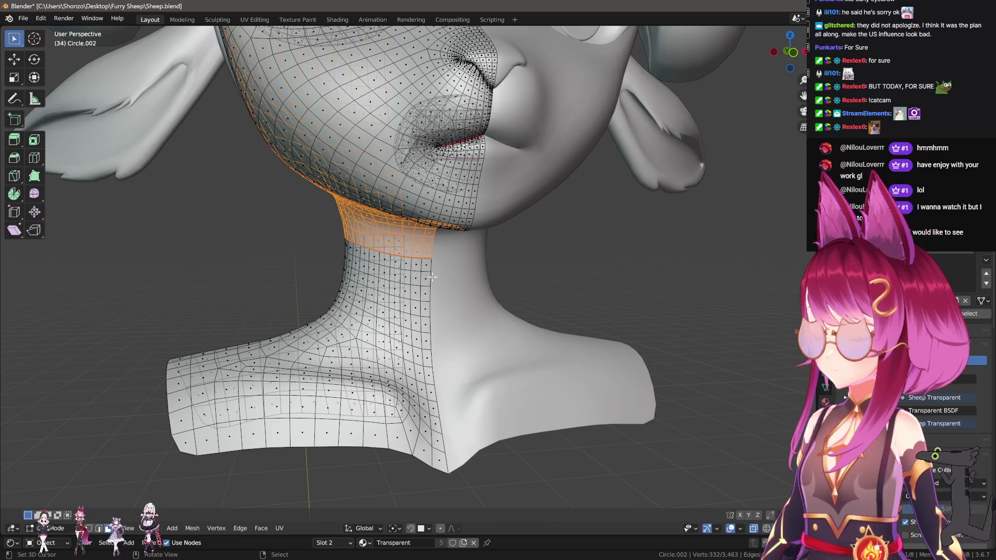
mouse_move(432, 278)
middle_mouse_down()
mouse_move(471, 280)
mouse_move(475, 253)
middle_mouse_up()
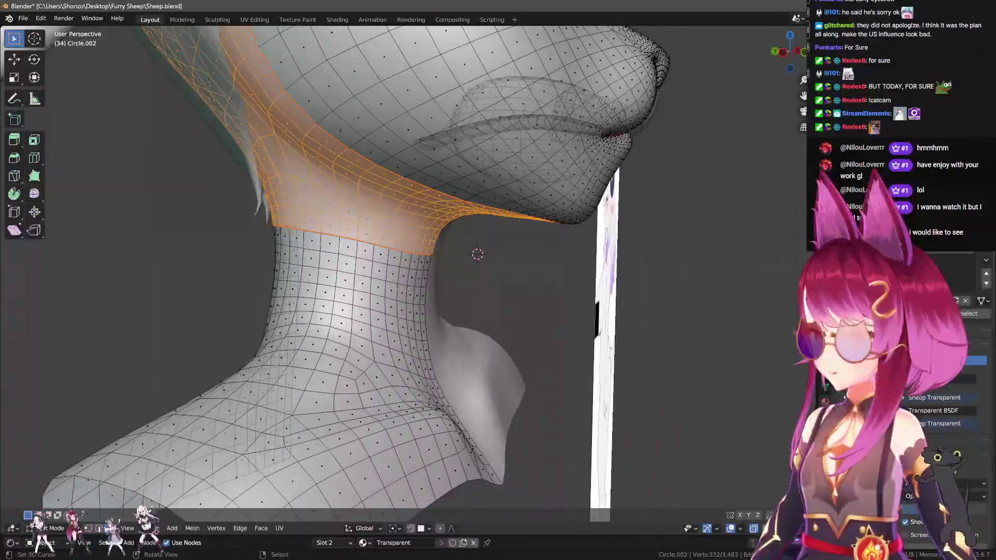
scroll(412, 258, "up", 3)
In edge mode, re-mark the upper neck loop as a seam, undoing an accidental edge slide.
key("alt+a")
key("a")
key("alt+a")
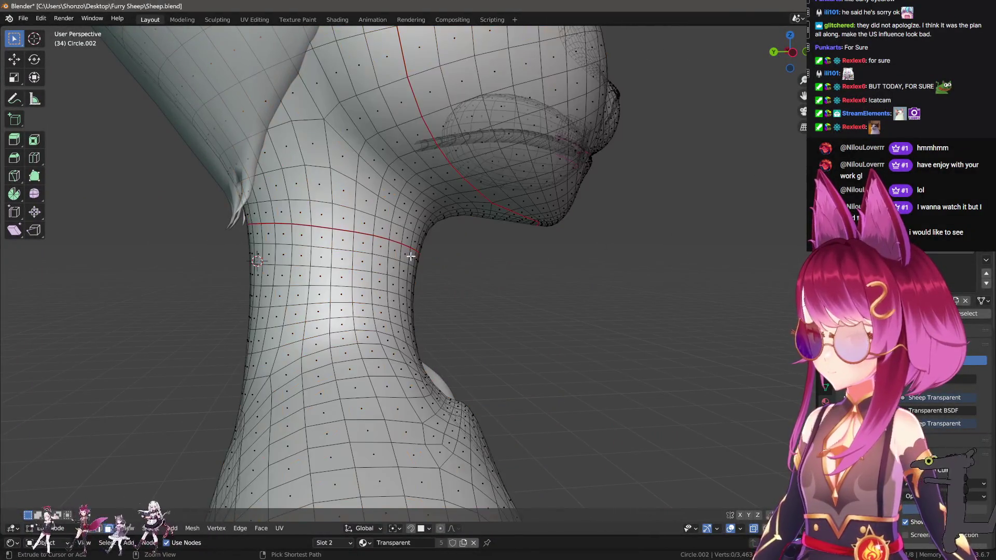
middle_click_drag(411, 258, 394, 248)
key("ctrl+Tab")
key("ctrl+Tab")
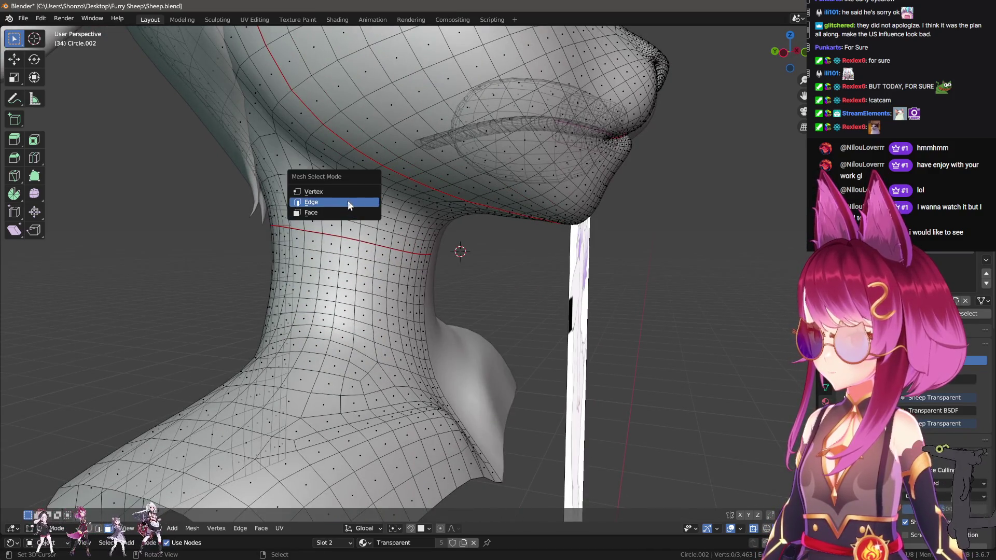
left_click(363, 205)
left_click(368, 243, "alt")
key("ctrl+e")
left_click(391, 263)
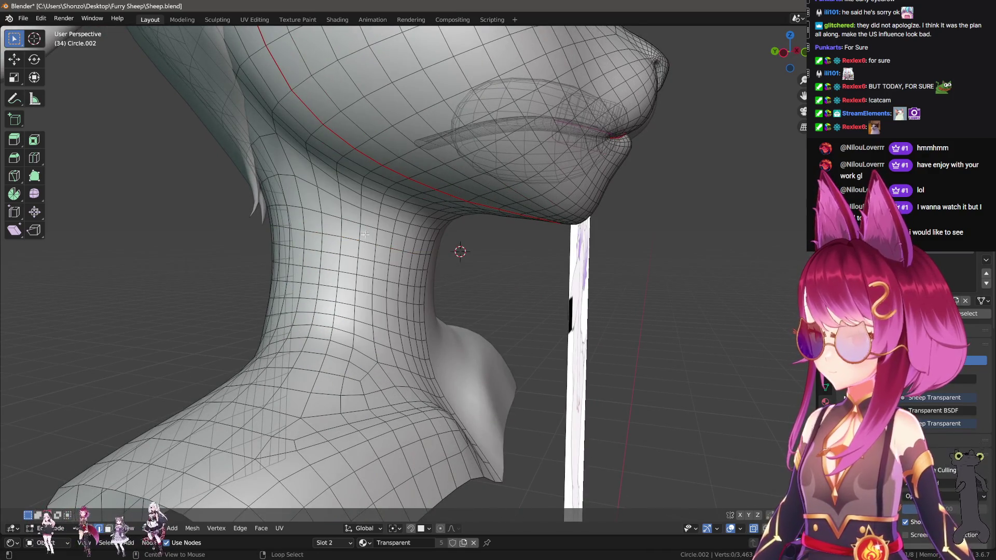
key("ctrl+z")
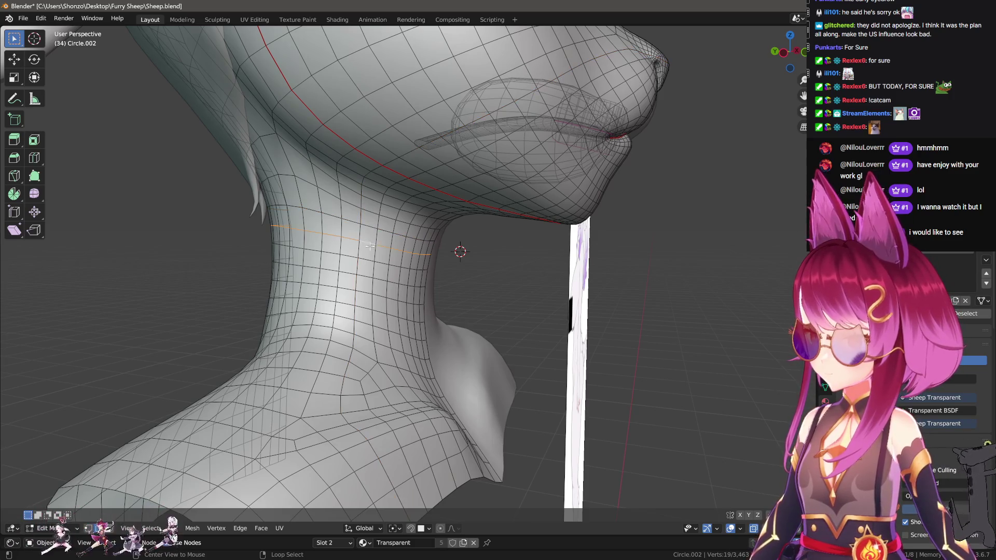
key("ctrl+e")
key("Escape")
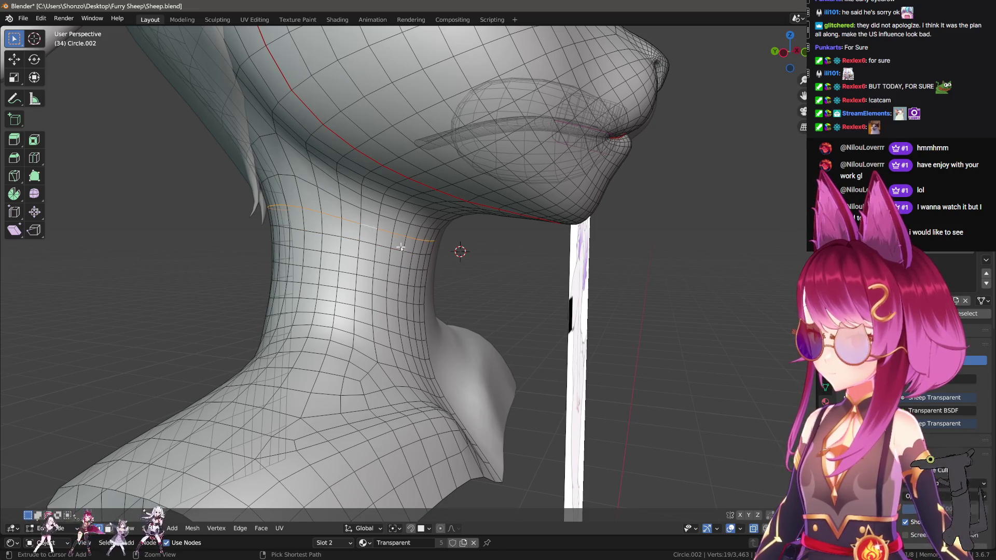
key("ctrl+e")
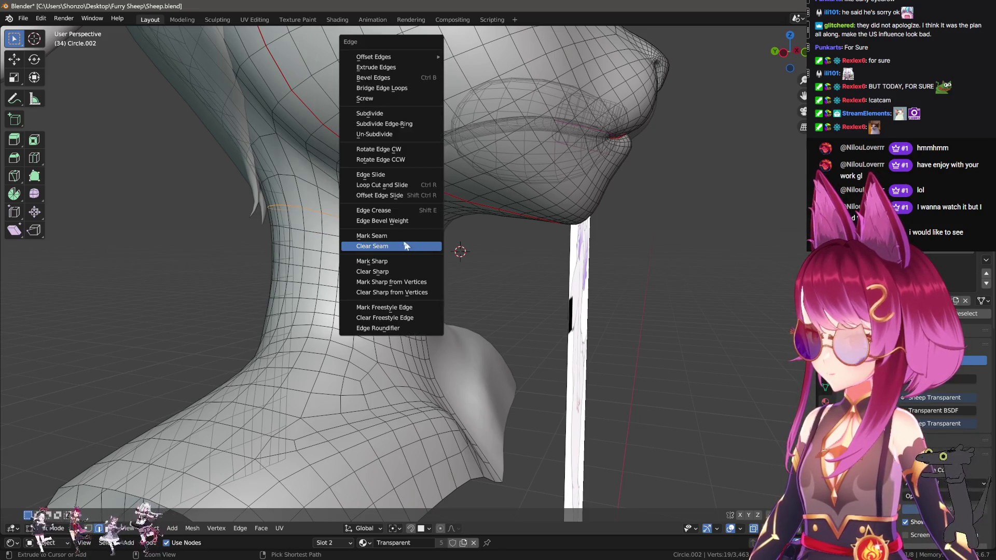
left_click(394, 245)
Switch to face select mode, test a seam-bounded linked selection, then clear it.
left_click(549, 298)
mouse_move(549, 298)
middle_mouse_down()
mouse_move(691, 291)
mouse_move(404, 324)
mouse_move(296, 325)
mouse_move(467, 325)
mouse_move(453, 279)
mouse_move(392, 281)
mouse_move(423, 280)
middle_mouse_up()
key("ctrl+Tab")
left_click(456, 284)
key("a")
key("alt+a")
key("l")
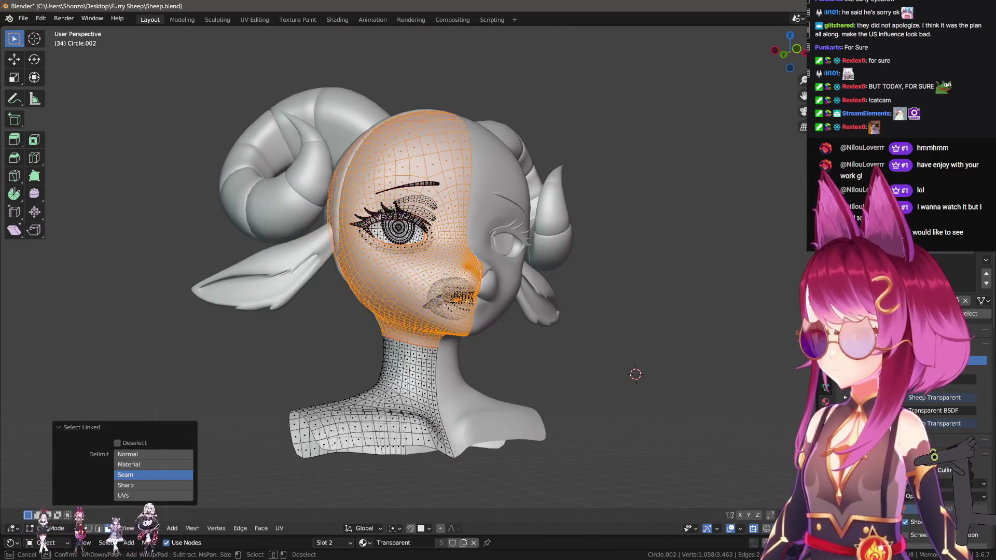
key("alt+a")
Select the under-jaw band with L and circle-select the whole face region.
scroll(431, 207, "up", 5)
middle_click_drag(441, 218, 453, 216)
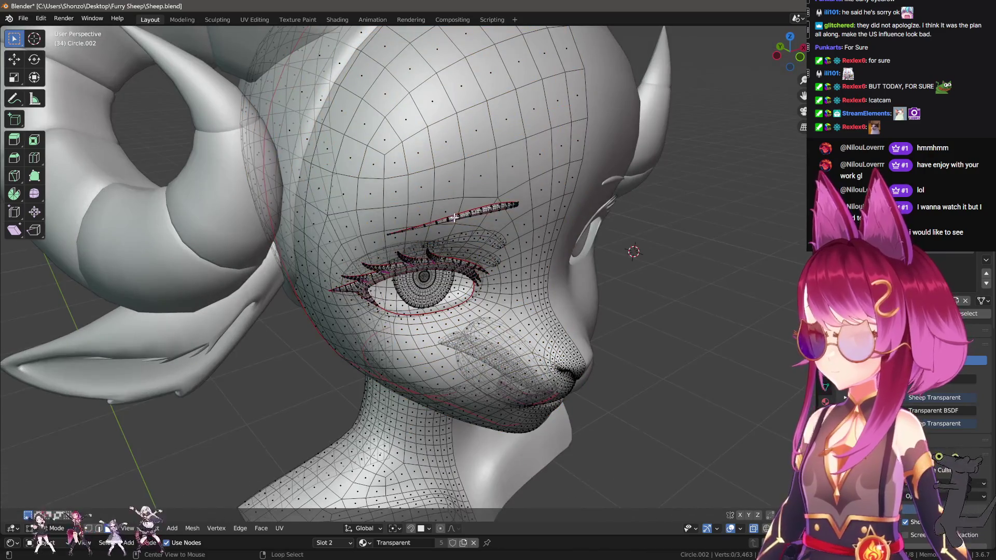
scroll(454, 218, "down", 5)
key("l")
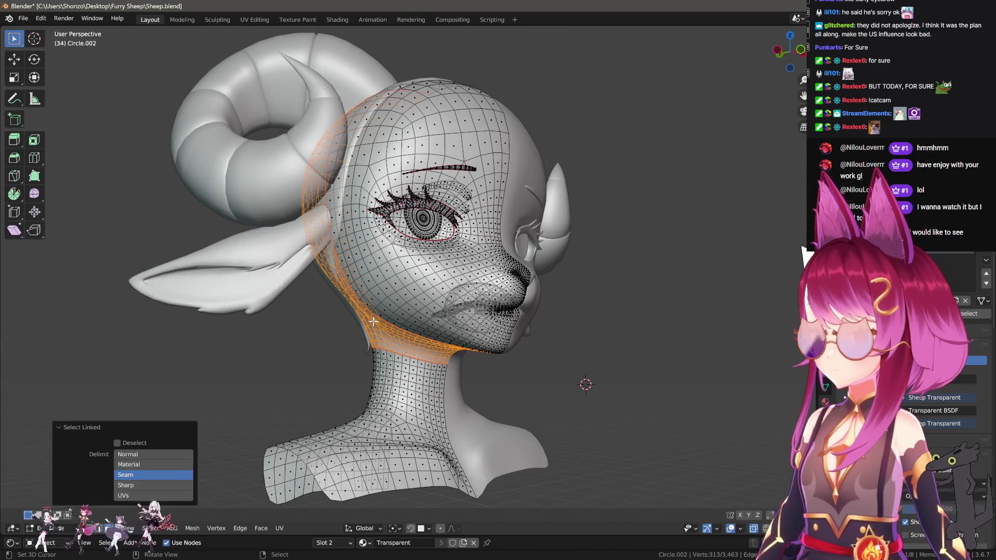
key("l")
key("c")
mouse_move(436, 316)
left_mouse_down()
mouse_move(513, 260)
mouse_move(468, 176)
left_mouse_up()
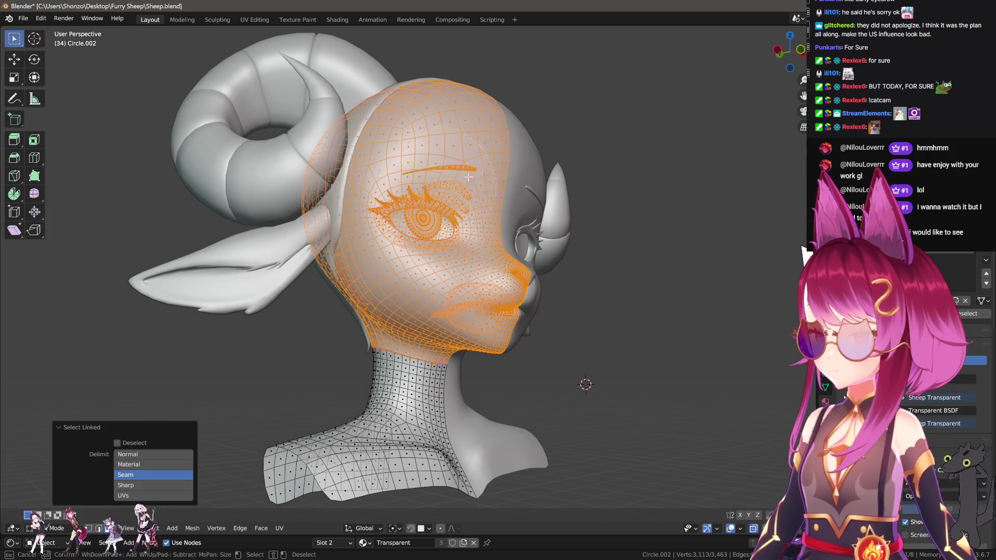
right_click(448, 105)
Switch to the UV Editing layout, save the file, and remove the texture from the UV view.
left_click(254, 19)
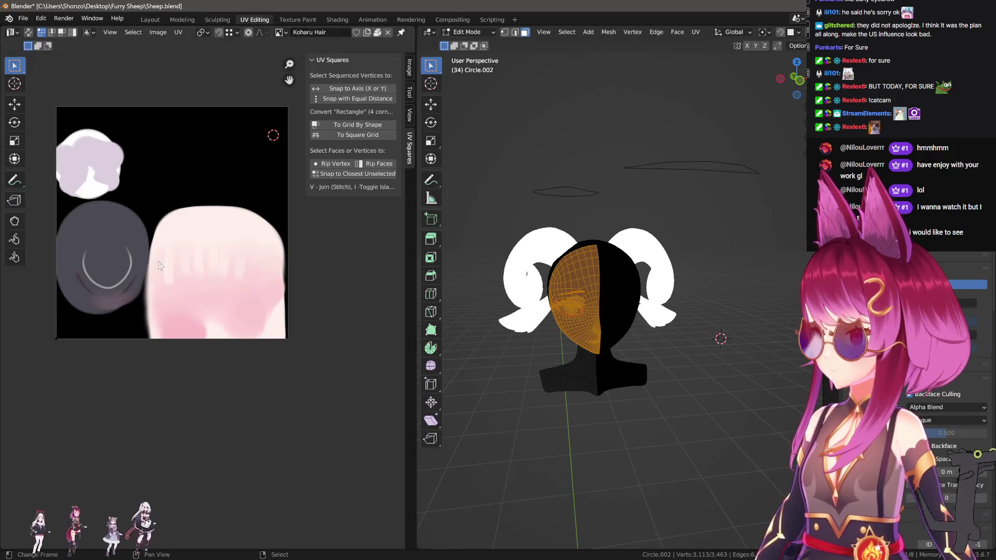
scroll(197, 270, "down", 2)
scroll(197, 270, "up", 3)
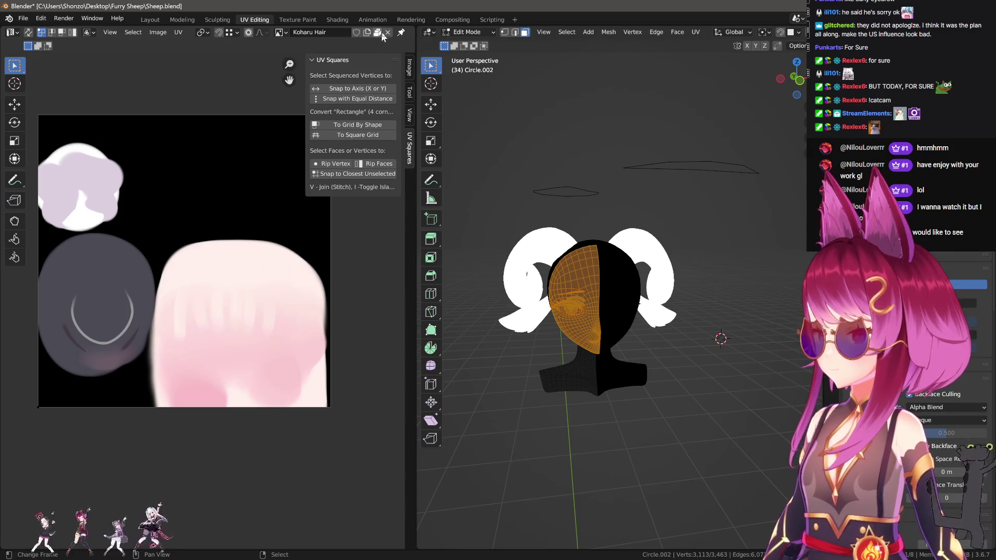
key("ctrl+s")
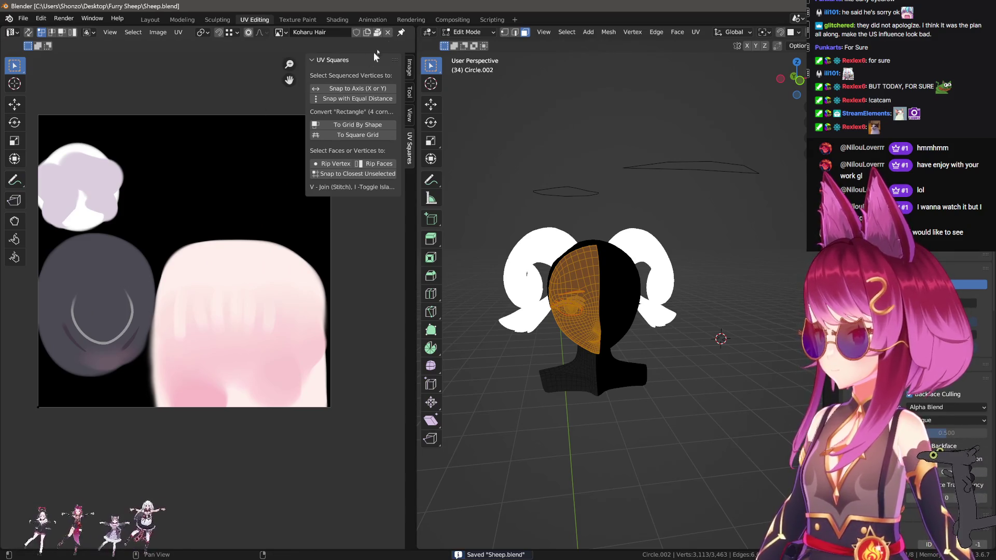
left_click(387, 33)
scroll(198, 269, "up", 6)
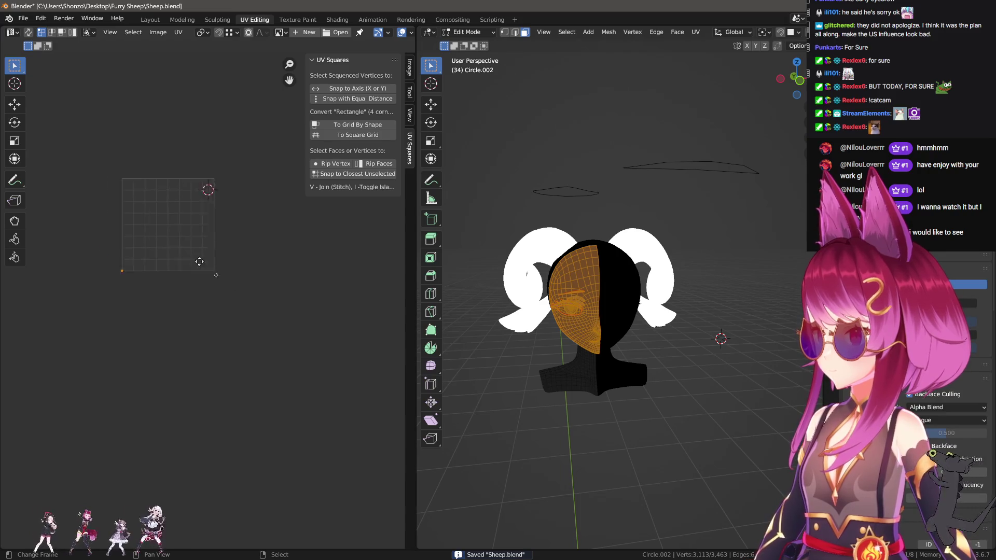
Unwrap the mesh, view it from the front, and select the face island with Ctrl+L.
key("u")
left_click(249, 294)
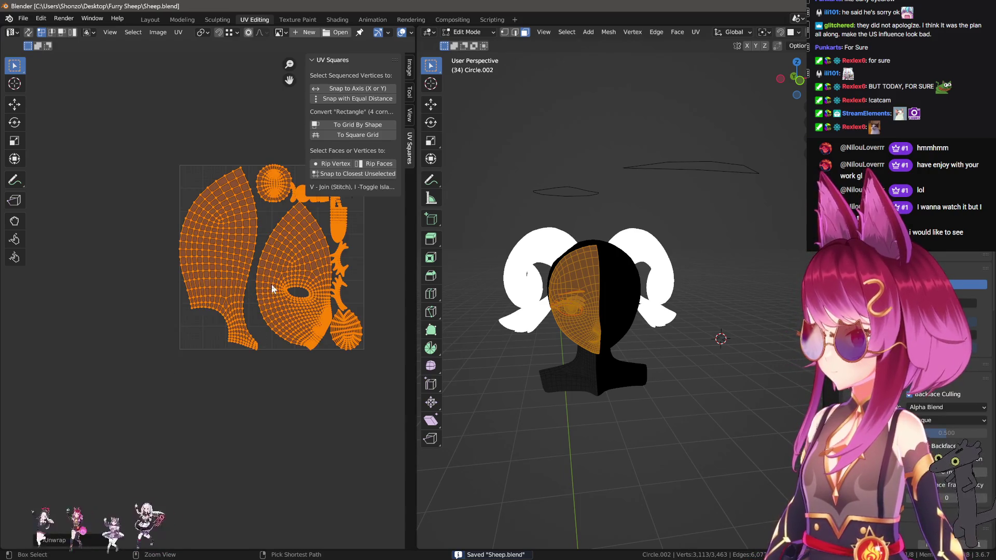
scroll(270, 285, "up", 4)
scroll(243, 319, "down", 4)
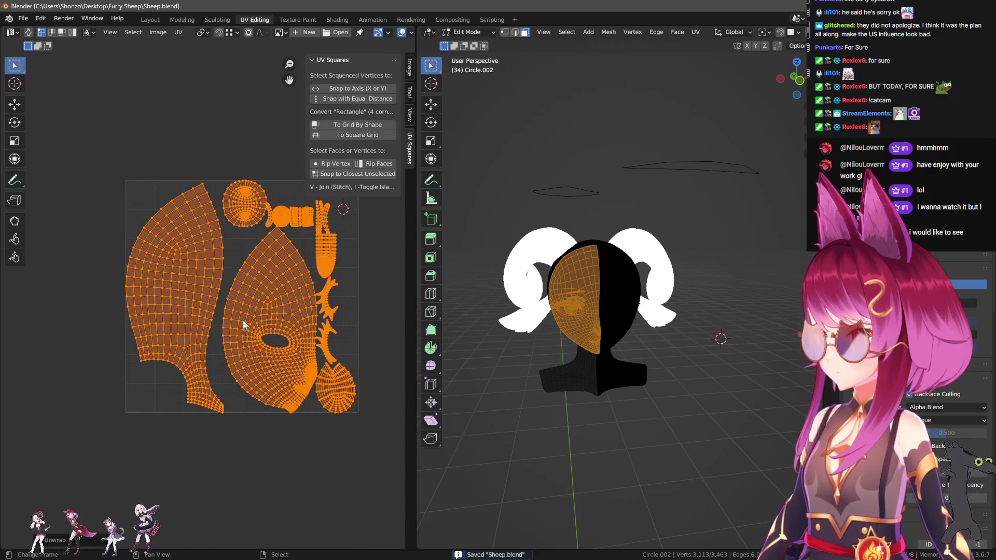
key("KP_1")
scroll(656, 311, "up", 5)
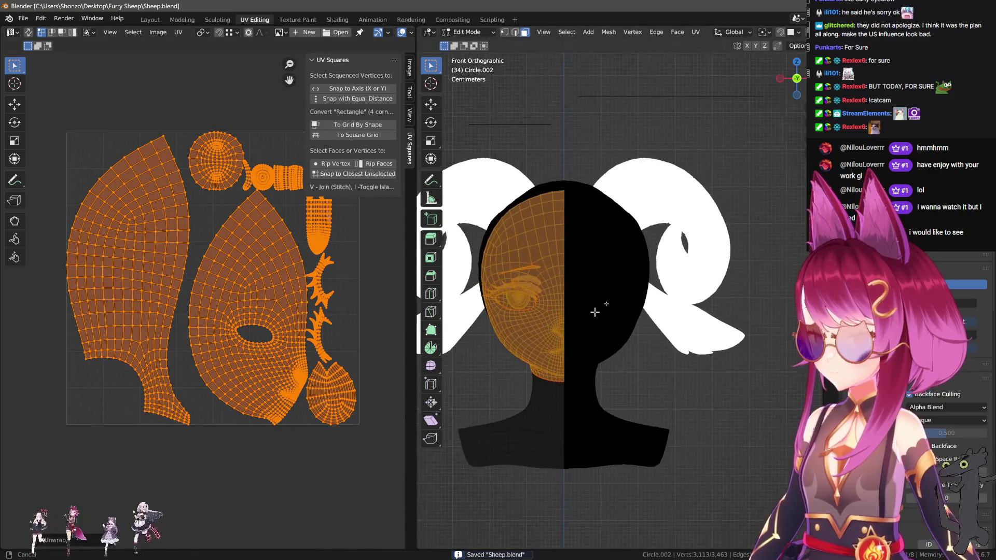
left_click(626, 222)
key("ctrl+l")
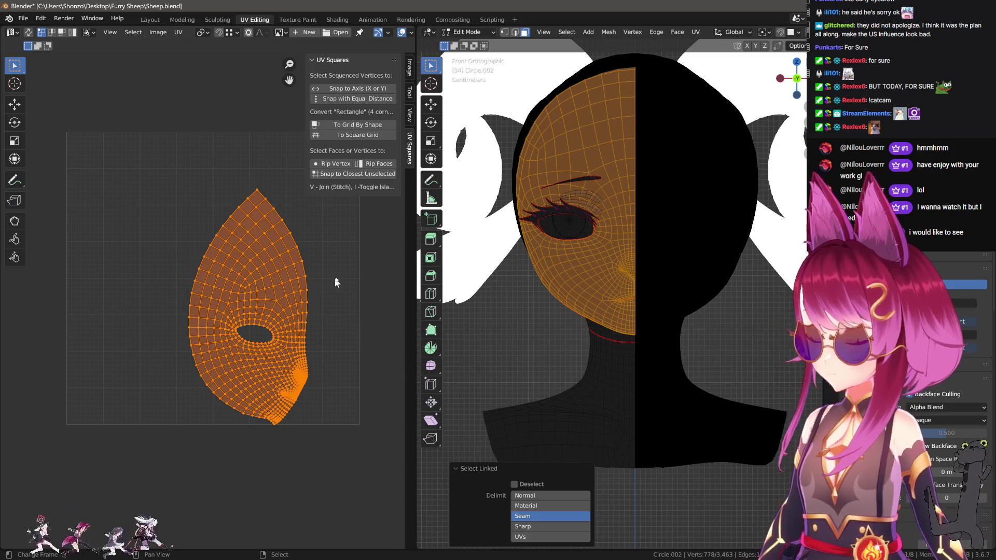
Re-project the face UVs with Project From View and scale the island up about 2.4x.
key("u")
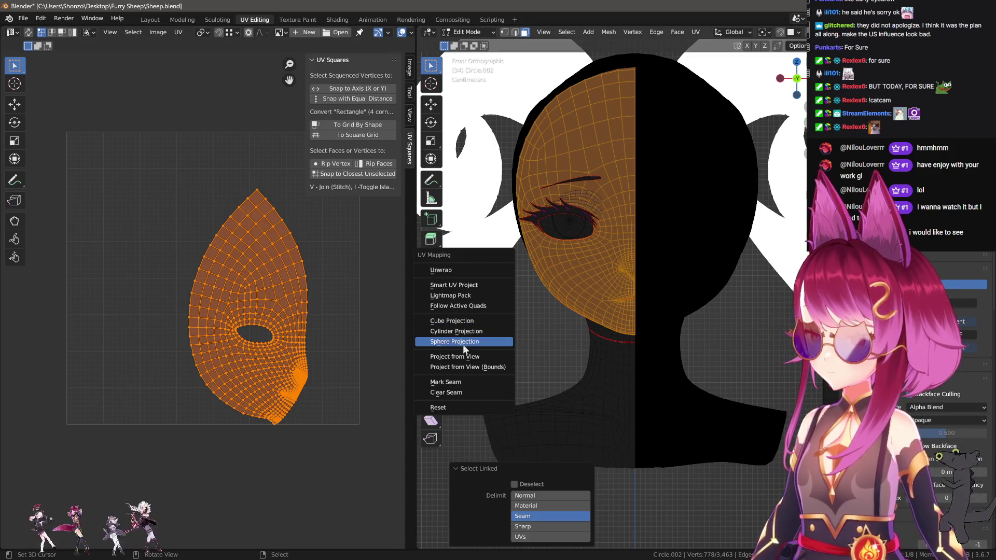
left_click(462, 357)
key("s")
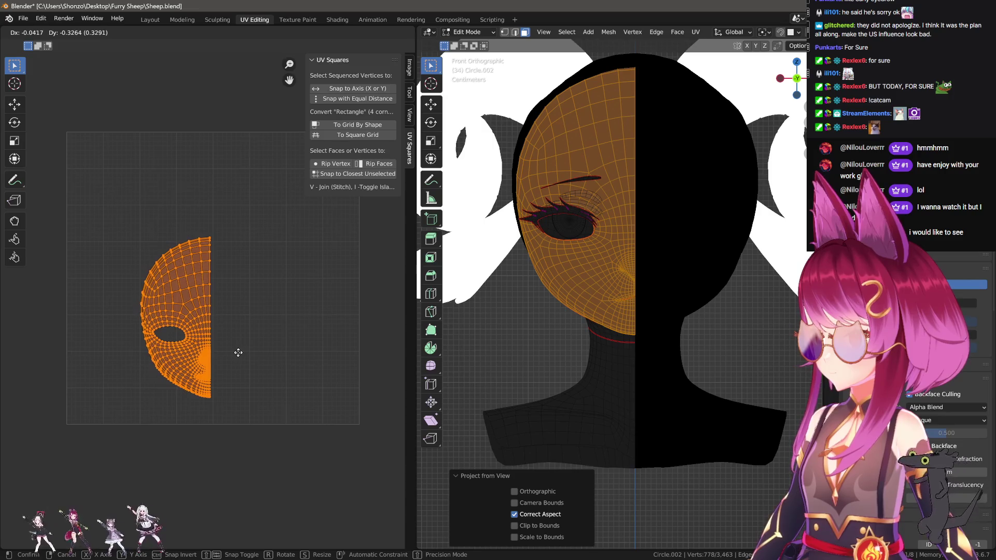
left_click(195, 421)
scroll(195, 421, "up", 6)
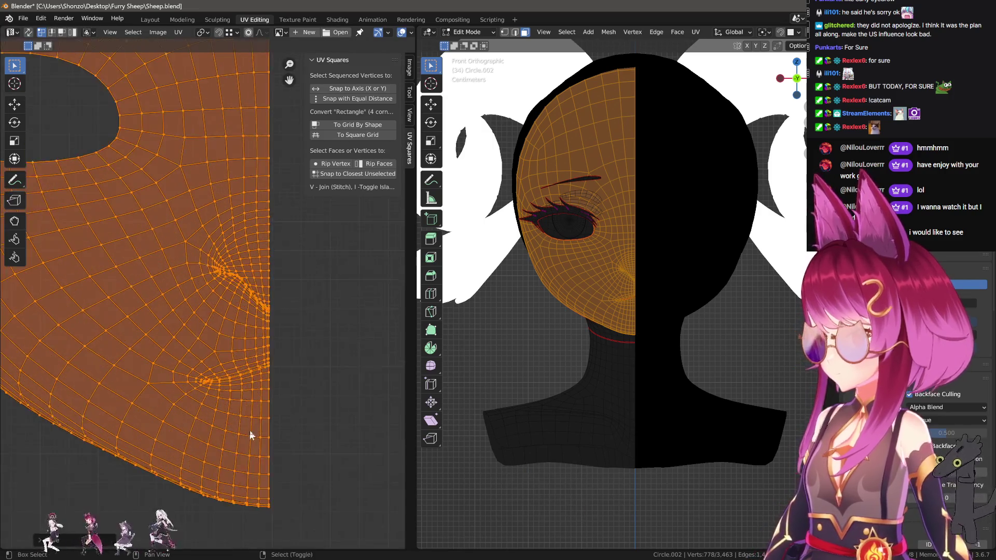
scroll(255, 378, "down", 3)
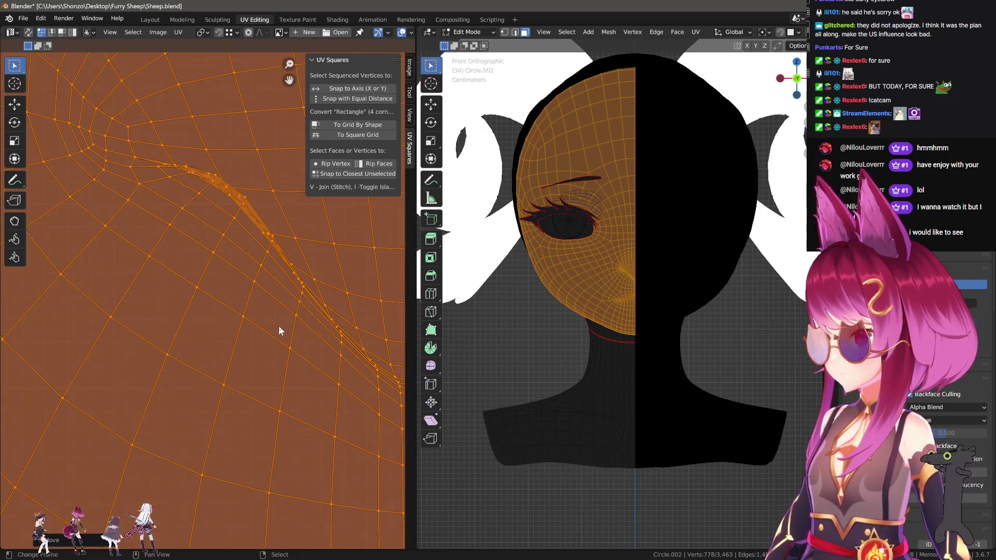
scroll(227, 278, "up", 2)
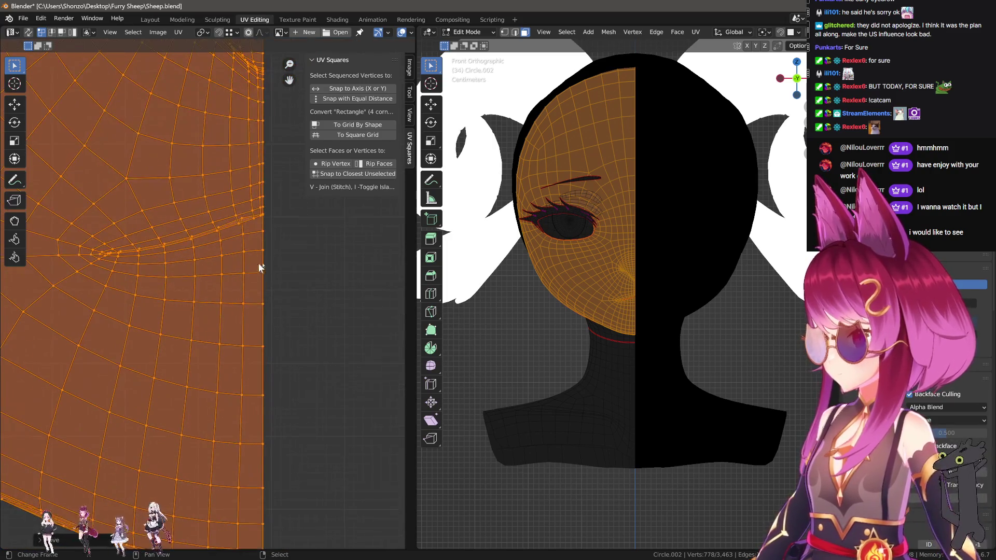
Smooth the cheek fold with the Grab UV sculpt brush at a 206 px radius.
left_click(14, 221)
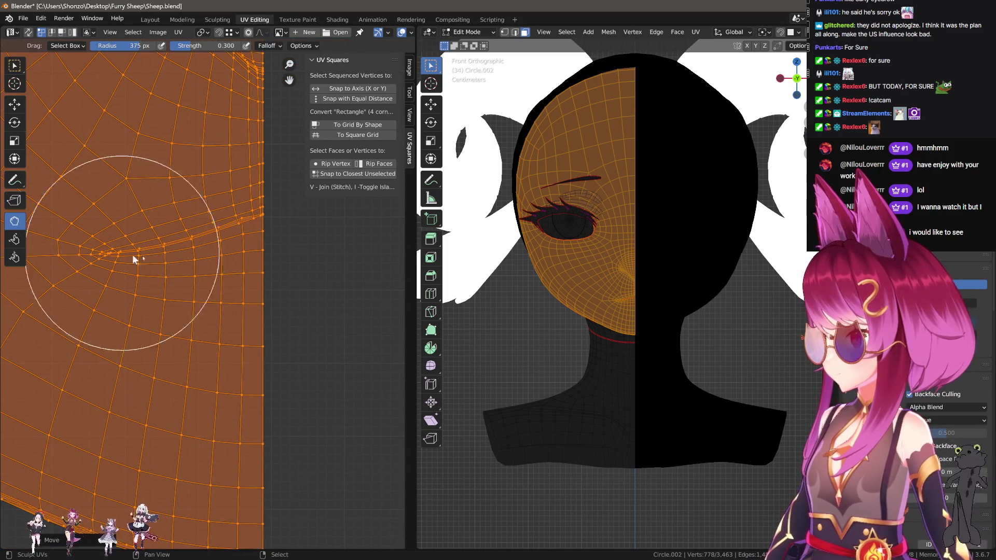
key("alt+a")
left_click_drag(253, 247, 264, 244)
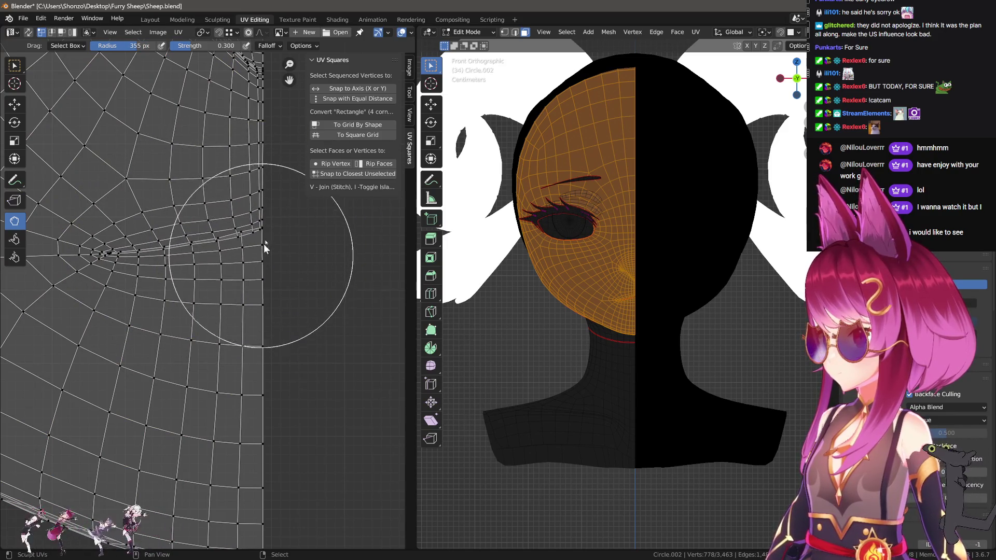
key("f")
left_click(276, 237)
key("f")
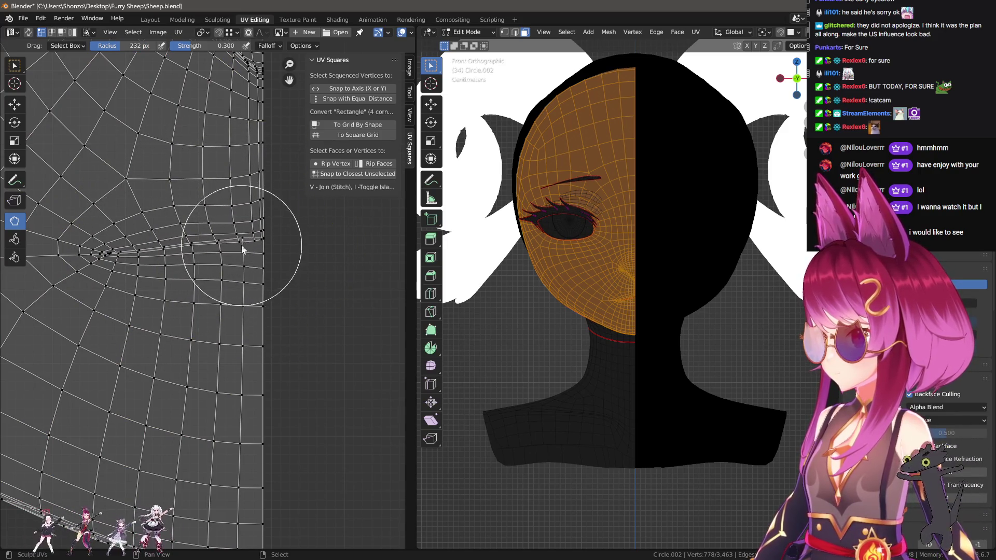
left_click(222, 234)
left_click_drag(222, 234, 239, 196)
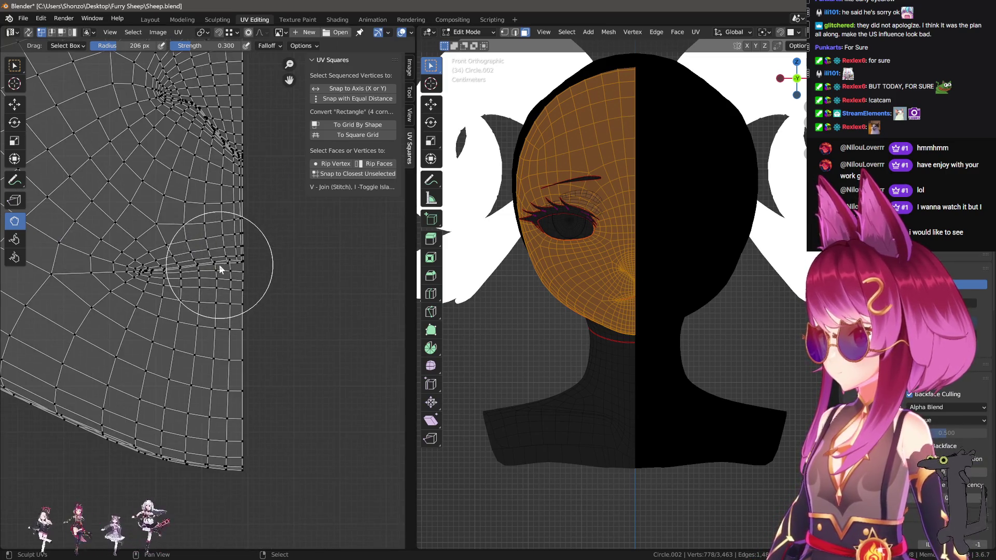
Tune the sculpt brush to 278 px radius and 0.200 strength, then shrink it to 94 px.
key("f")
left_click(231, 257)
key("f")
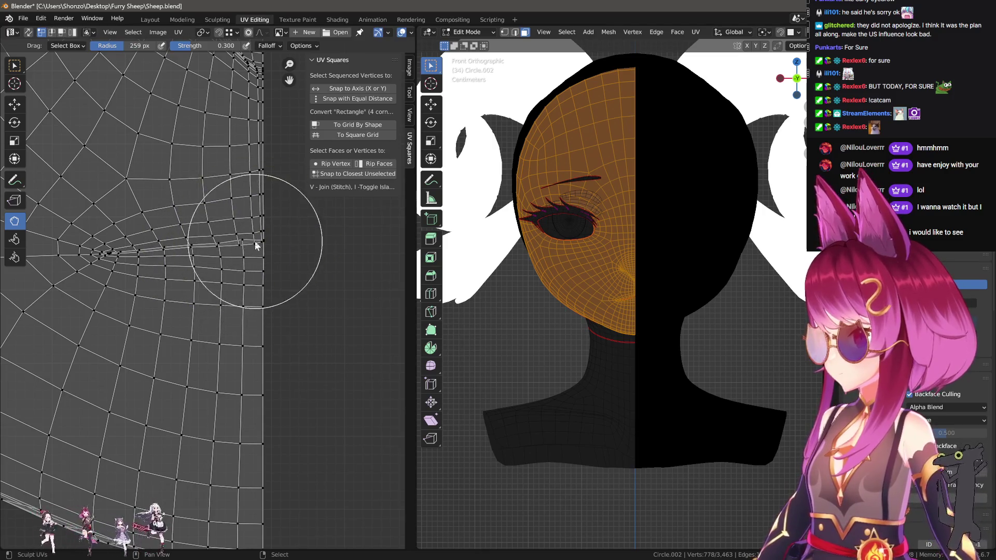
left_click(243, 233)
scroll(231, 265, "up", 3)
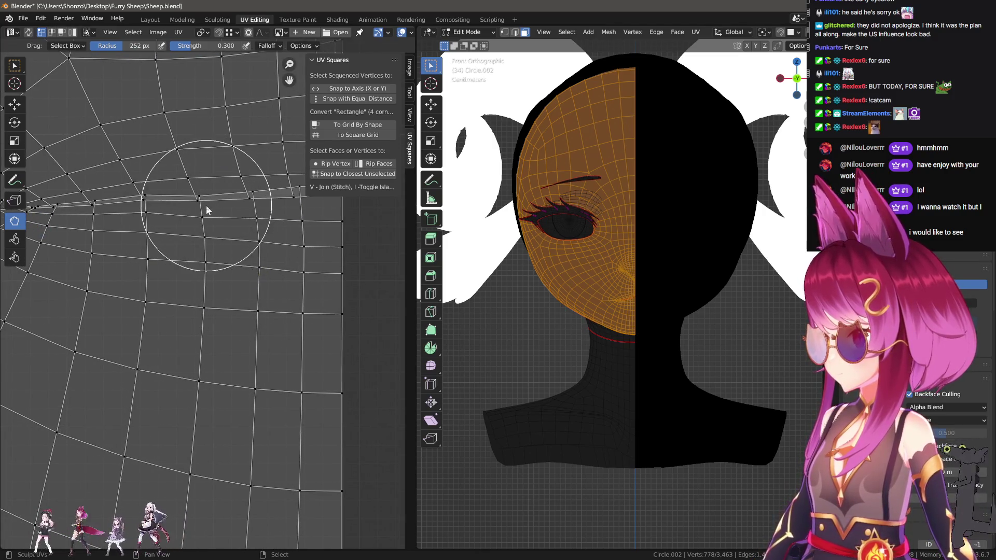
scroll(207, 205, "down", 3)
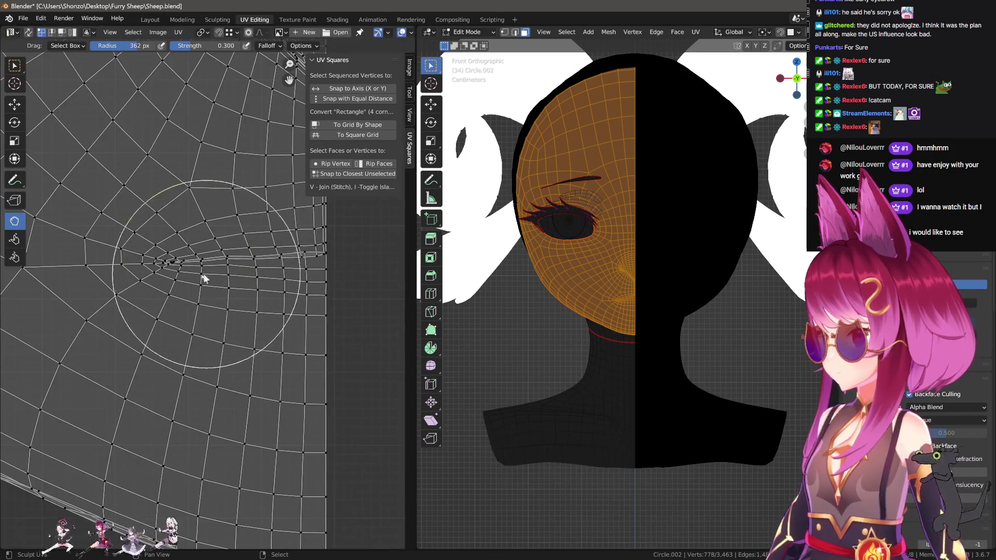
key("f")
left_click(209, 273)
key("shift+f")
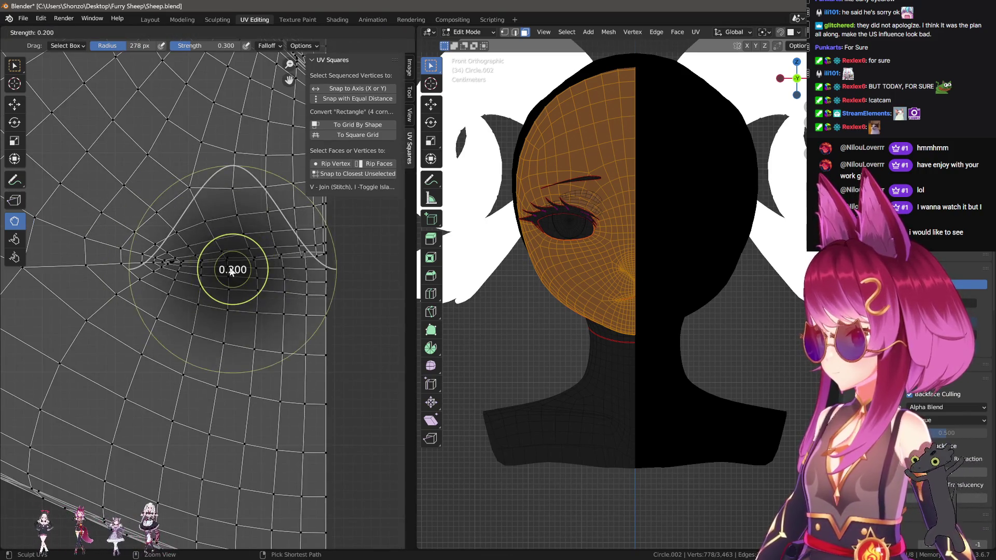
left_click(229, 267)
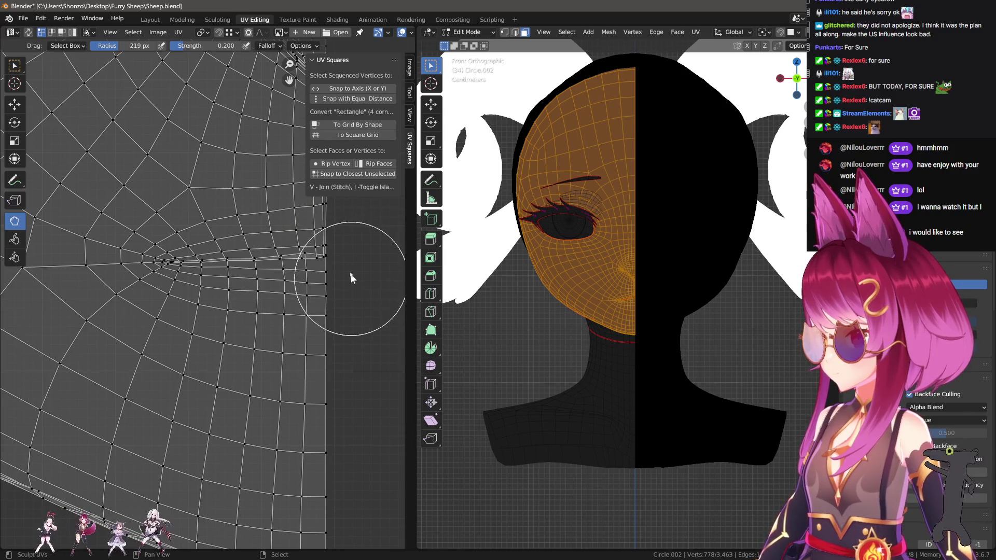
key("f")
left_click(301, 242)
scroll(332, 249, "up", 4)
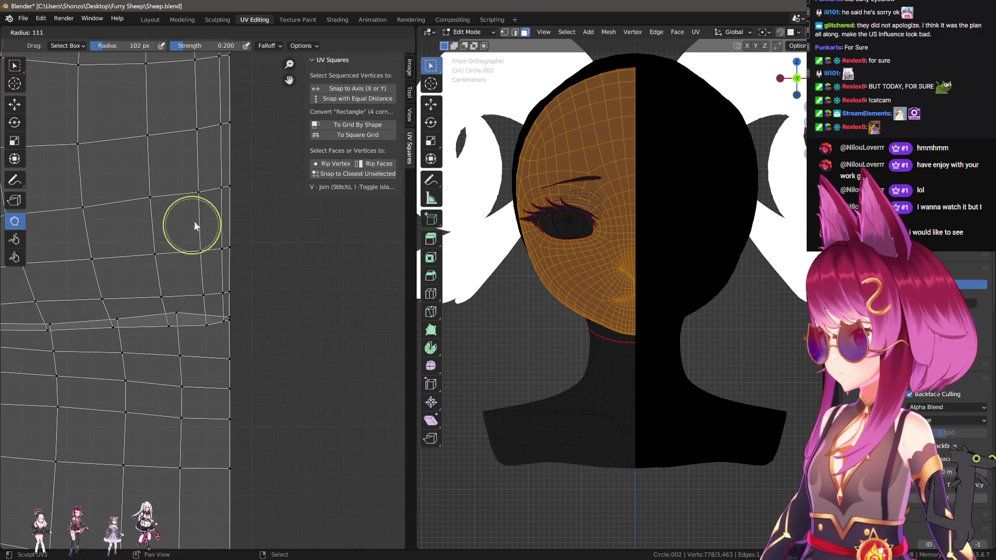
Move a vertex on the island's border edge vertically to straighten it.
middle_click_drag(194, 191, 231, 199)
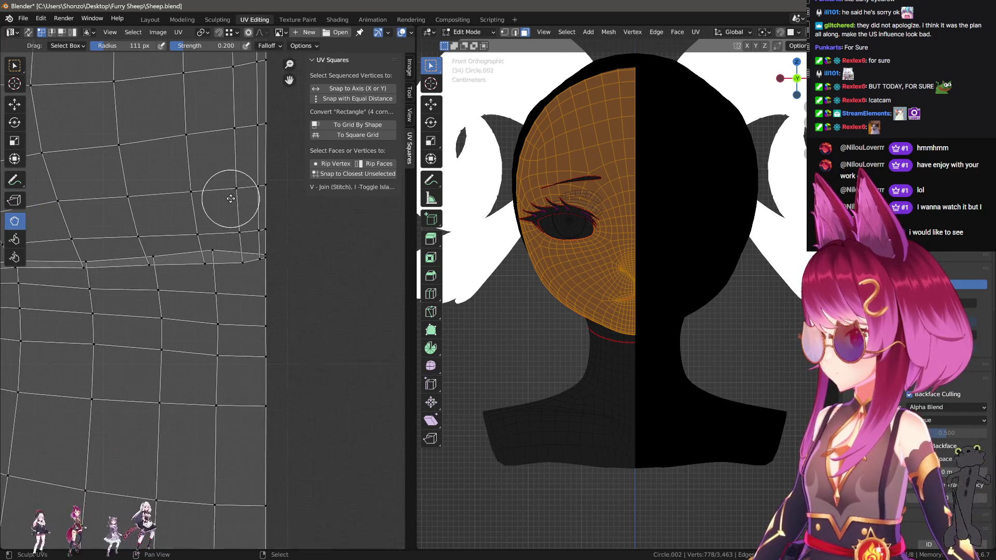
right_click(223, 251)
key("g")
key("y")
left_click(226, 249)
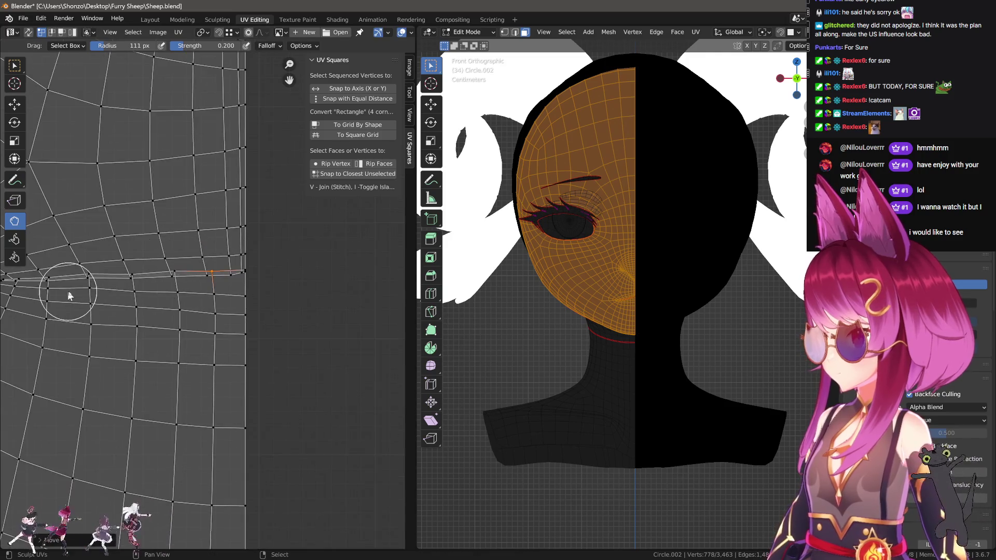
scroll(155, 291, "down", 2)
Resize the sculpt brush from 486 px down to a 211 px radius.
key("f")
left_click(182, 288)
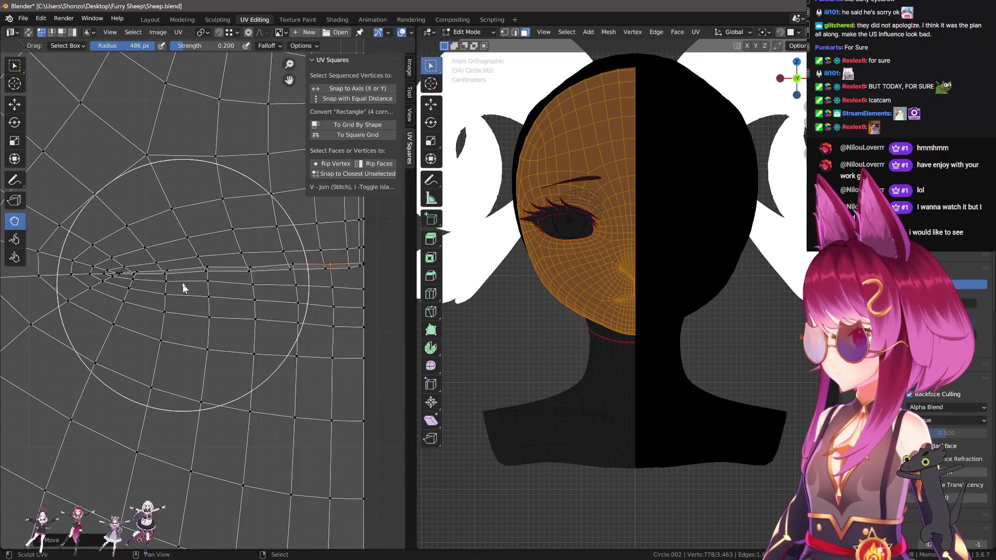
key("f")
left_click(155, 273)
key("f")
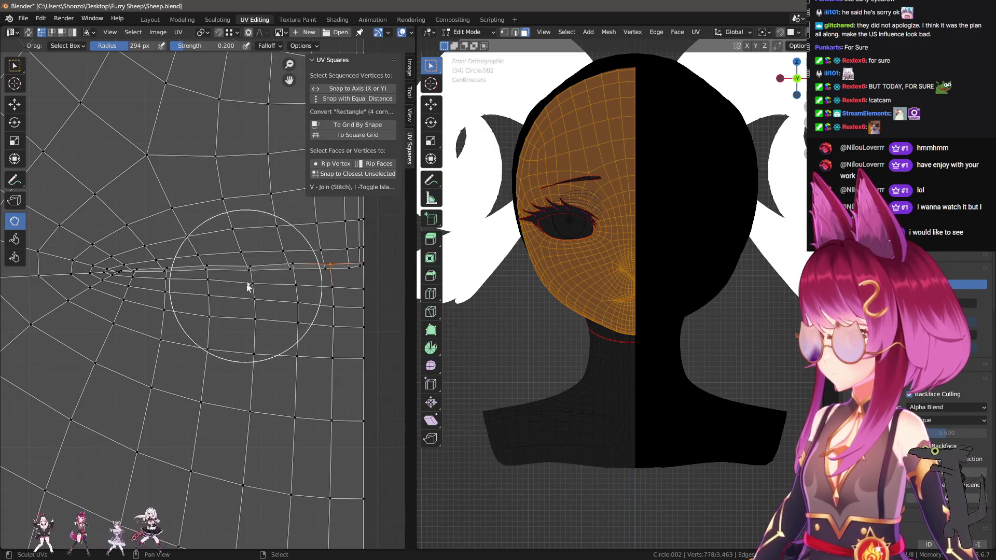
left_click(200, 288)
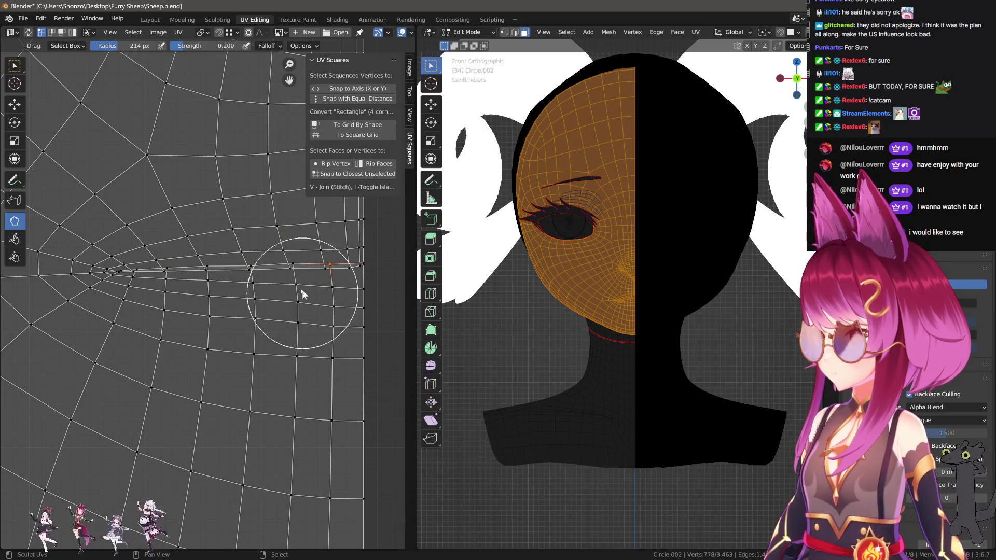
key("f")
left_click(272, 335)
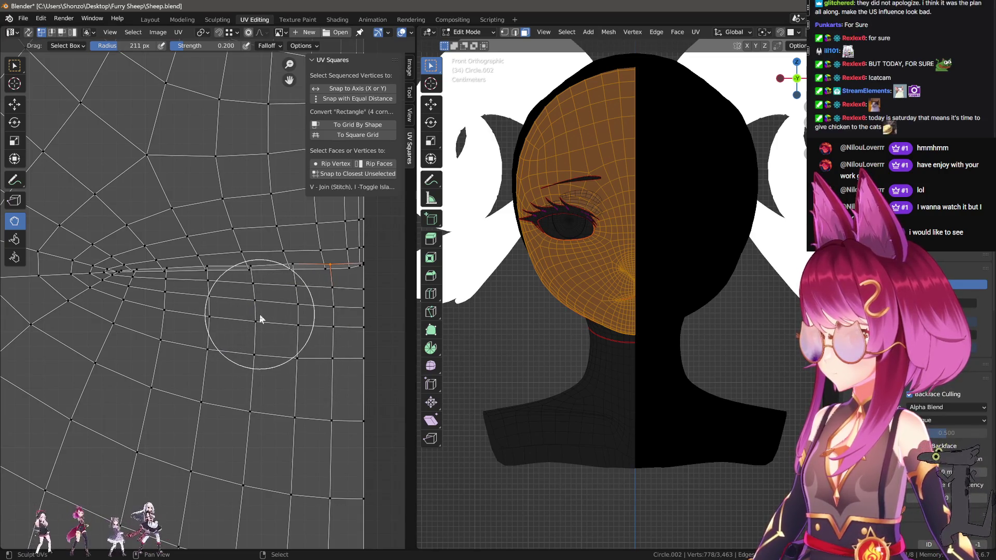
scroll(325, 315, "up", 3)
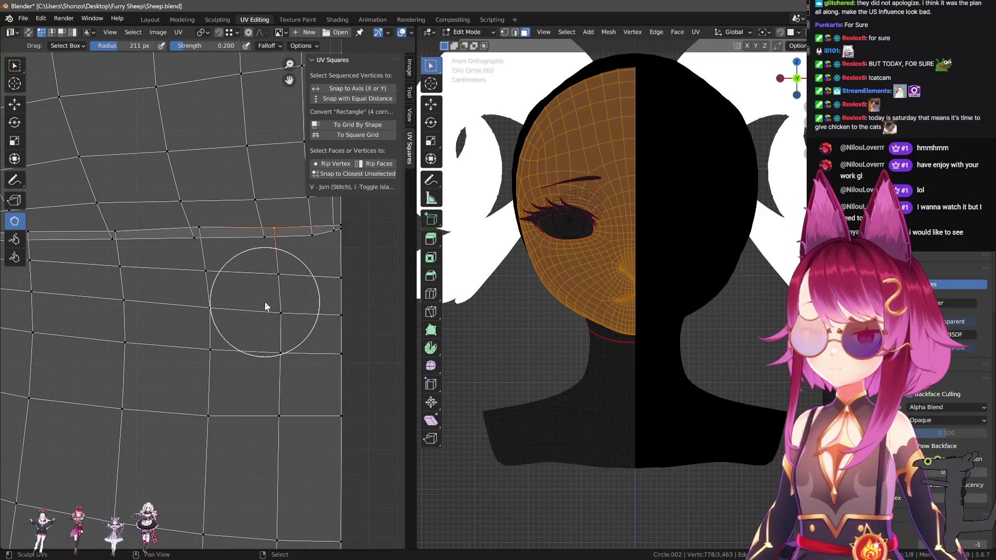
scroll(265, 301, "down", 3)
scroll(241, 316, "up", 2)
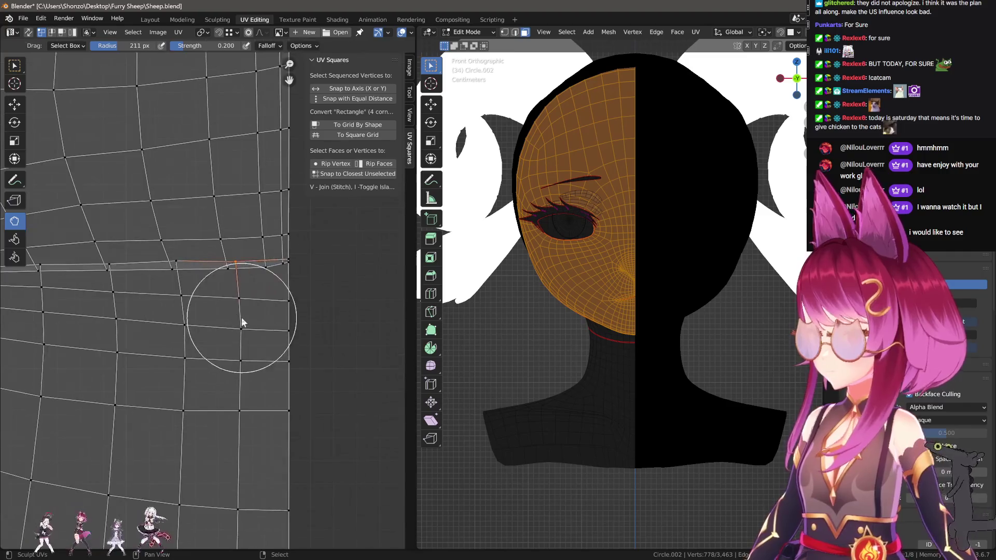
Turn on proportional editing and softly nudge the selected border-edge vertices near the pole.
key("o")
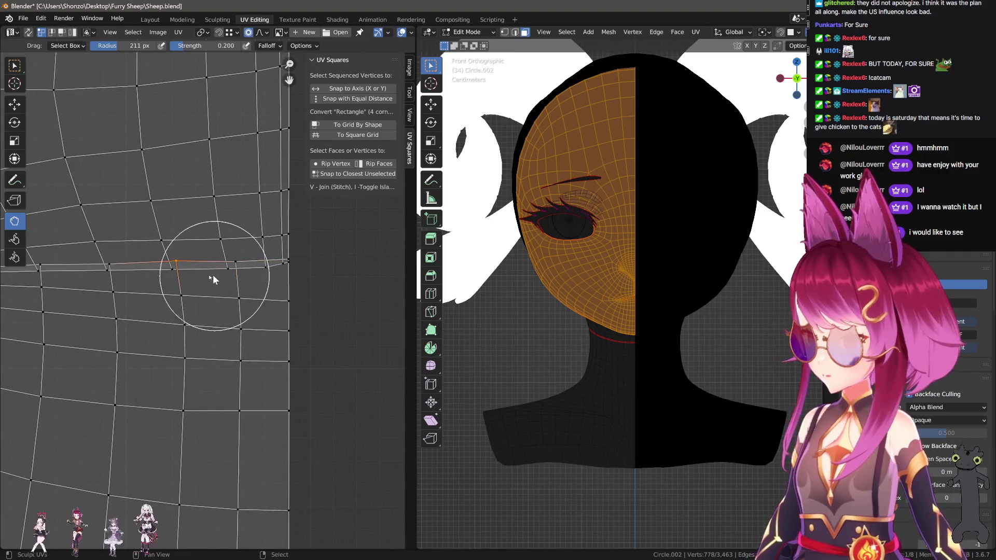
right_click(109, 264)
right_click(288, 258, "ctrl")
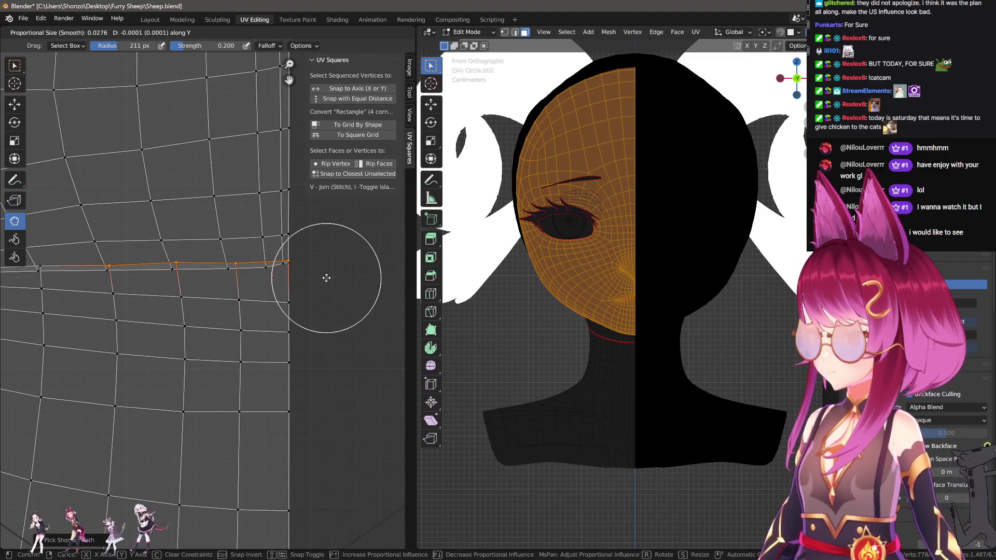
scroll(325, 298, "down", 2)
key("g")
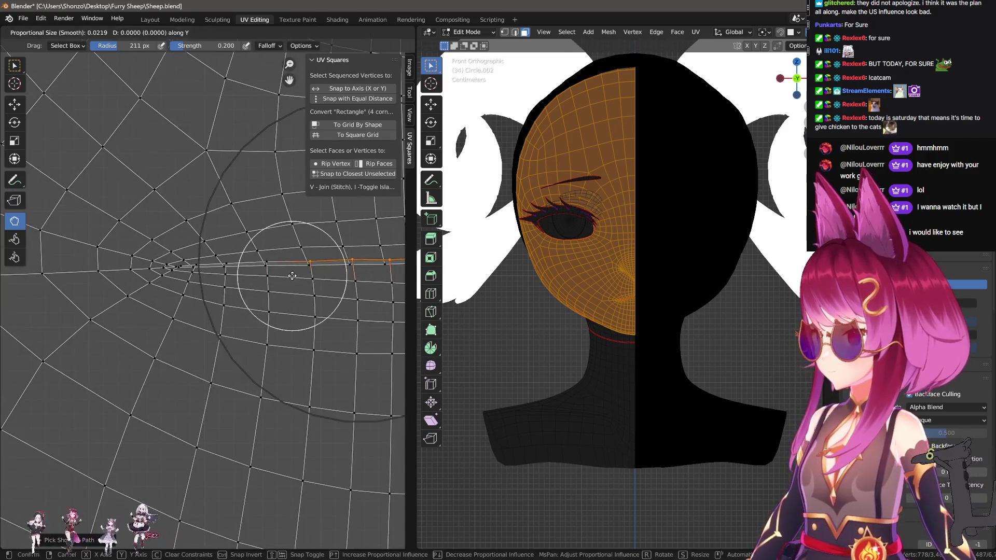
left_click(276, 293)
scroll(207, 290, "up", 2)
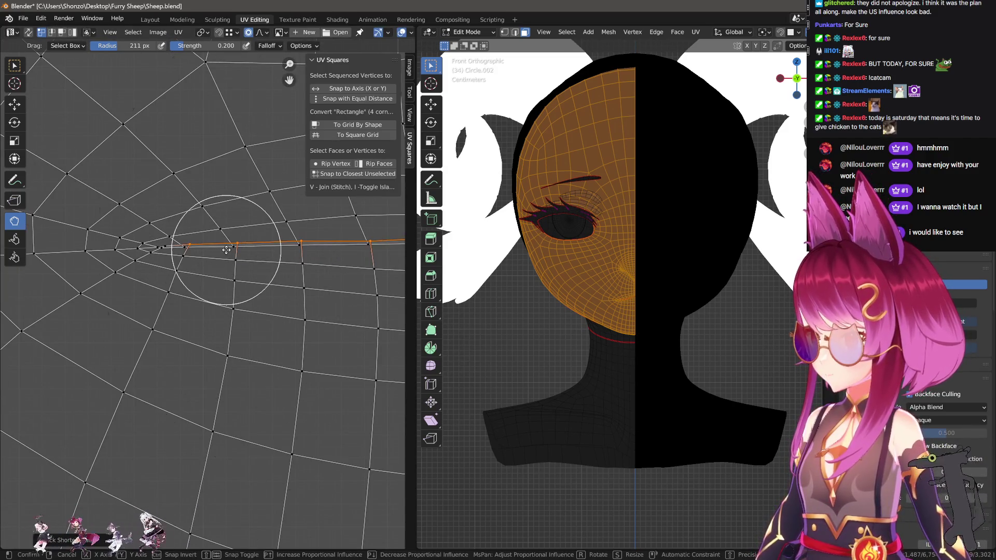
Move the seam vertex vertically with soft falloff until it lines up with the row.
key("g")
key("y")
scroll(230, 273, "up", 9)
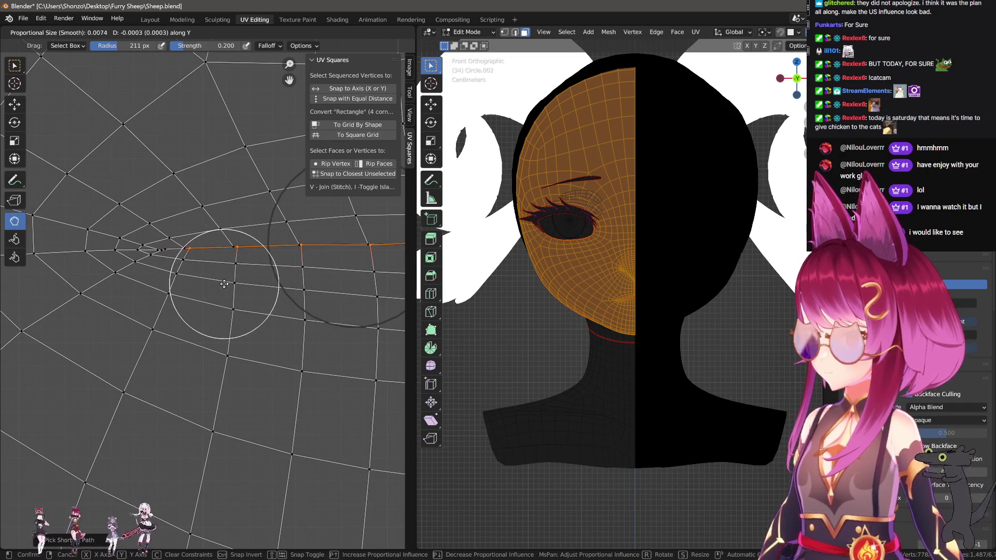
left_click(220, 297)
scroll(164, 261, "up", 4)
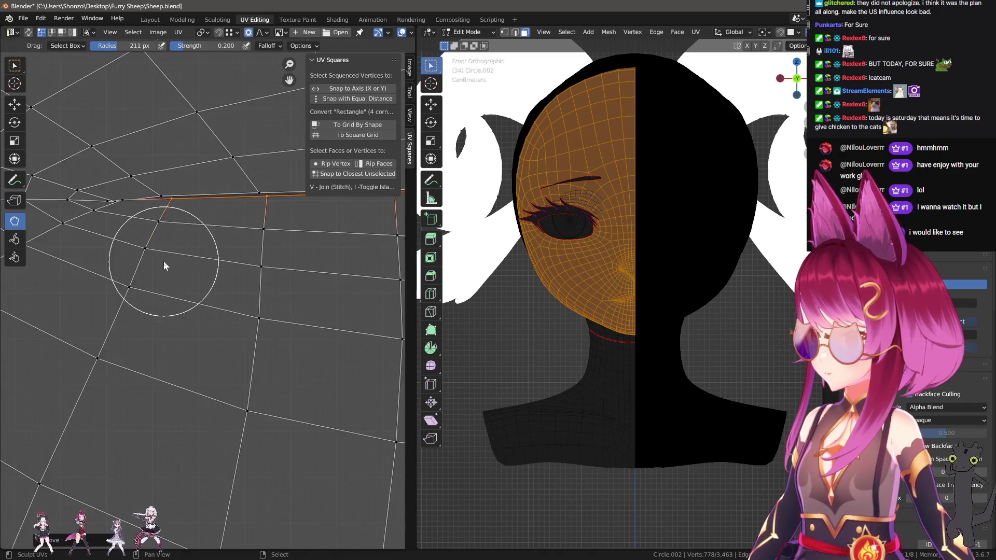
key("g")
scroll(197, 264, "down", 3)
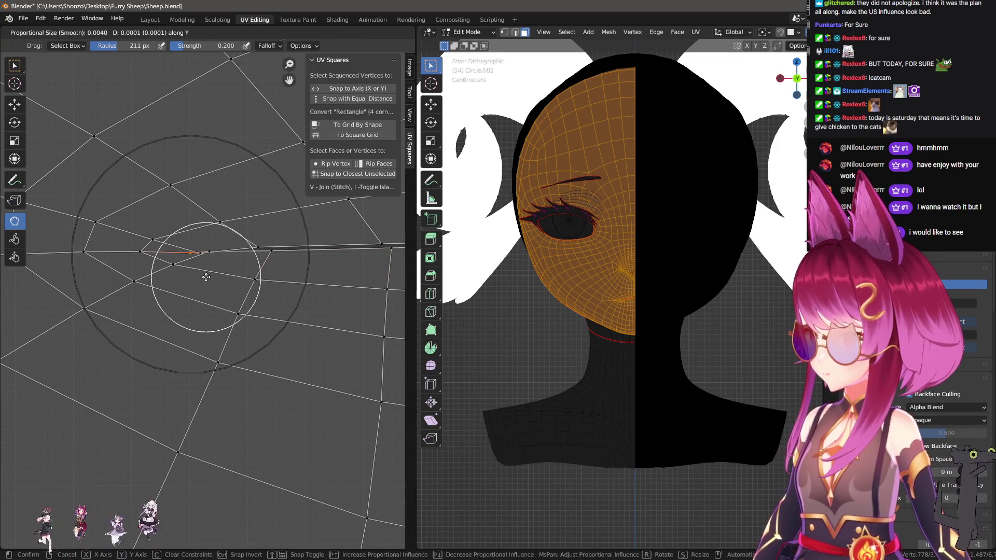
scroll(202, 272, "up", 2)
left_click(207, 280)
key("g")
key("y")
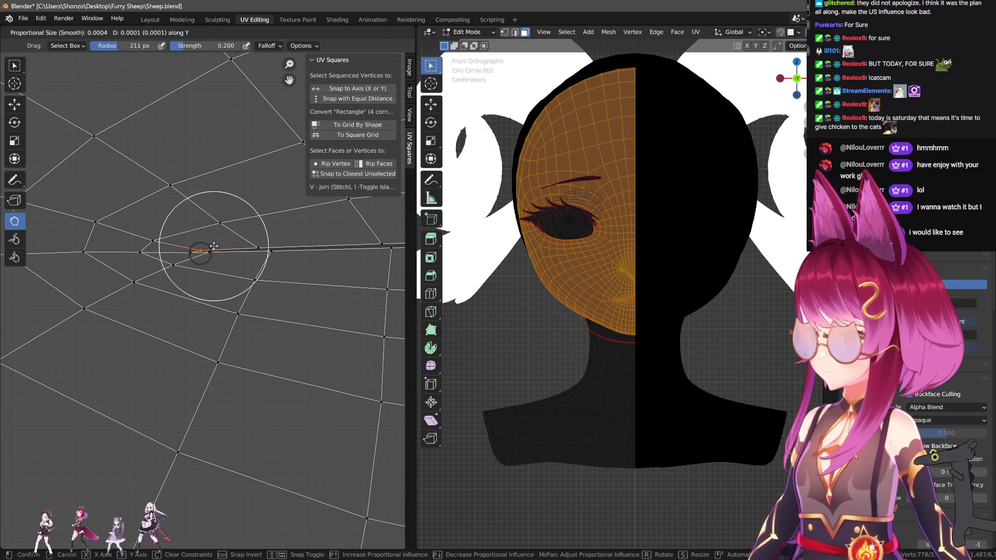
key("y")
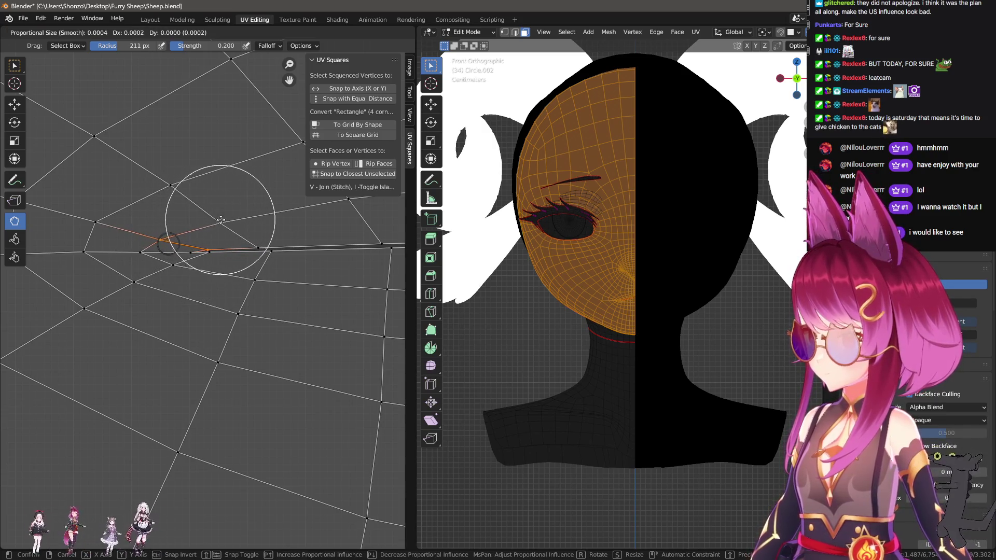
left_click(216, 235)
scroll(189, 256, "down", 4)
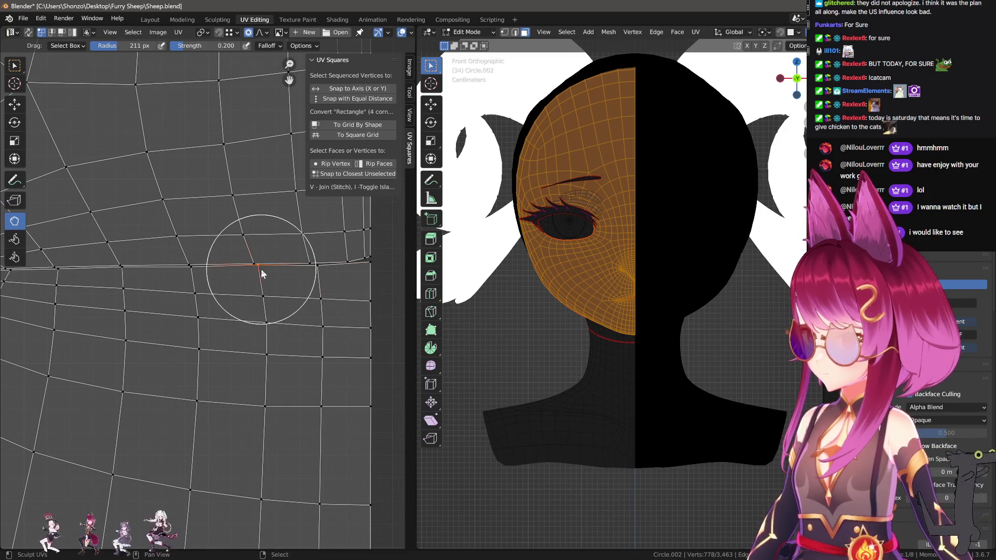
Drop the row's end vertex level with the seam and pull nearby UVs leftward.
key("g")
left_click(273, 286)
key("g")
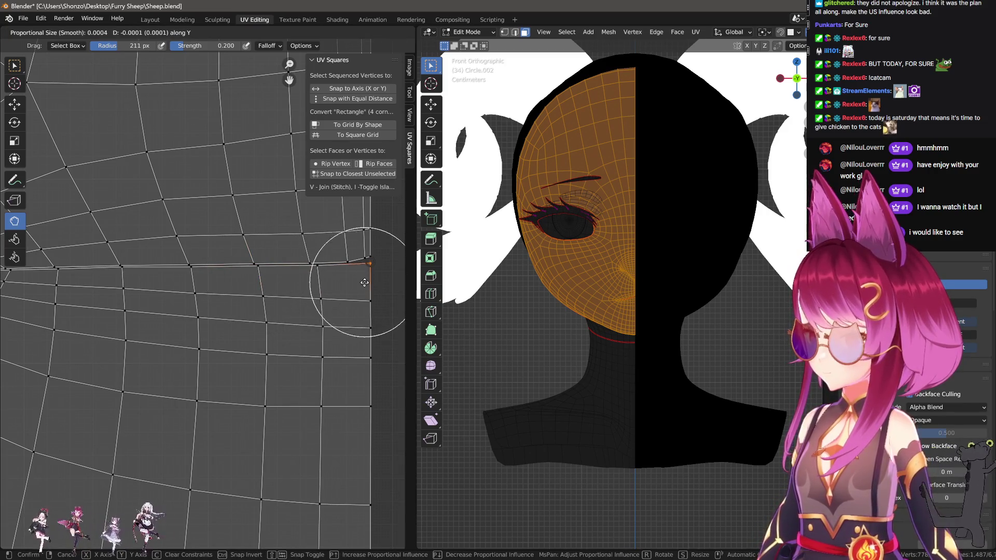
left_click(368, 295)
key("g")
key("y")
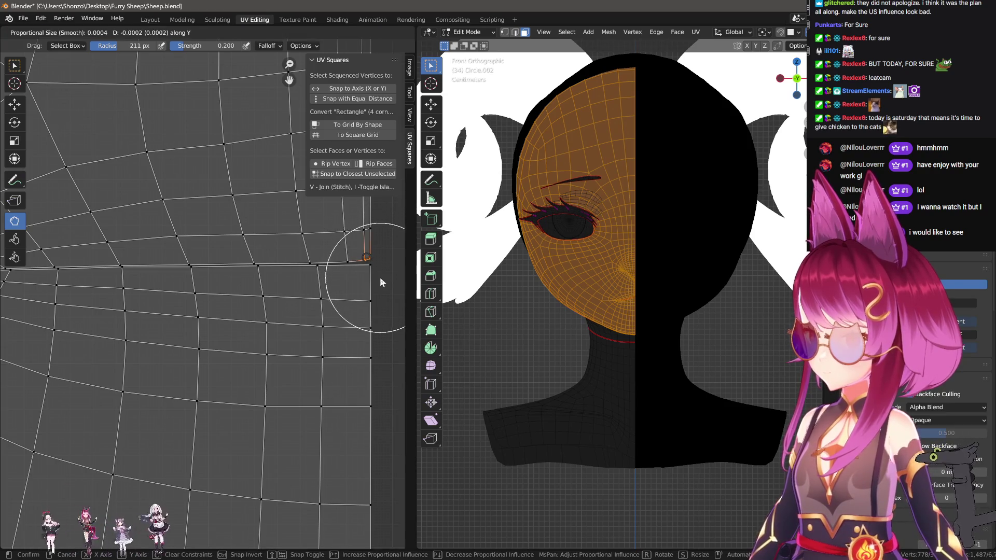
left_click(366, 261)
key("g")
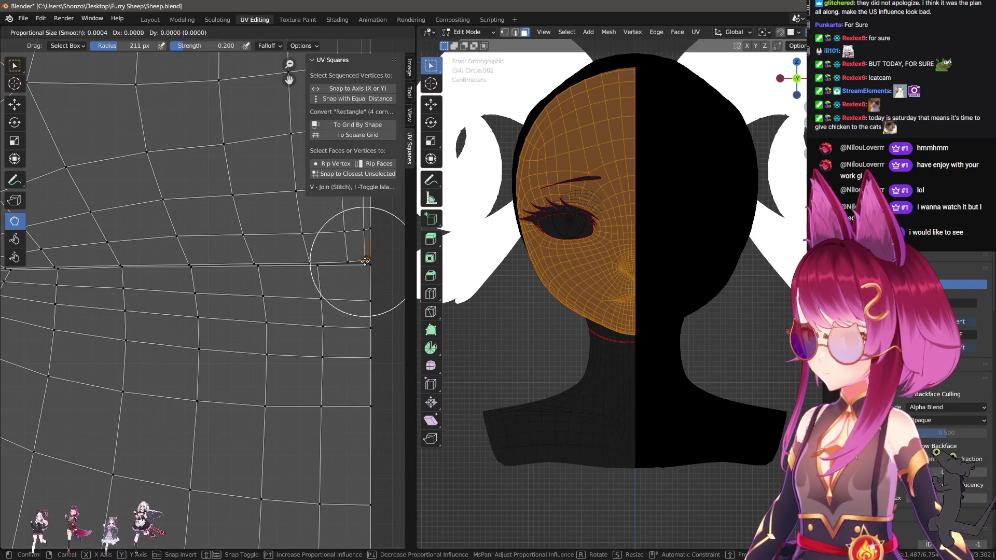
left_click(358, 260)
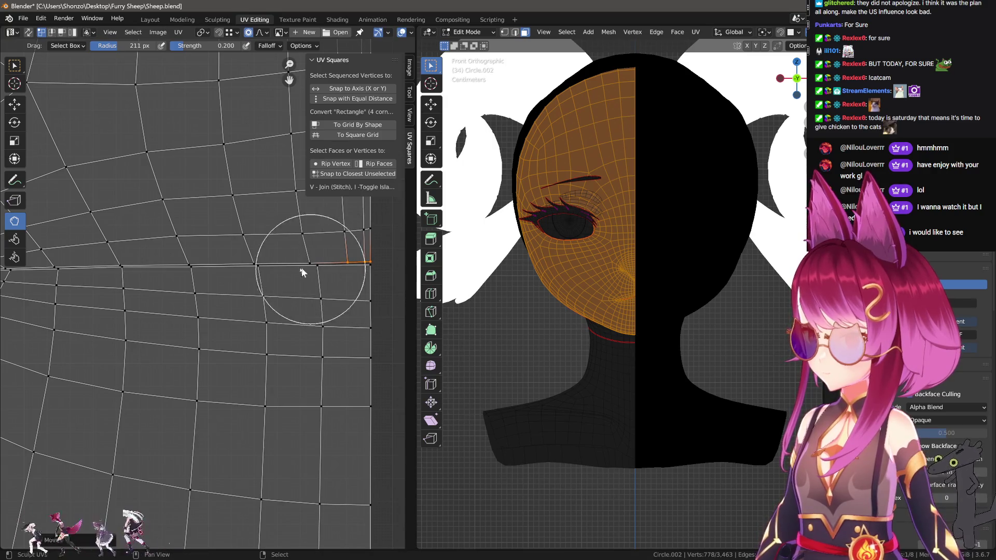
left_click_drag(301, 269, 157, 294)
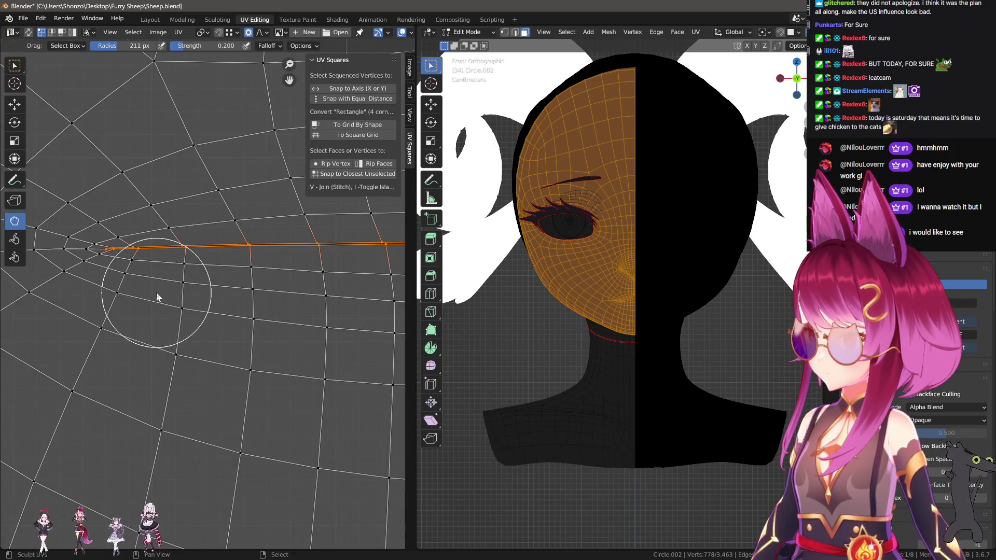
scroll(157, 291, "down", 2)
Reshape the island's right edge, then enlarge the brush and set its strength to 0.300.
key("l")
mouse_move(249, 290)
left_mouse_down()
mouse_move(240, 251)
mouse_move(244, 359)
mouse_move(237, 306)
mouse_move(260, 338)
left_mouse_up()
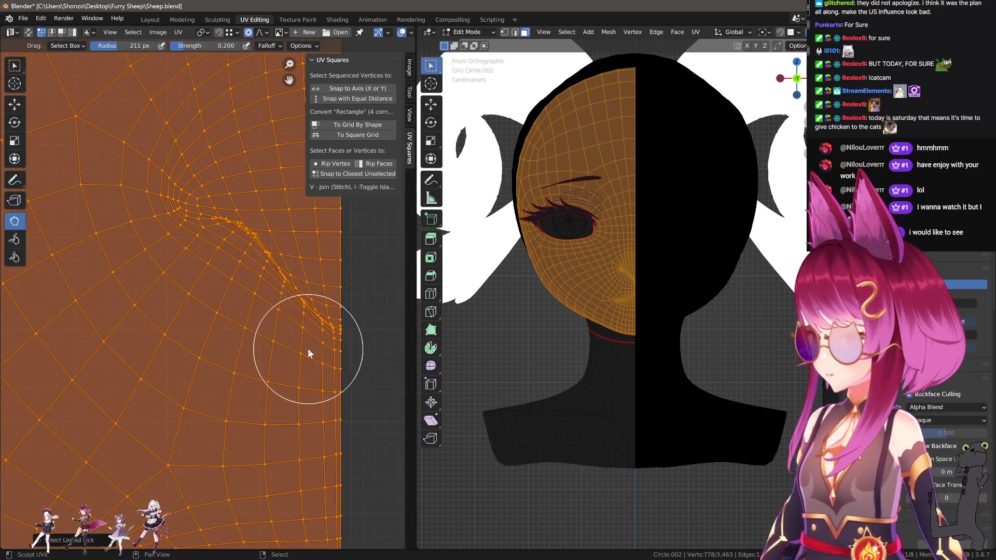
key("alt+a")
scroll(285, 320, "up", 2)
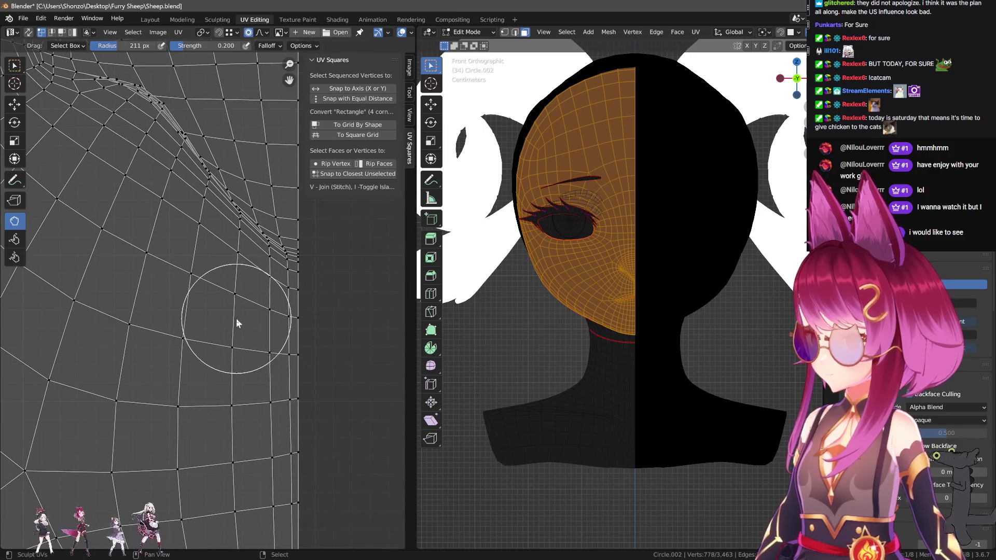
key("f")
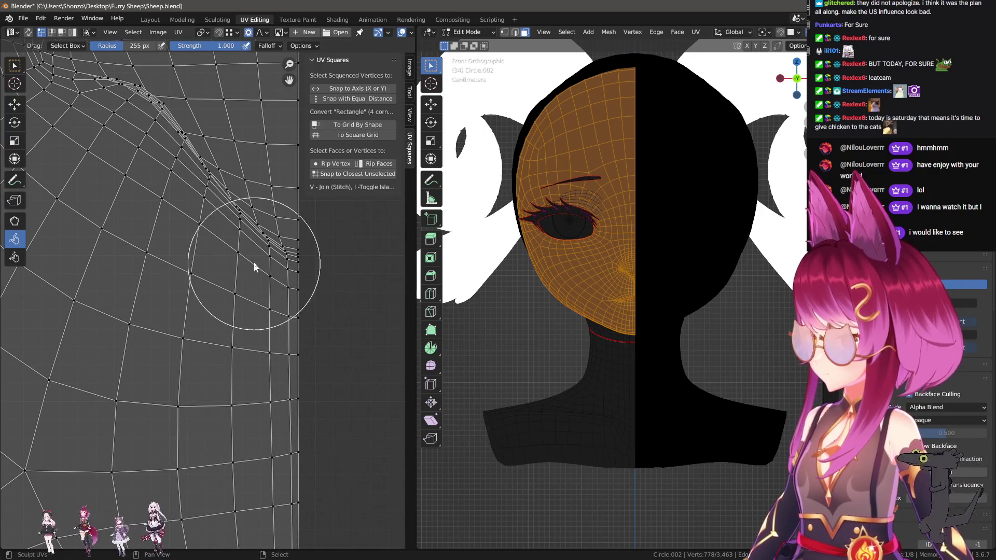
left_click(238, 257)
scroll(238, 258, "down", 3)
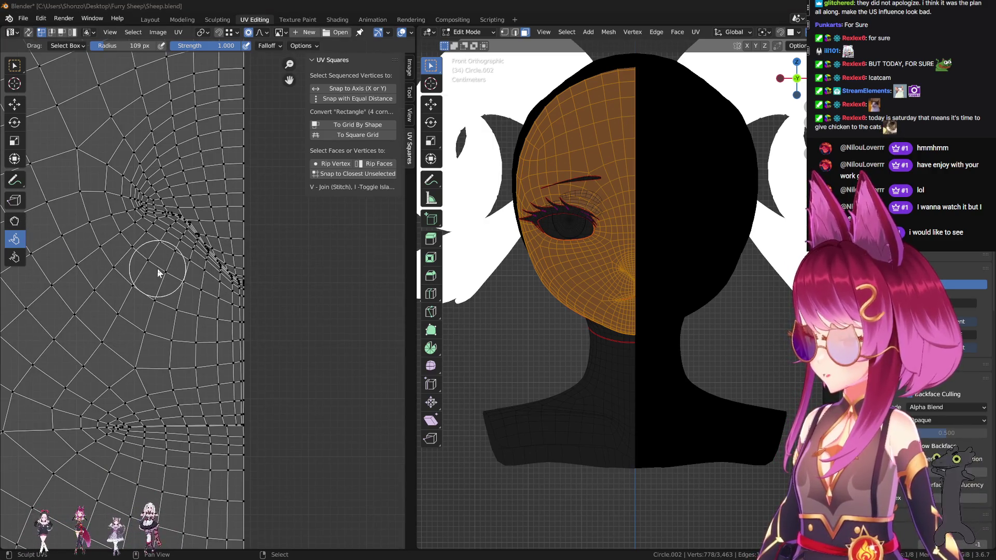
middle_click_drag(262, 273, 269, 261)
key("shift+f")
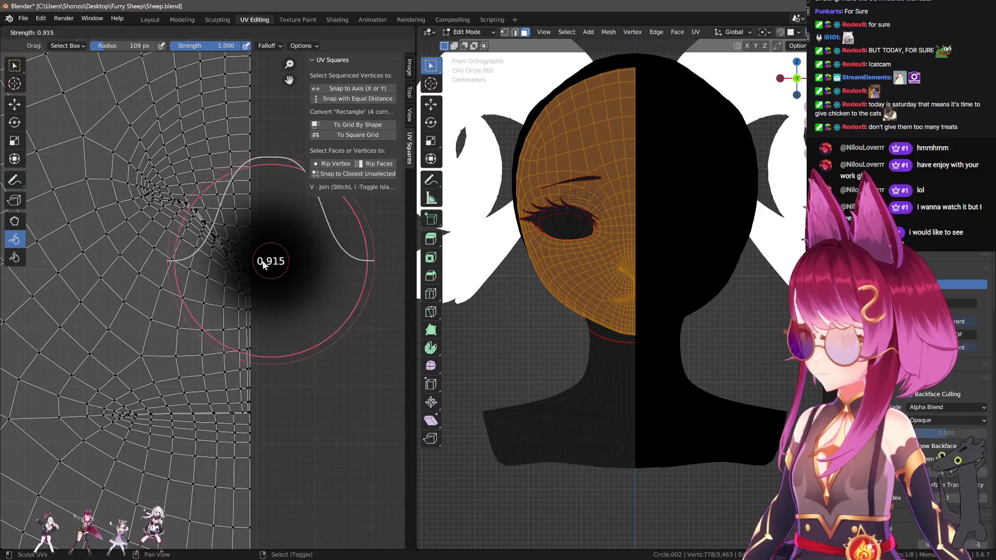
left_click(212, 259)
scroll(213, 259, "up", 2)
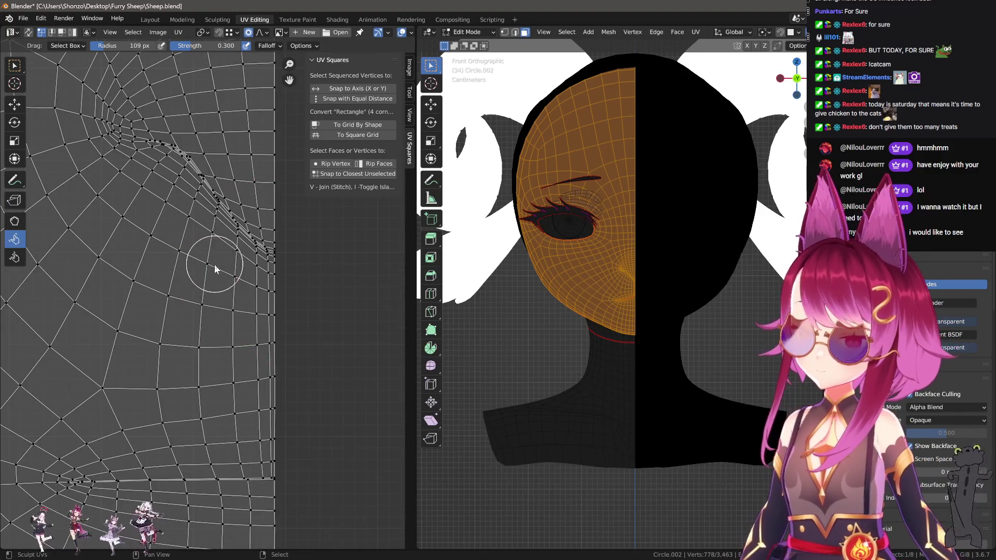
Raise brush strength to 1.000, set radius to 243 px, and pull seam UVs up-left.
key("f")
left_click(228, 275)
key("shift+f")
left_click(243, 260)
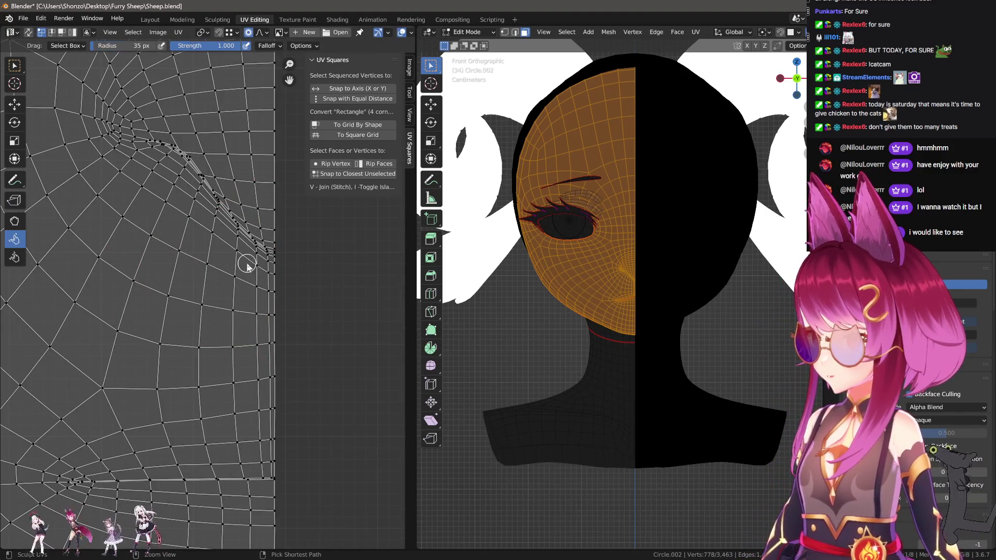
key("f")
left_click(260, 266)
mouse_move(260, 269)
left_mouse_down()
mouse_move(215, 229)
mouse_move(184, 178)
mouse_move(160, 167)
left_mouse_up()
key("f")
left_click(255, 267)
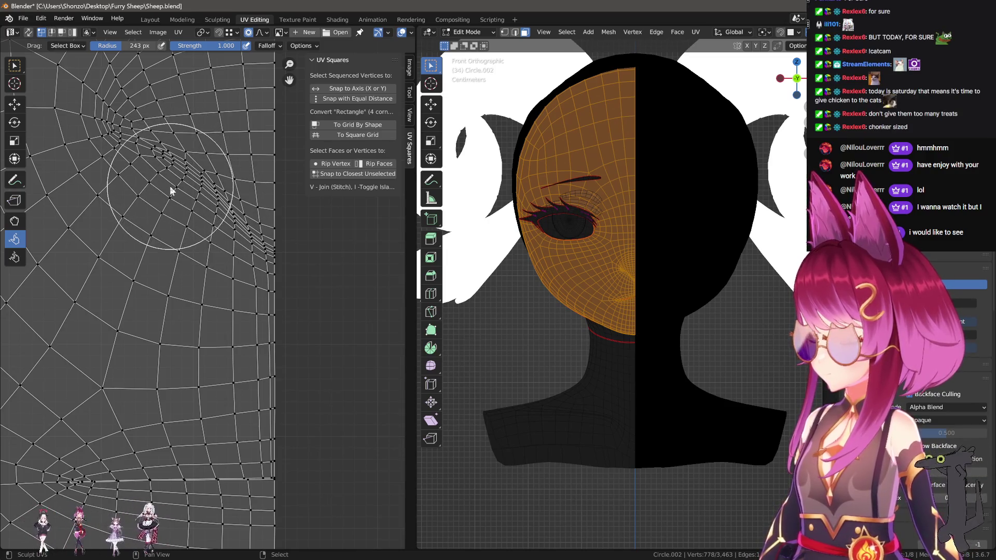
middle_click_drag(165, 208, 173, 215)
scroll(115, 203, "up", 1)
Relax the UVs near the eye-hole edge and resize the brush to 207 px.
left_click(21, 219)
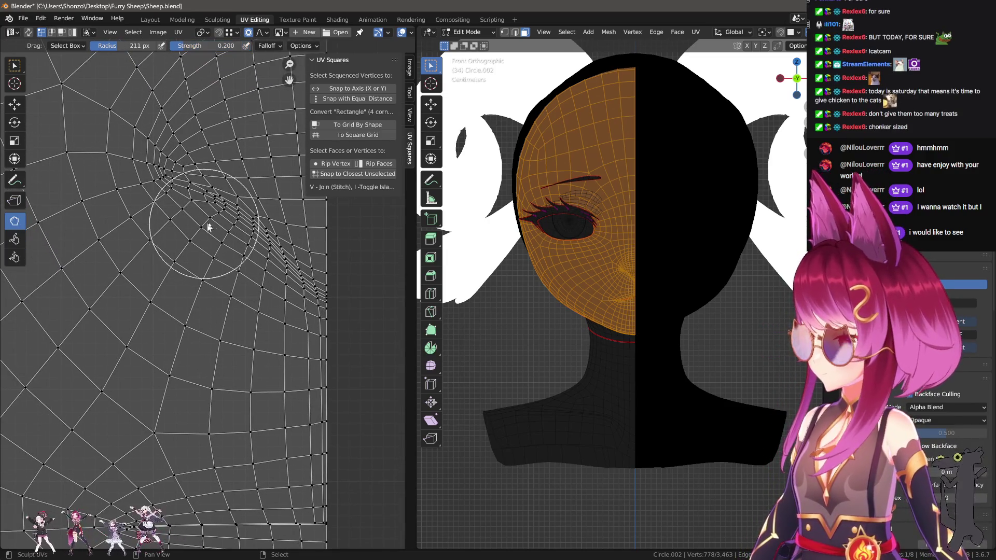
left_click_drag(216, 228, 207, 213)
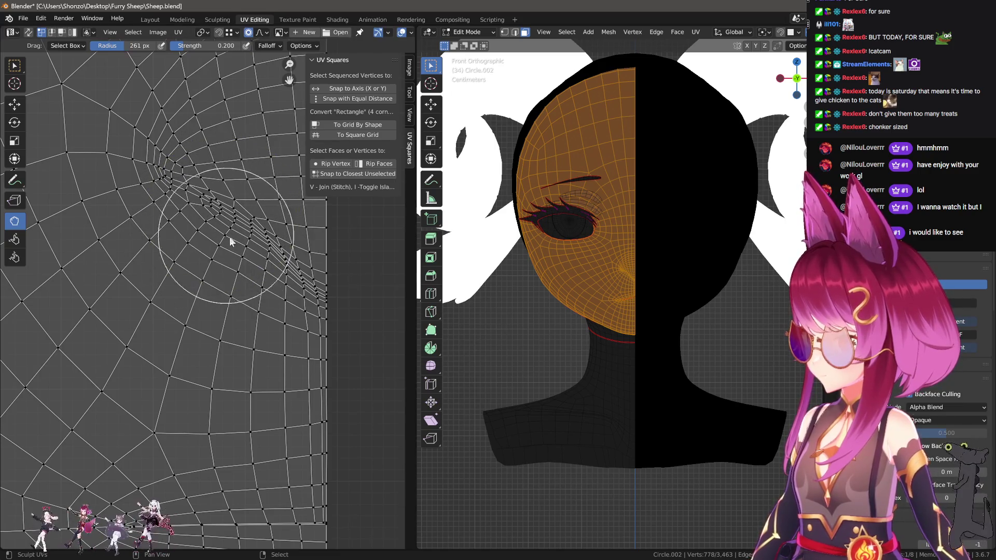
key("f")
left_click(255, 260)
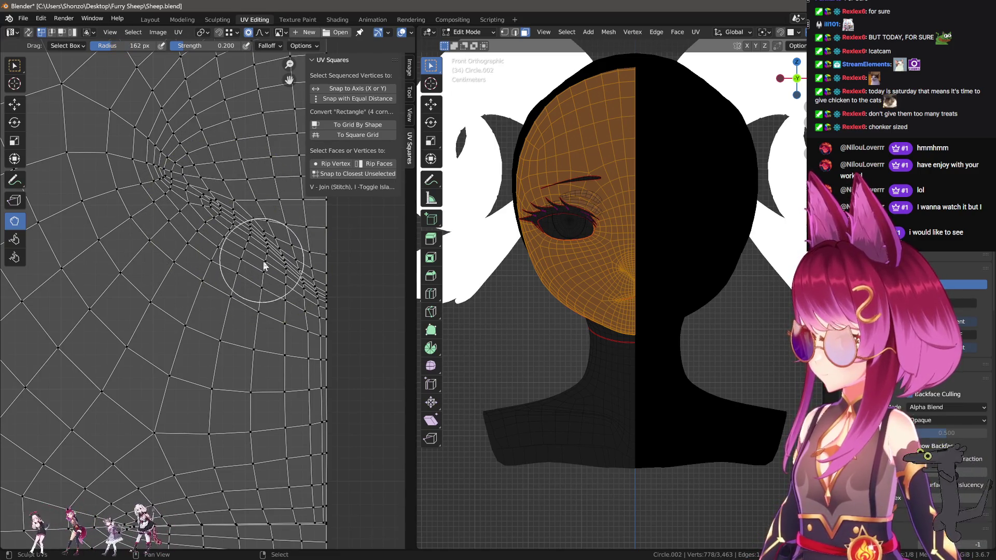
key("f")
left_click(291, 289)
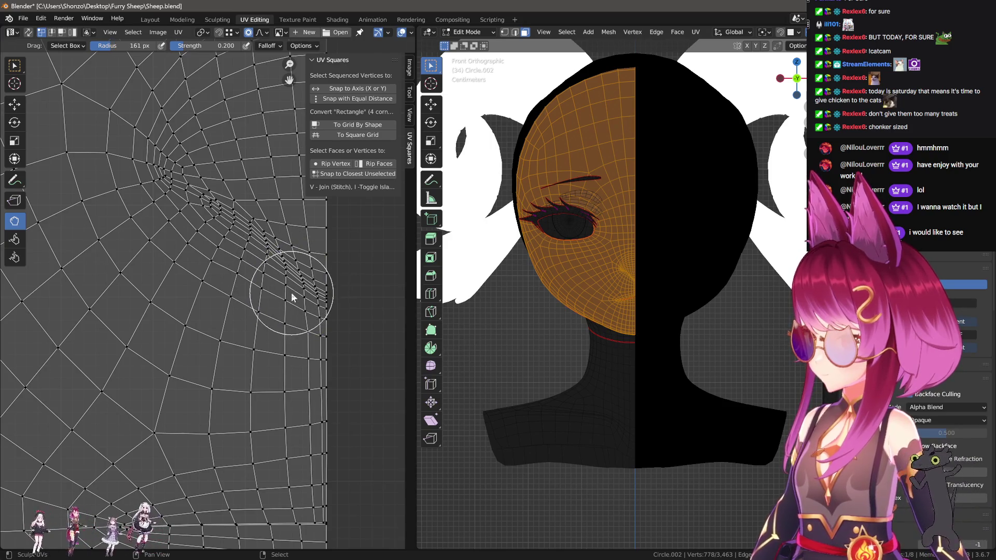
key("f")
left_click(300, 322)
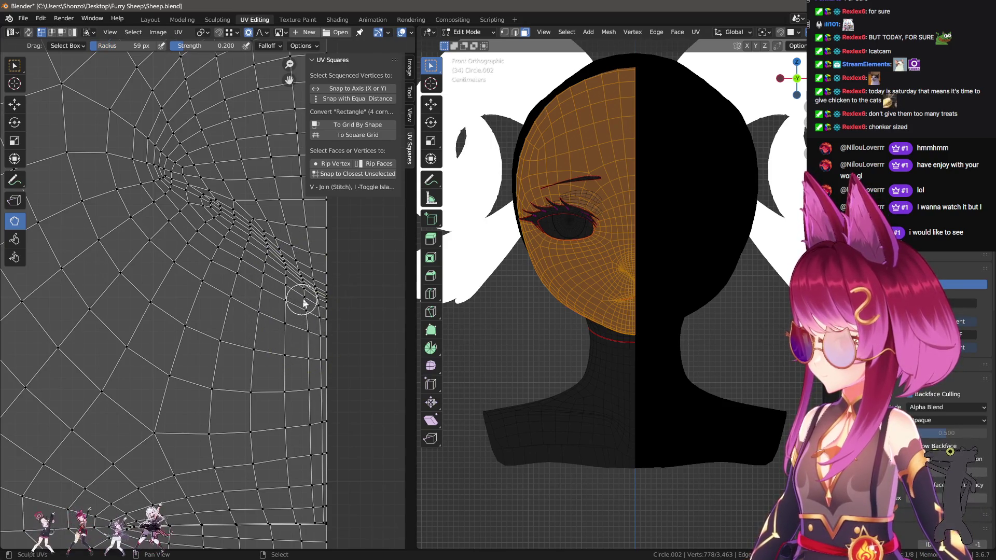
key("f")
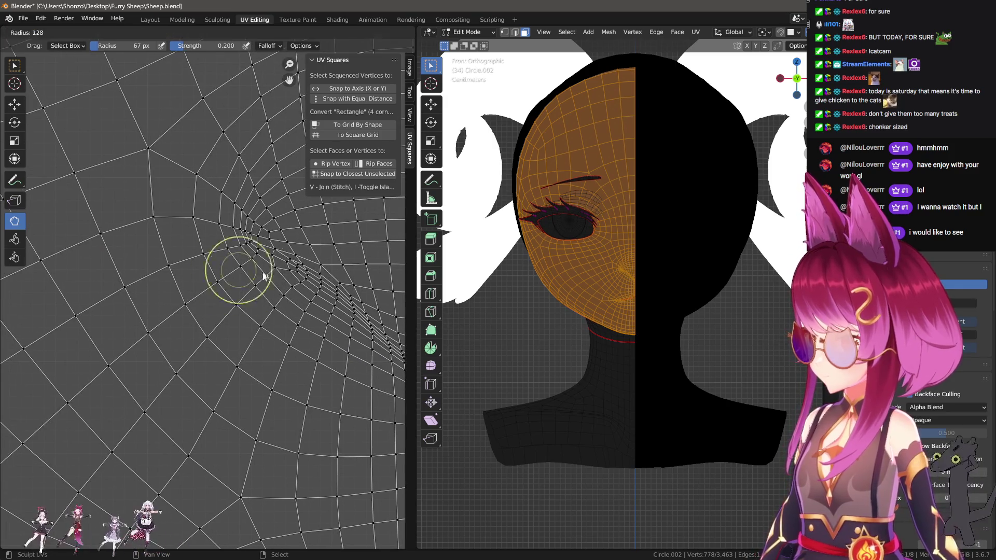
left_click(291, 270)
Switch back to the Grab brush and settle its radius at 240 px.
middle_click_drag(242, 260, 302, 334)
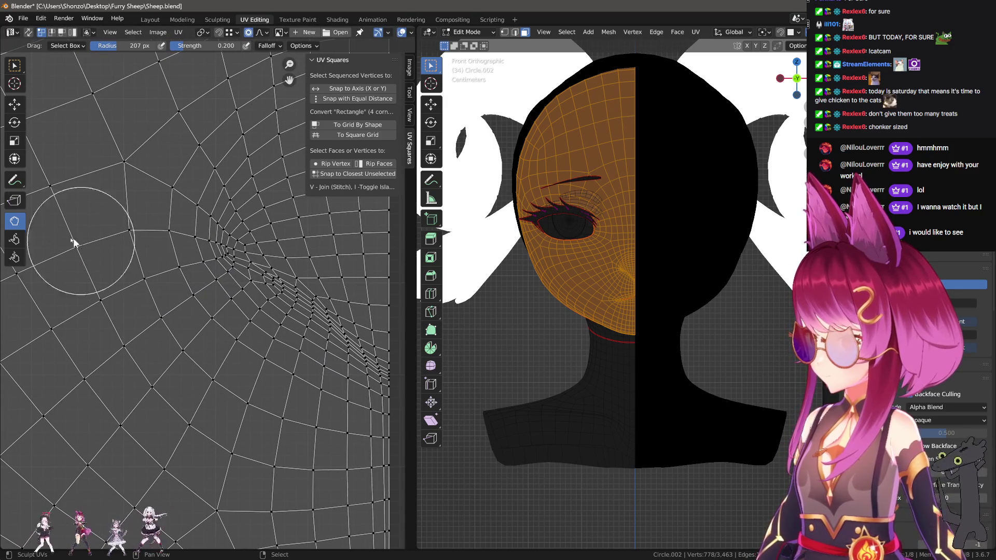
left_click(15, 241)
left_click(20, 224)
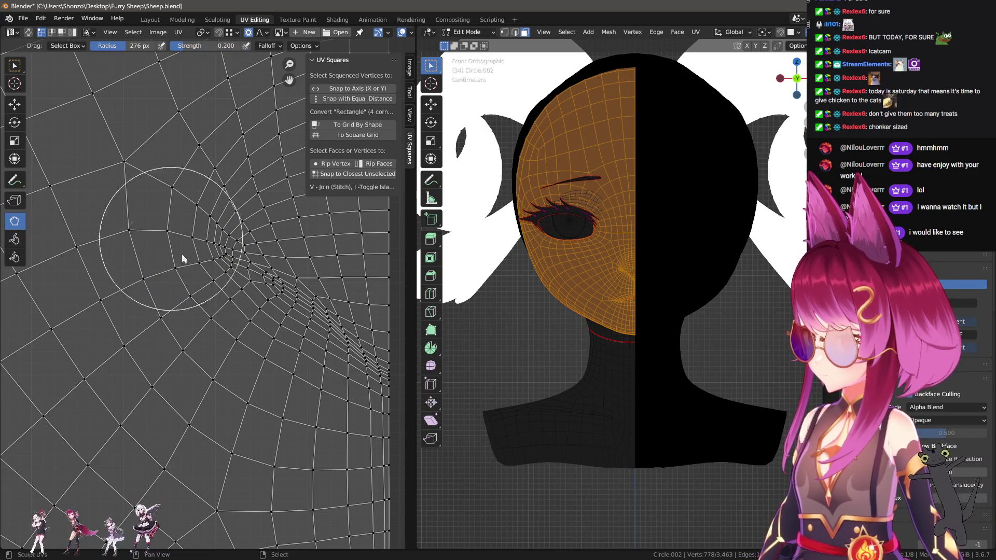
middle_click_drag(265, 343, 206, 277)
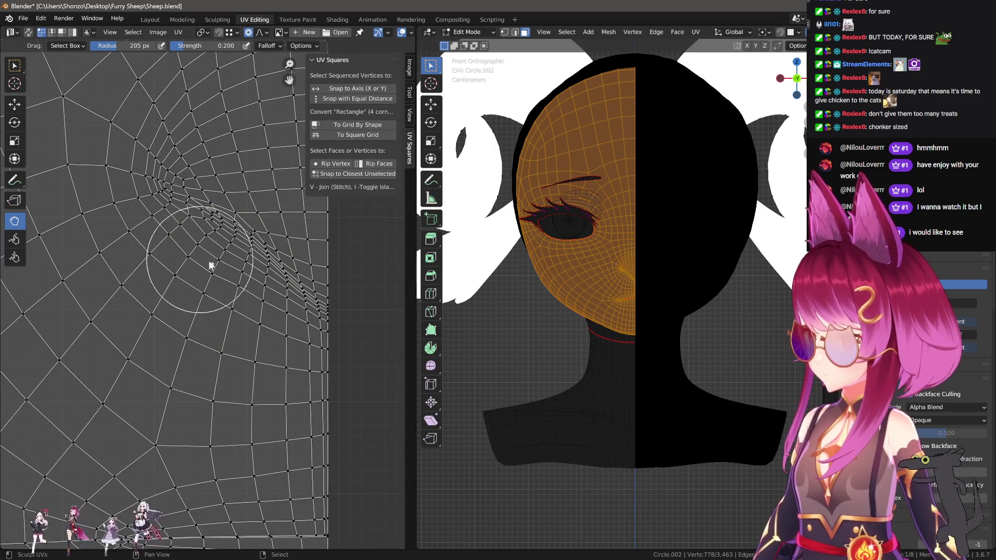
scroll(279, 307, "up", 1)
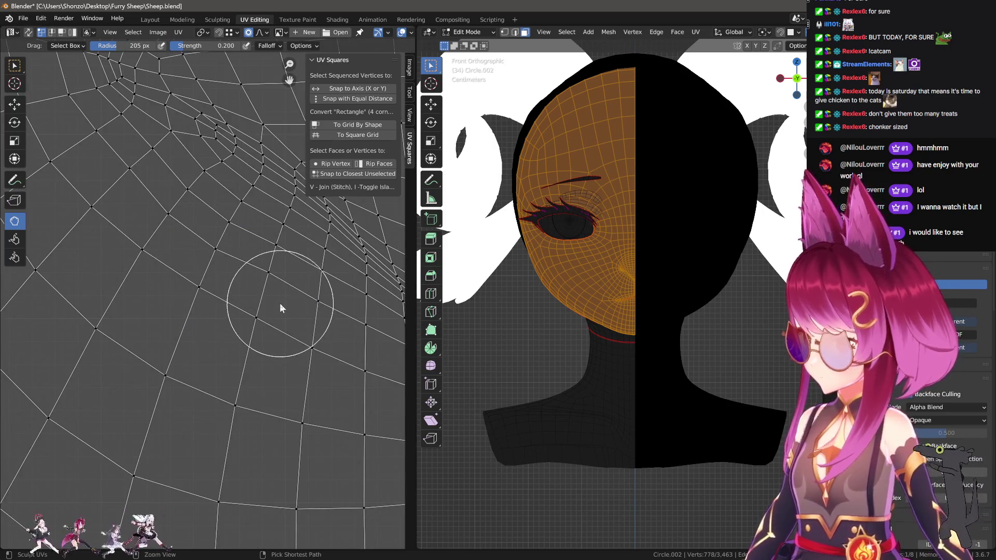
scroll(239, 293, "up", 1)
key("f")
left_click(228, 287)
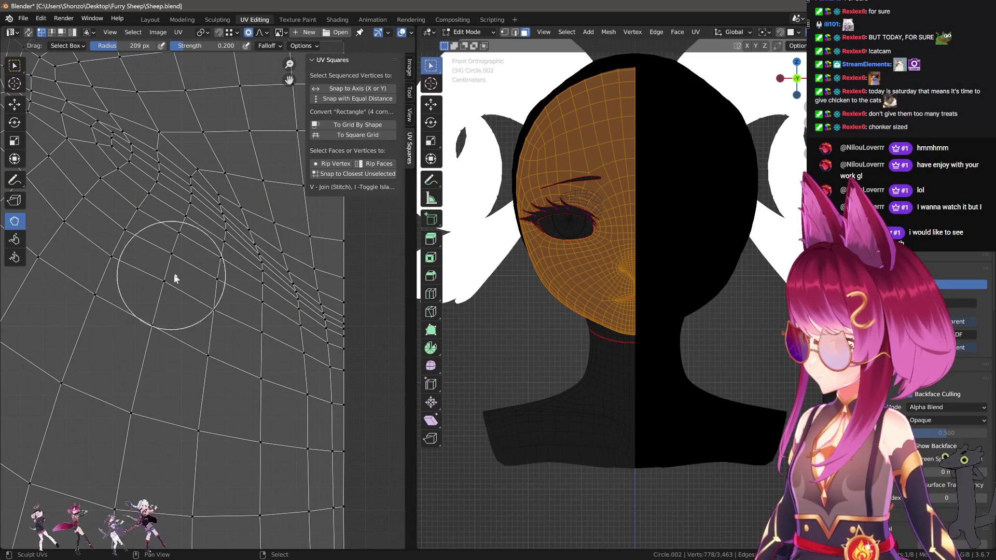
key("f")
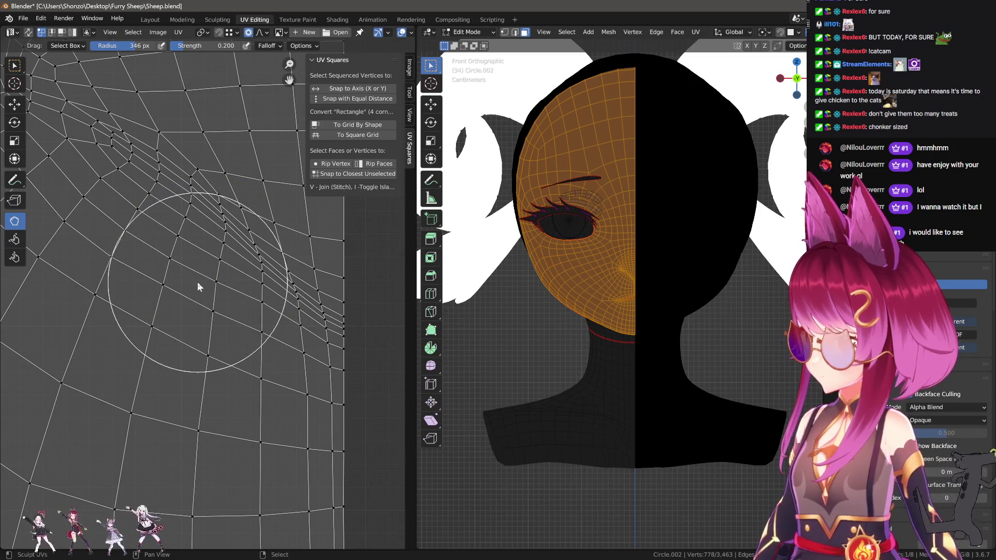
left_click(230, 318)
key("f")
left_click(260, 297)
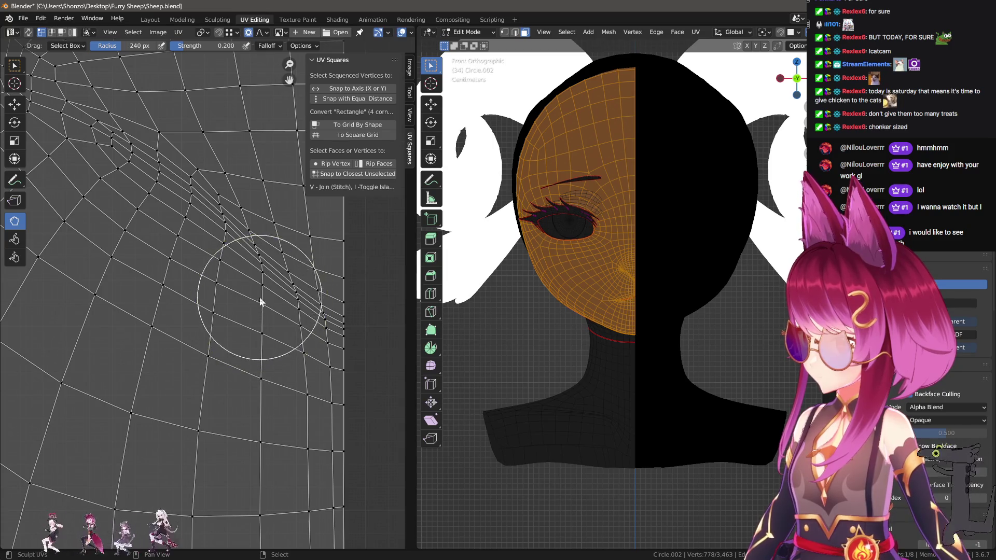
scroll(261, 304, "down", 4)
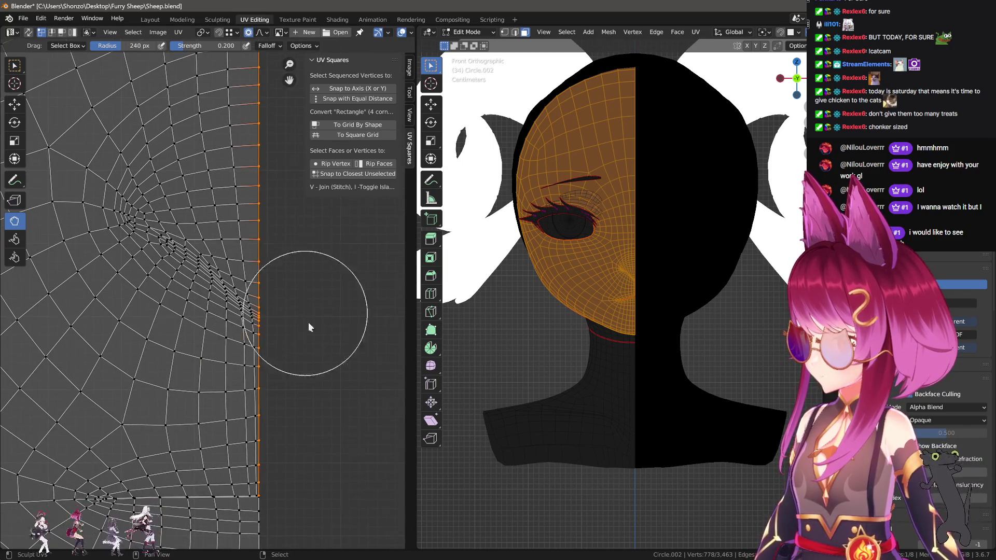
mouse_move(309, 329)
middle_mouse_down()
mouse_move(262, 322)
mouse_move(291, 212)
middle_mouse_up()
scroll(266, 267, "up", 4)
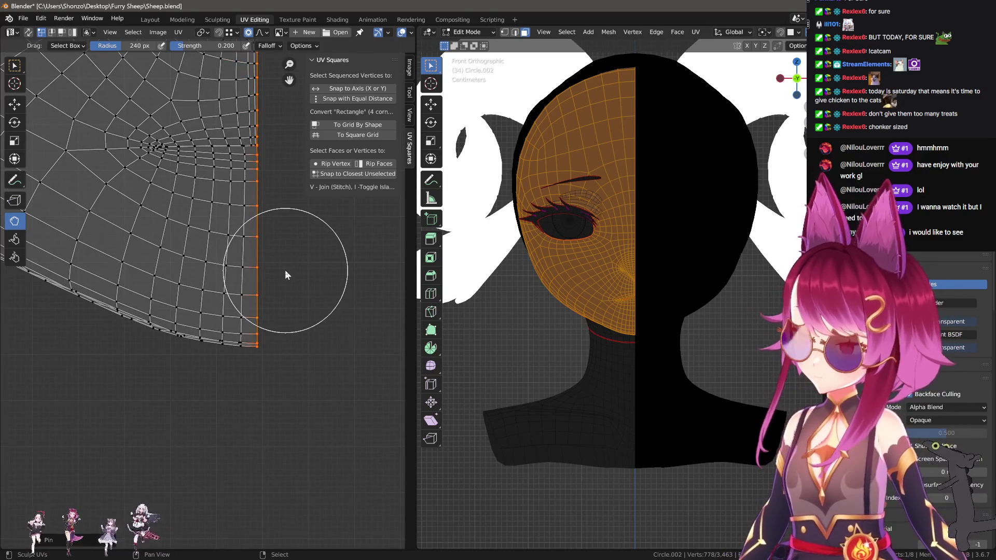
scroll(292, 388, "up", 6)
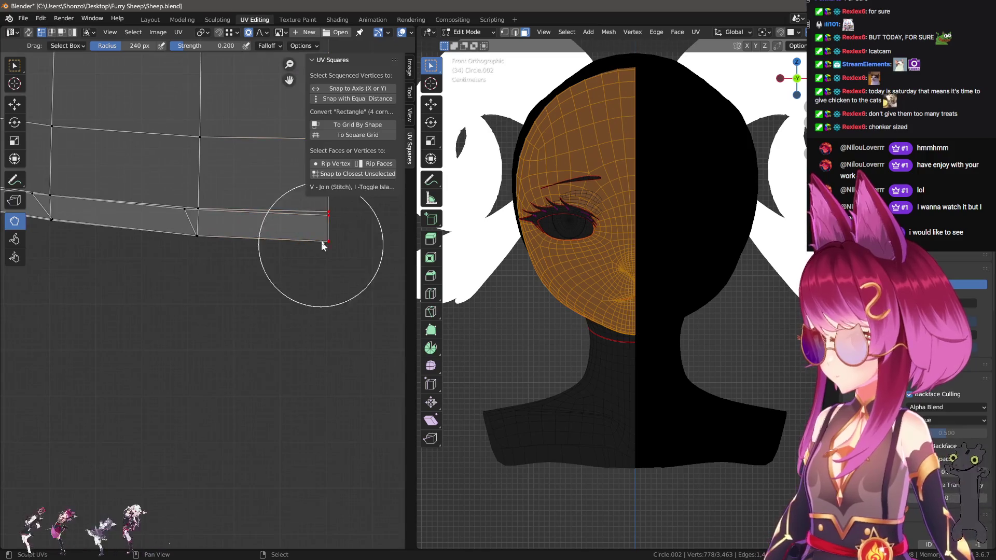
Move the seam corner vertices and pull two lower corner UVs downward.
key("g")
left_click(336, 296)
mouse_move(193, 222)
left_mouse_down()
mouse_move(185, 211)
mouse_move(195, 302)
left_mouse_up()
right_click(196, 236)
key("g")
left_click(199, 232)
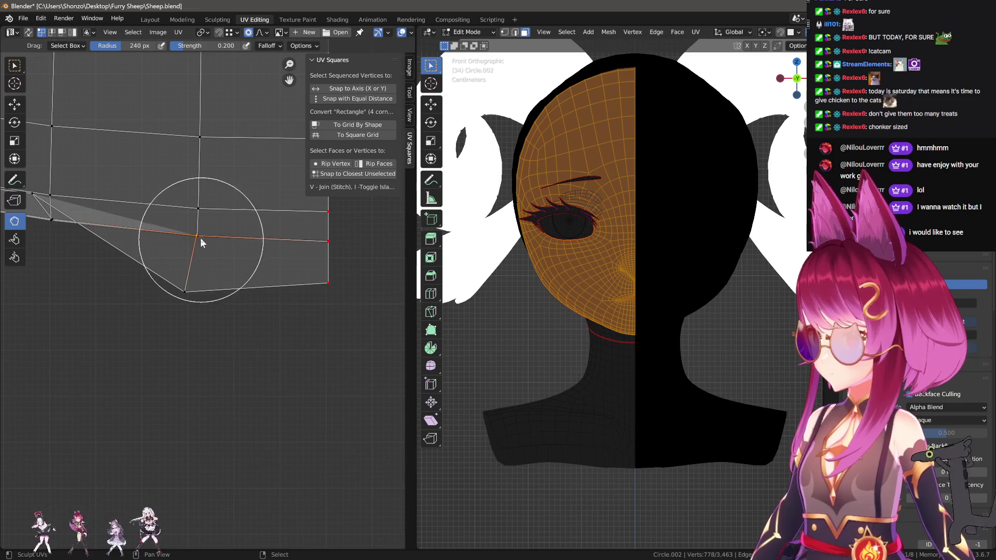
key("g")
right_click(219, 230)
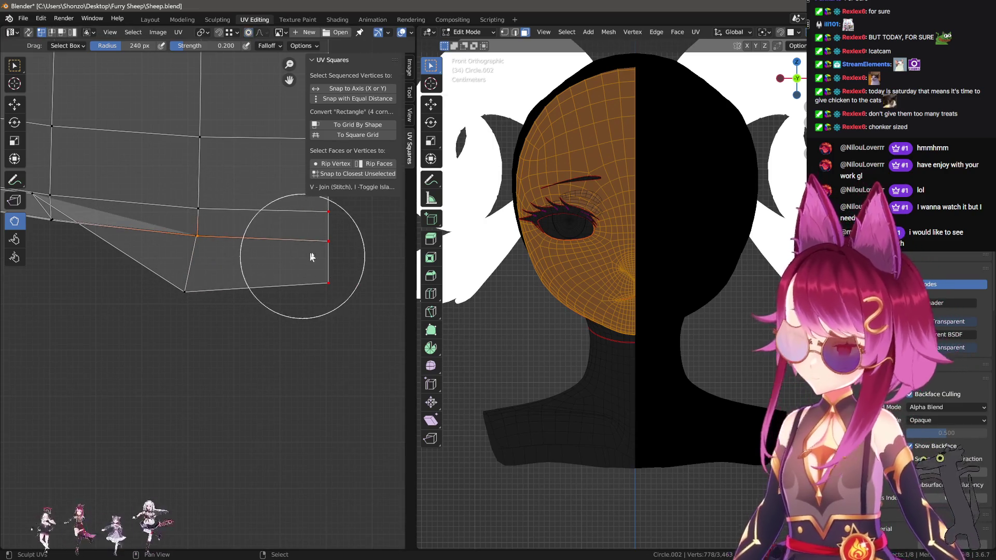
Lower the inner bottom-border vertex and reposition the seam corner vertex.
right_click(196, 236)
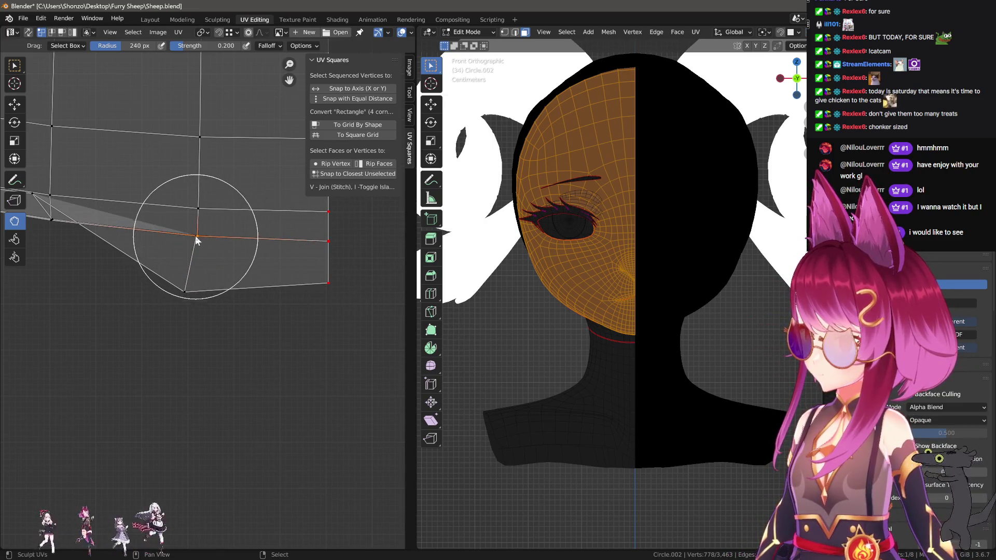
key("g")
left_click(191, 256)
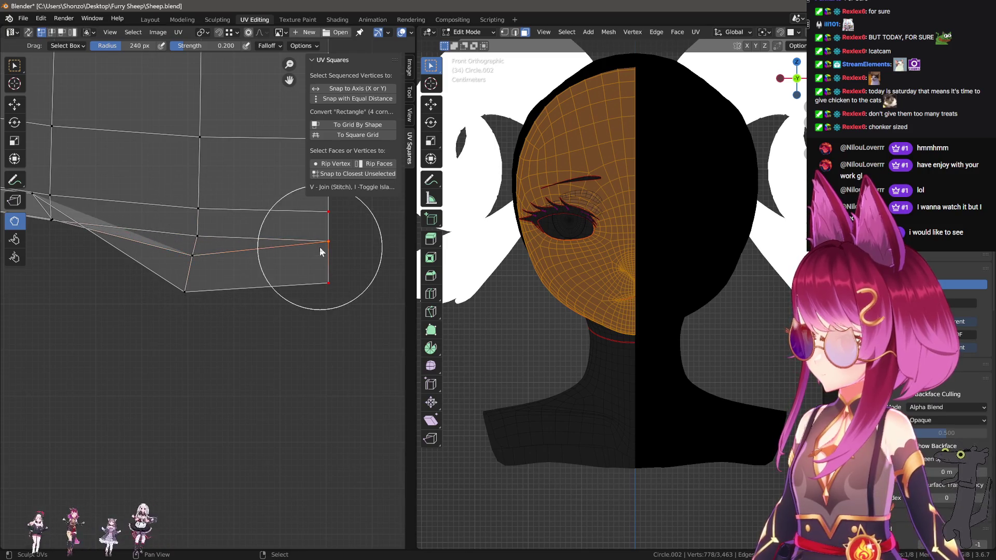
right_click(329, 283)
key("g")
left_click(327, 321)
Smooth the vertices at the top seam corner near the eye hole.
scroll(263, 254, "down", 5)
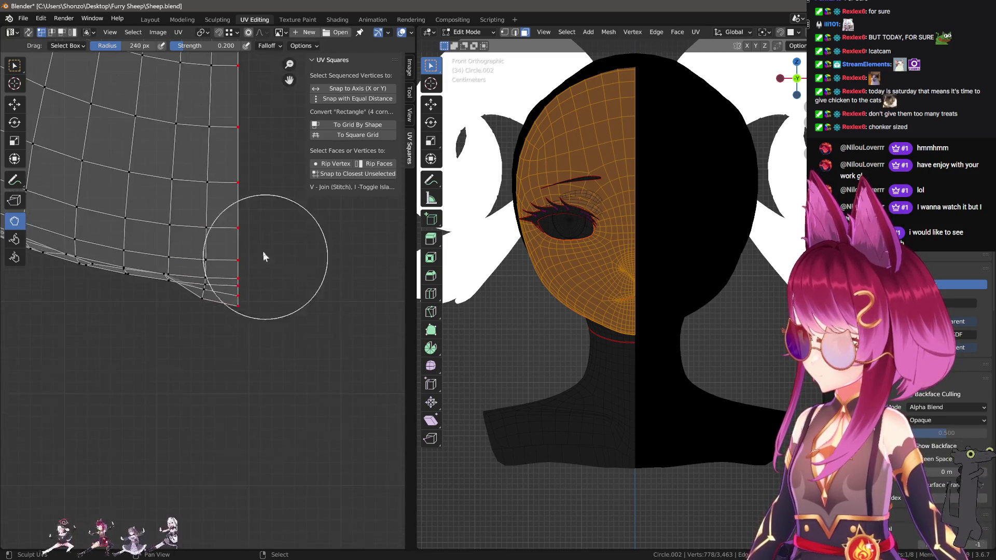
mouse_move(252, 420)
middle_mouse_down()
mouse_move(229, 318)
mouse_move(233, 331)
middle_mouse_up()
scroll(238, 281, "up", 6)
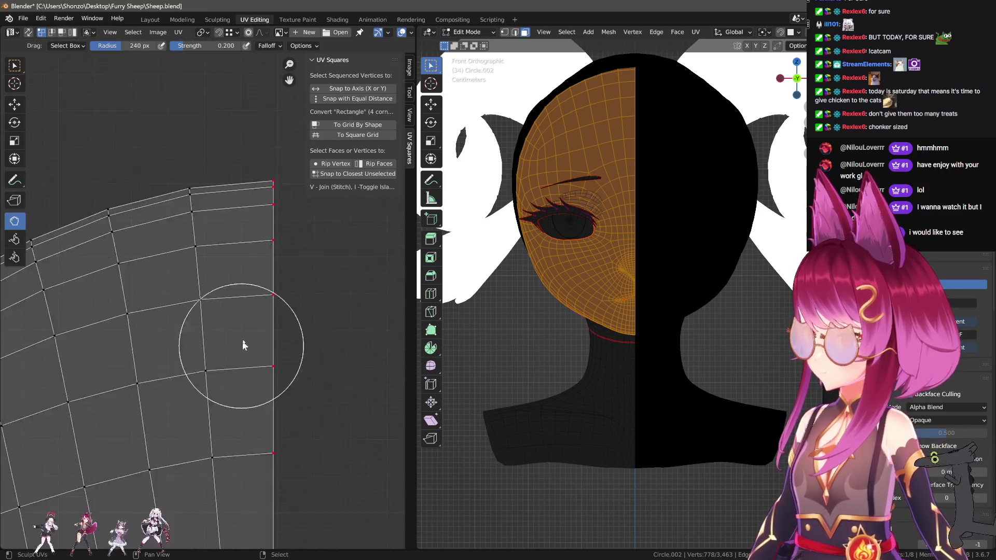
left_click_drag(258, 255, 238, 216)
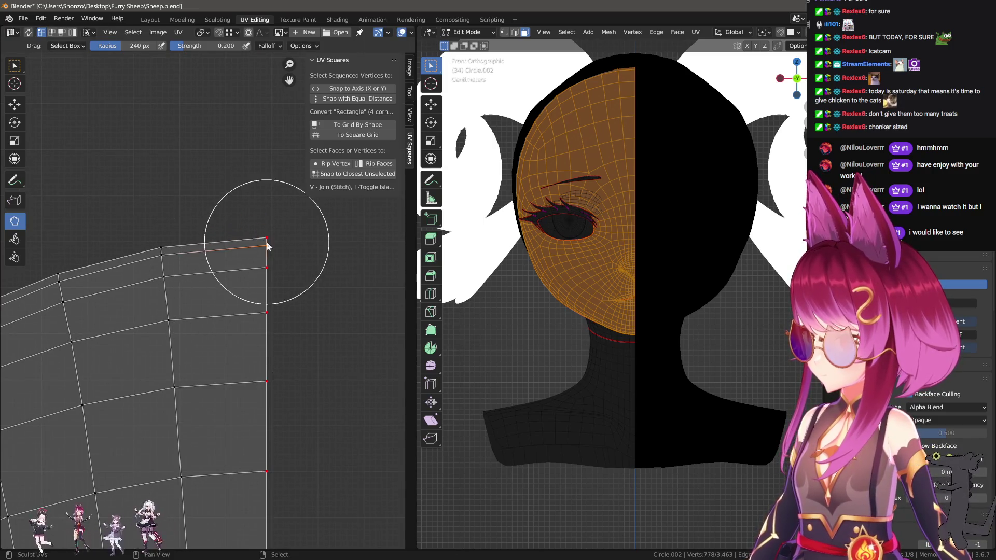
scroll(257, 403, "down", 5)
scroll(257, 363, "up", 2)
Select all UVs and re-unwrap the face island.
key("a")
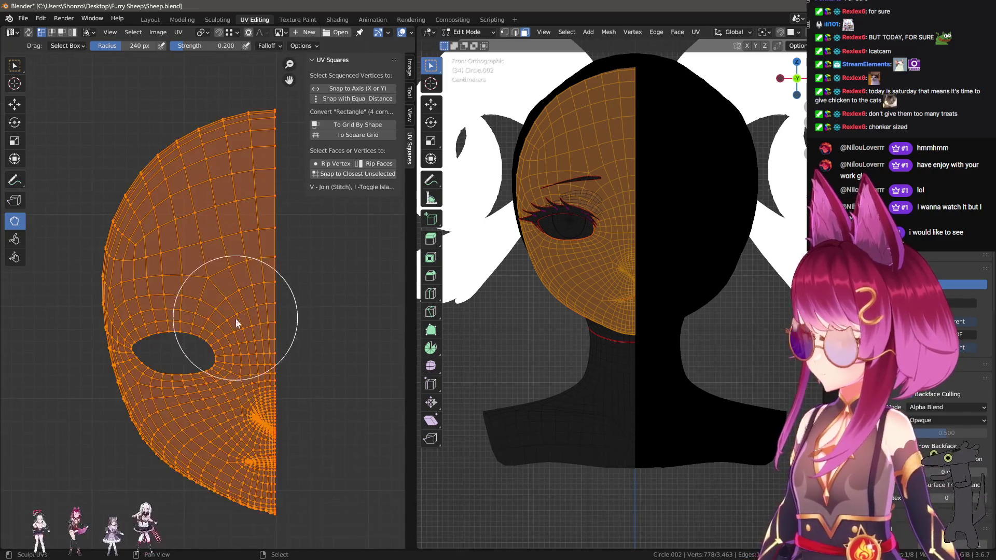
key("u")
key("Return")
middle_click_drag(225, 326, 233, 166)
scroll(241, 293, "up", 3)
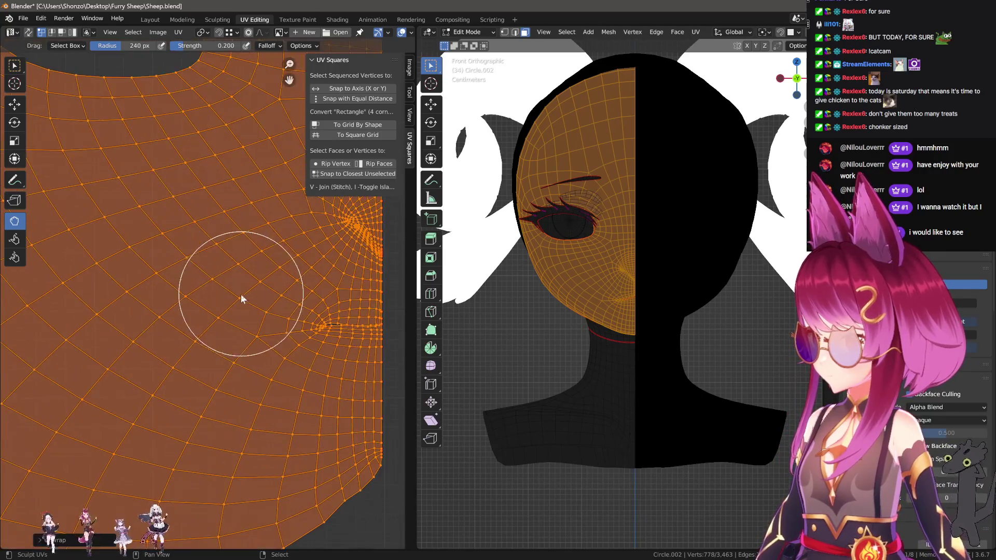
scroll(158, 350, "up", 2)
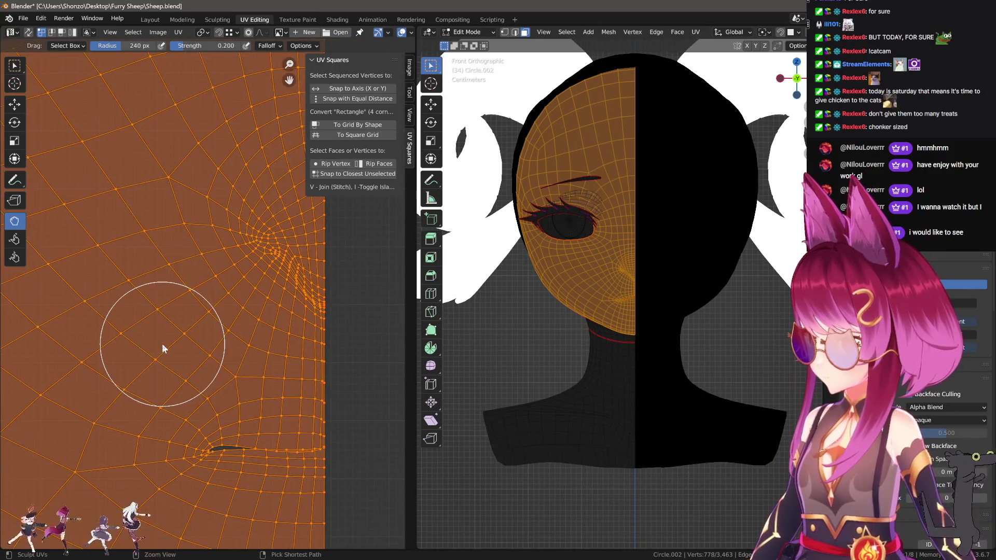
scroll(256, 365, "down", 5)
Circle-select wedges of vertices near the seam.
key("alt+a")
key("c")
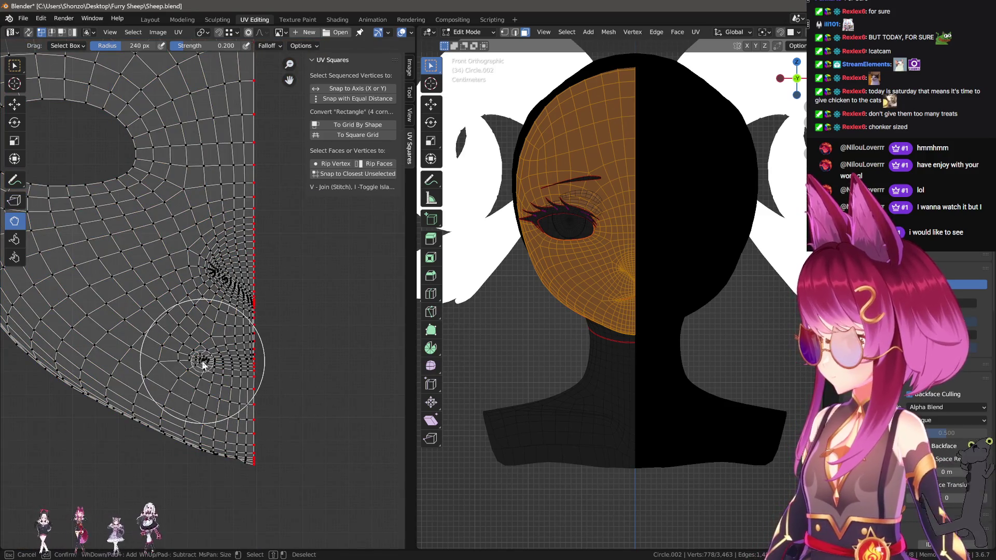
mouse_move(210, 359)
left_mouse_down()
mouse_move(230, 356)
mouse_move(218, 374)
left_mouse_up()
key("Escape")
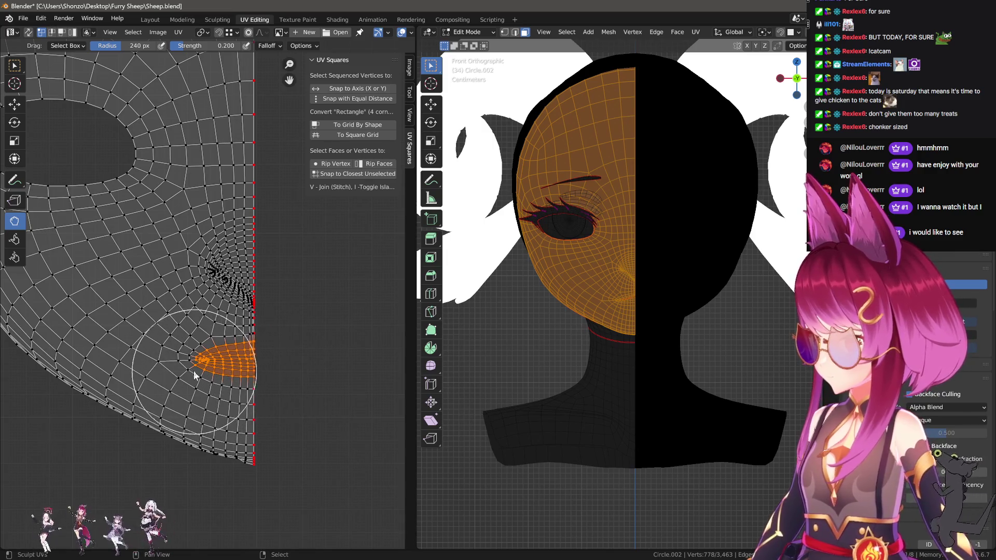
mouse_move(259, 337)
middle_mouse_down("ctrl")
mouse_move(262, 362)
mouse_move(284, 360)
middle_mouse_up("ctrl")
key("c")
left_click_drag(279, 357, 235, 340)
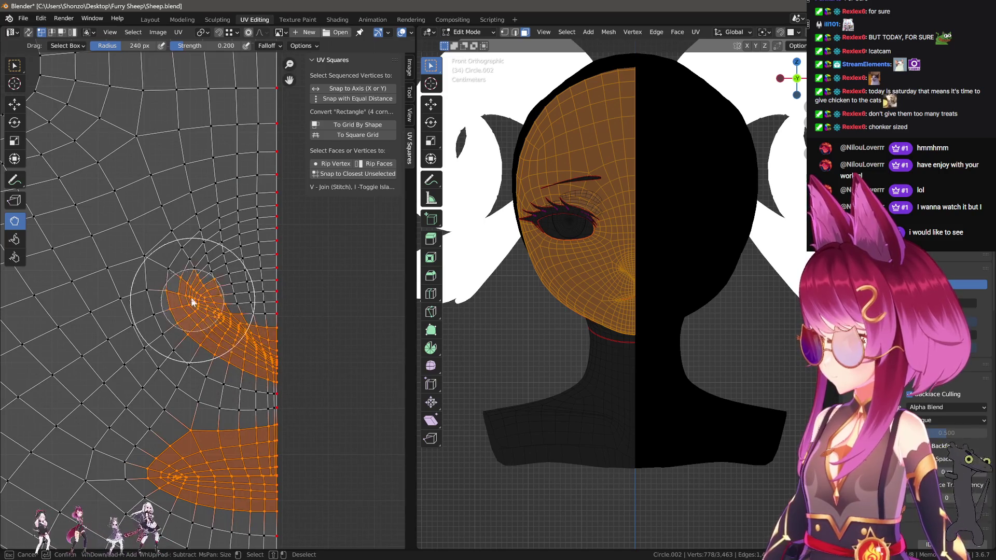
mouse_move(191, 297)
left_mouse_down()
mouse_move(266, 177)
mouse_move(271, 270)
left_mouse_up()
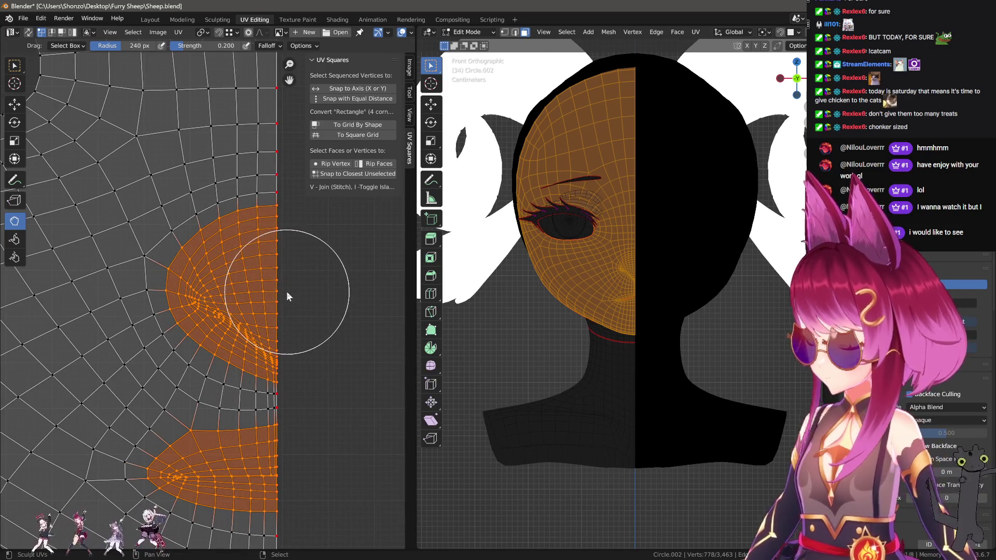
scroll(263, 335, "down", 4)
Select the entire island again and unwrap it into a fresh layout.
key("a")
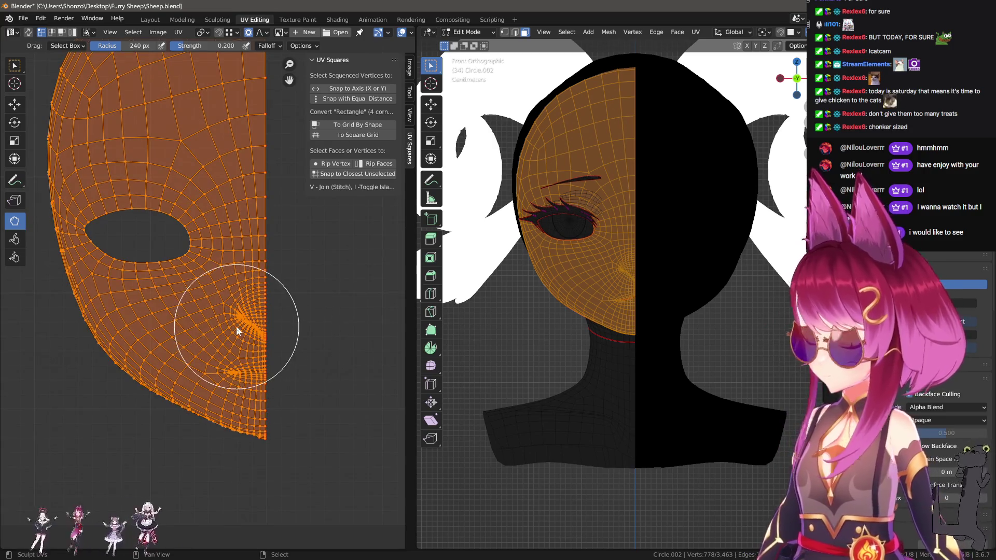
key("u")
left_click(232, 324)
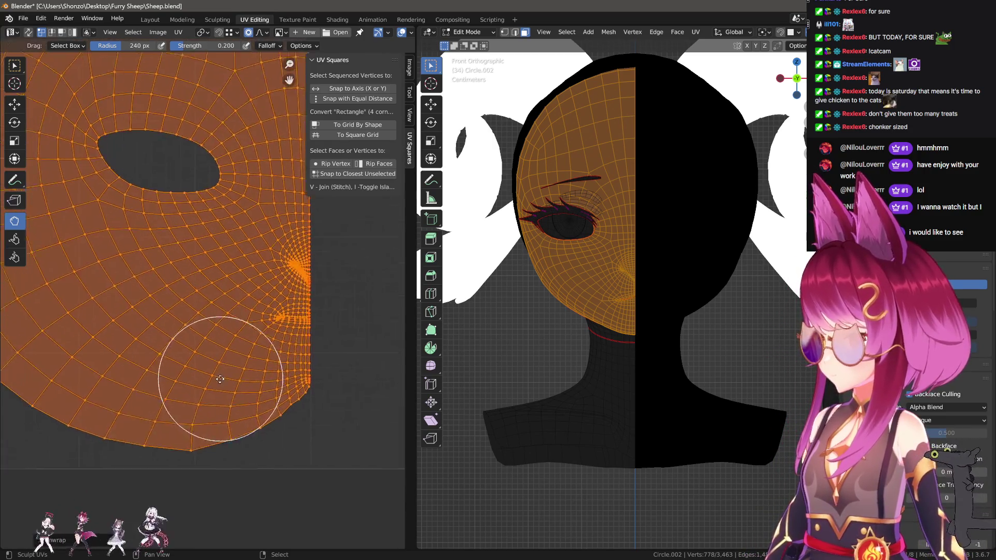
scroll(219, 379, "down", 4)
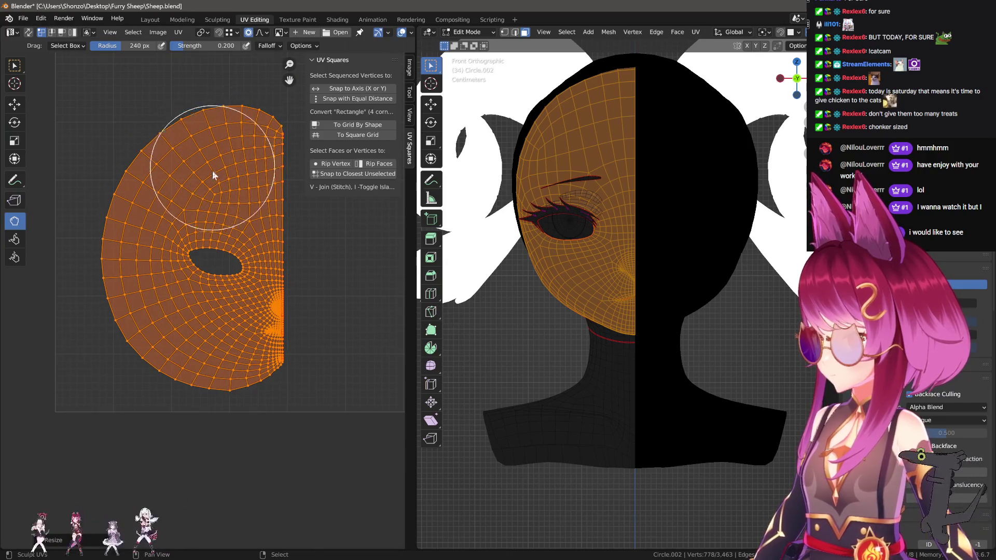
scroll(212, 170, "up", 1)
middle_click_drag(167, 223, 82, 230)
Set brush strength to 0.500 and push the island's upper and left edges inward.
key("alt+a")
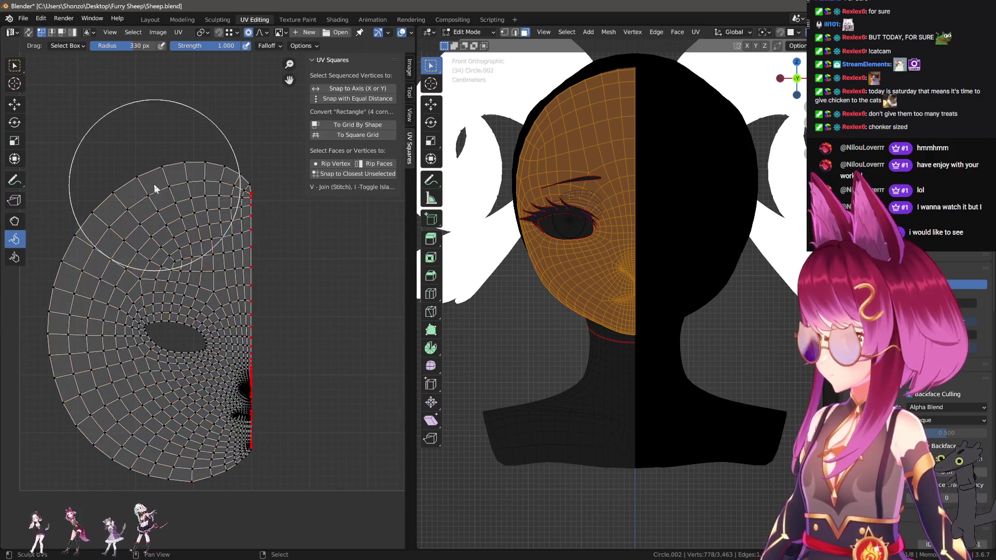
mouse_move(135, 210)
left_mouse_down()
mouse_move(96, 207)
mouse_move(82, 194)
mouse_move(194, 170)
mouse_move(99, 224)
left_mouse_up()
scroll(109, 283, "down", 3)
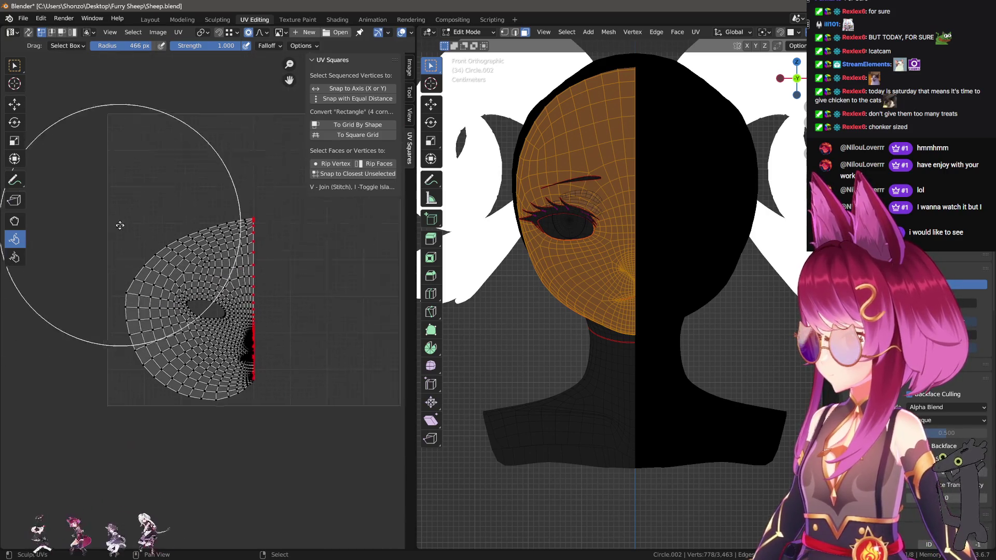
key("shift+f")
left_click(88, 288)
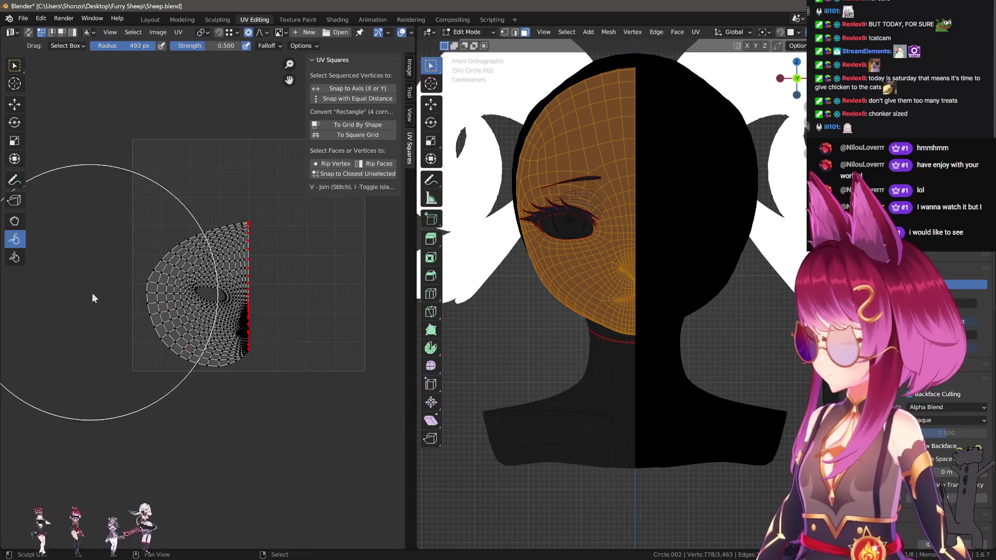
scroll(92, 292, "up", 1)
mouse_move(136, 239)
left_mouse_down()
mouse_move(169, 217)
mouse_move(173, 177)
mouse_move(133, 271)
left_mouse_up()
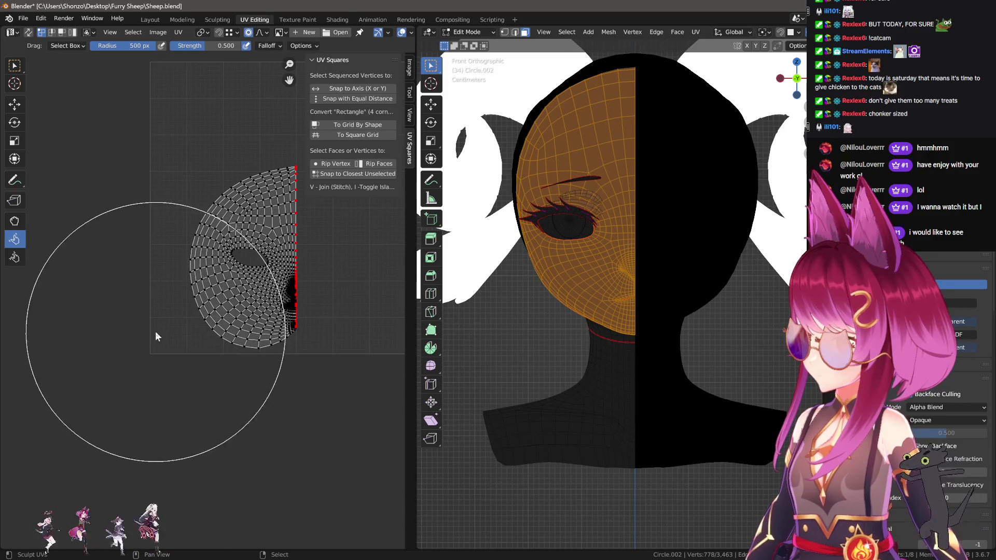
Zoom and pan around the island to inspect its outline and top.
scroll(235, 418, "up", 3)
middle_click_drag(235, 418, 220, 350)
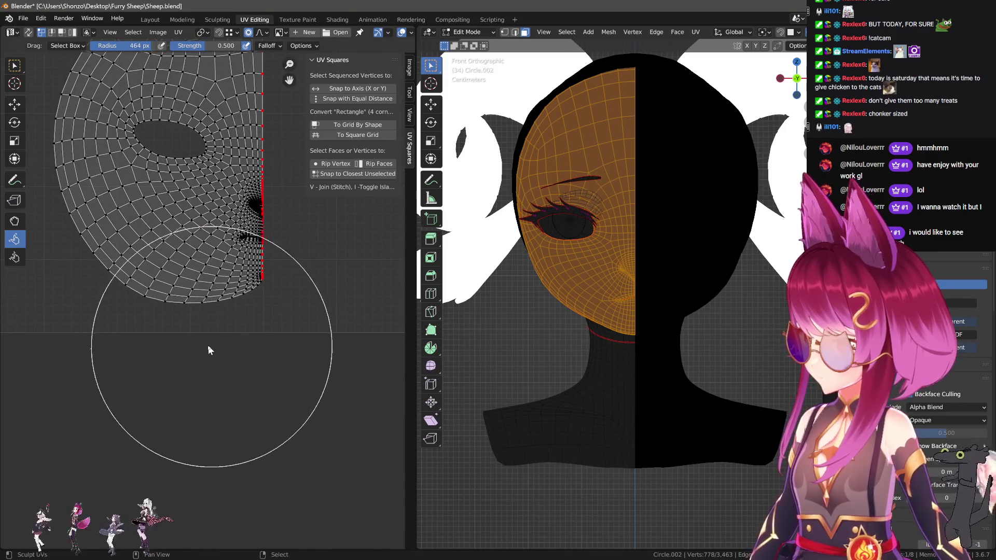
scroll(104, 263, "down", 1)
middle_click_drag(103, 262, 142, 279)
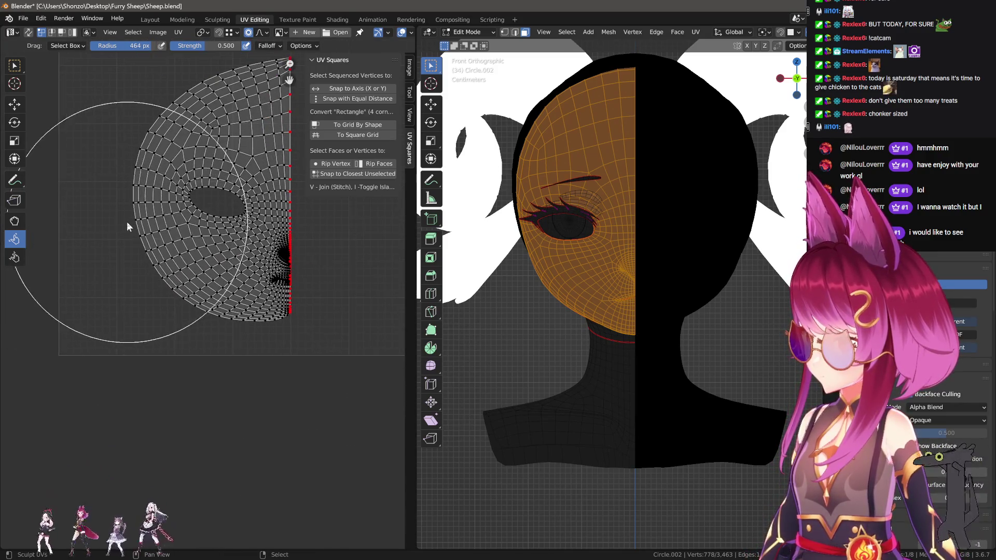
middle_click_drag(207, 120, 187, 234)
scroll(189, 235, "up", 2)
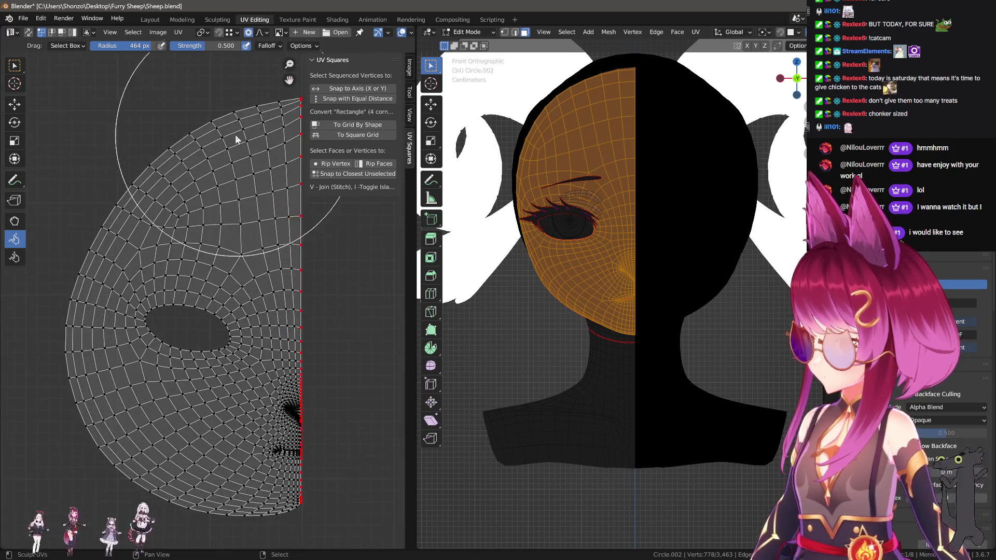
scroll(166, 318, "up", 4)
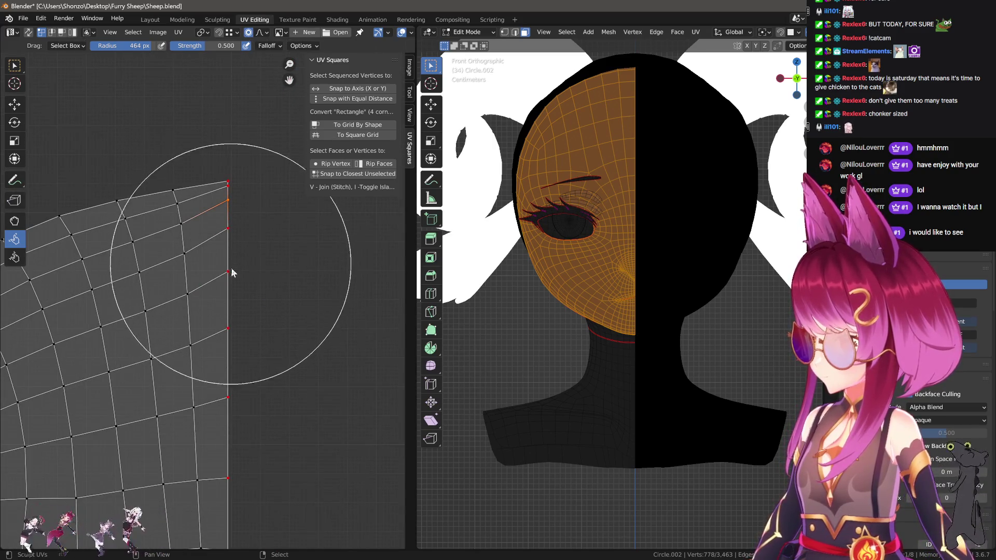
Switch to the Grab brush and pull the straight edge's top vertices down with a 225 px brush.
scroll(187, 275, "down", 2)
left_click(14, 220)
key("f")
left_click(247, 324)
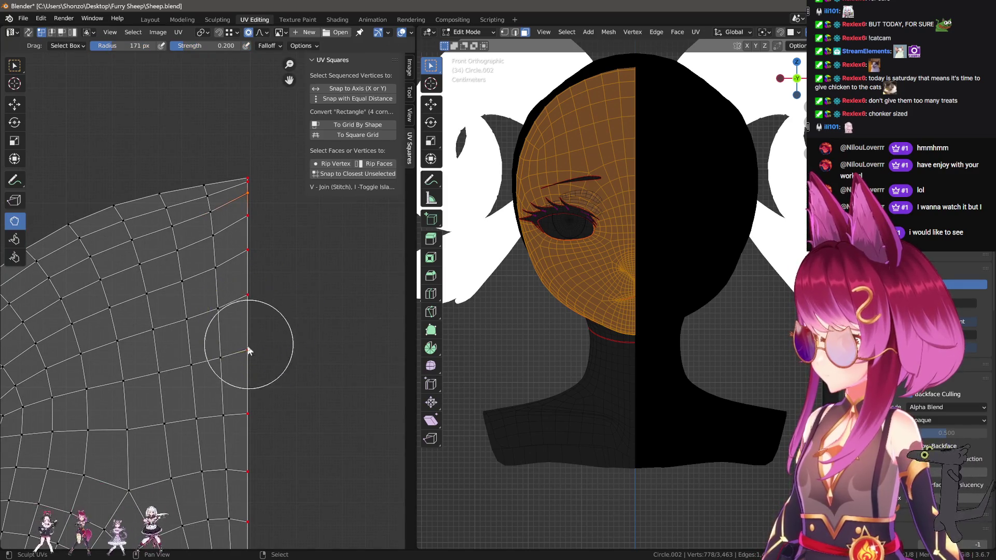
key("f")
left_click(255, 299)
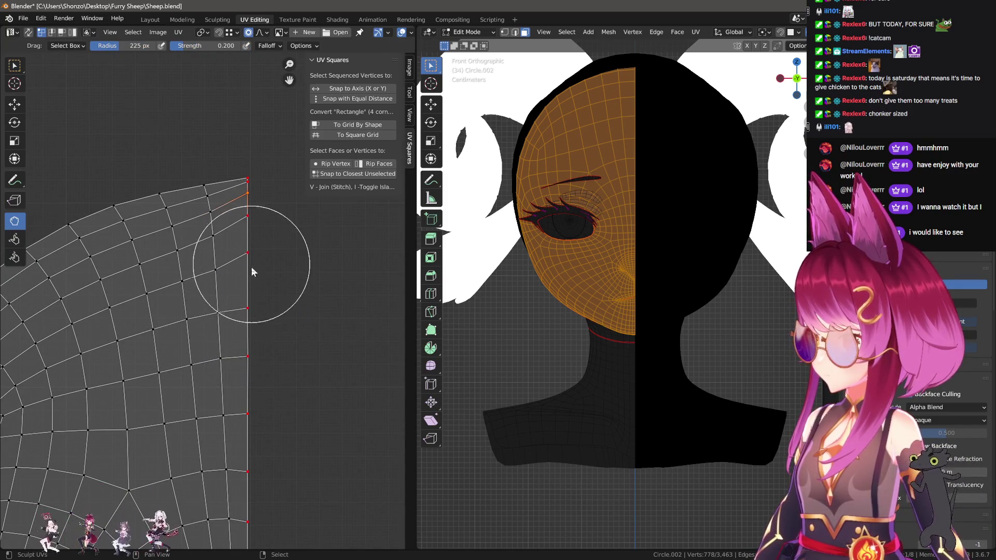
left_click_drag(253, 271, 253, 345)
key("f")
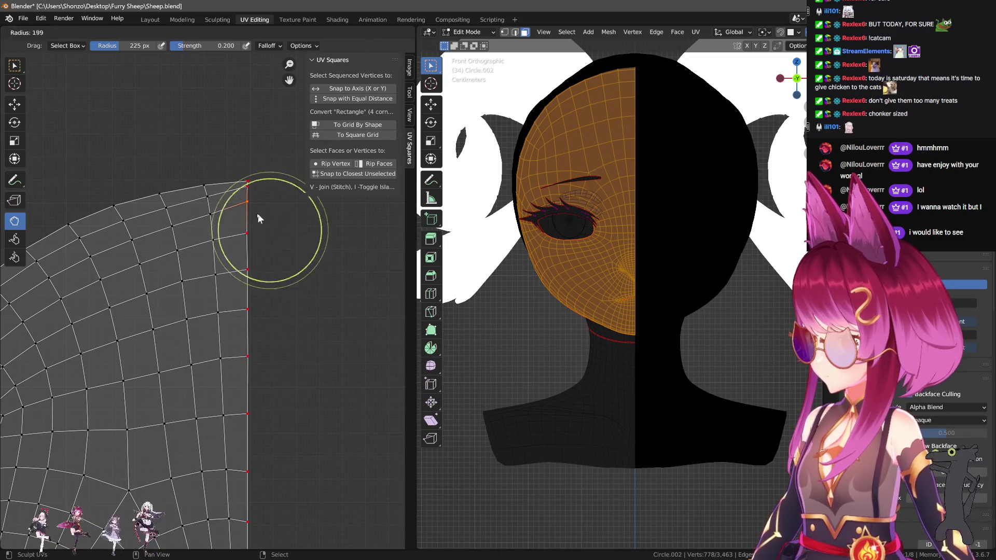
left_click(254, 209)
left_click_drag(254, 208, 256, 242)
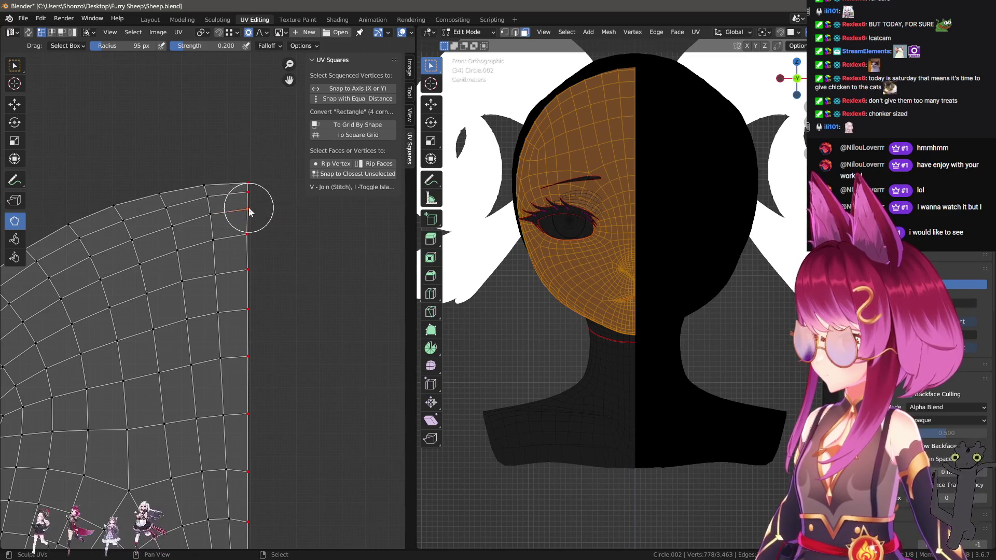
Enlarge the brush to 357 px, move the island proportionally, and push its left side inward.
scroll(235, 247, "down", 3)
key("f")
left_click(223, 282)
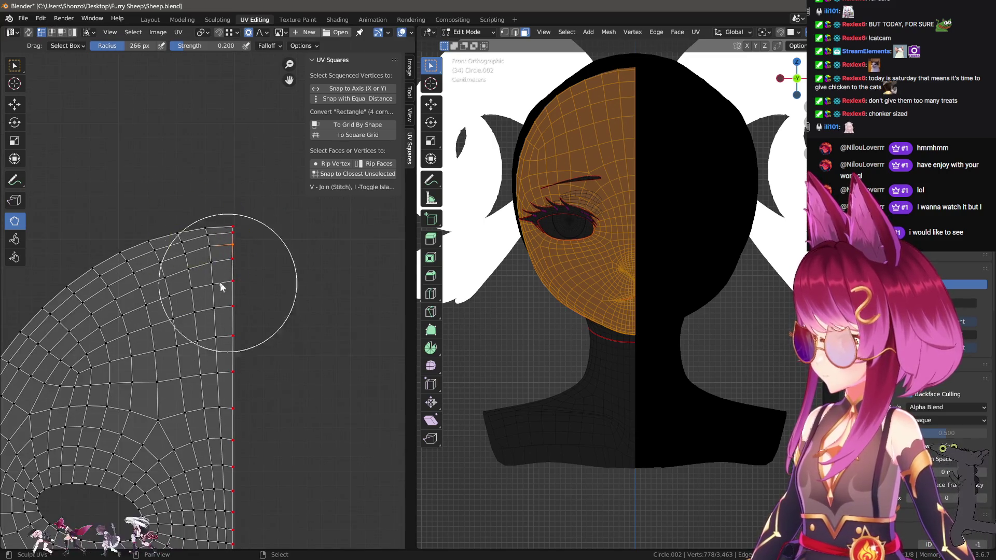
scroll(242, 256, "up", 3)
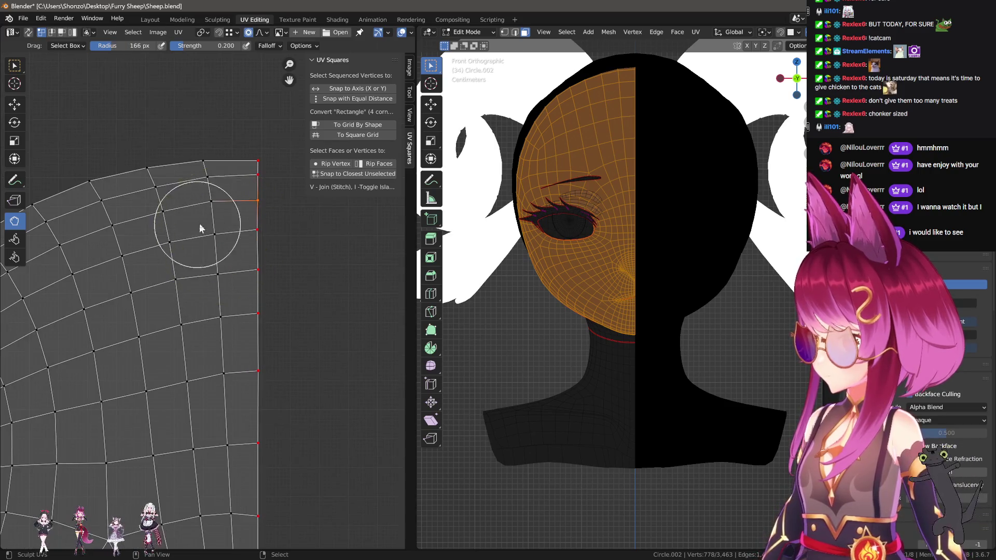
key("f")
left_click(248, 111)
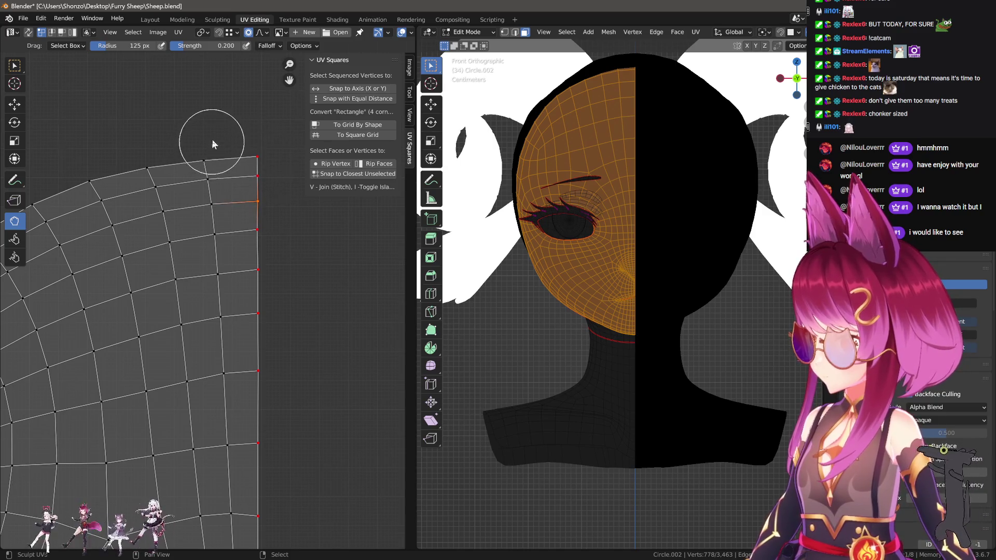
scroll(217, 243, "down", 3)
scroll(228, 208, "up", 2)
key("f")
left_click(255, 185)
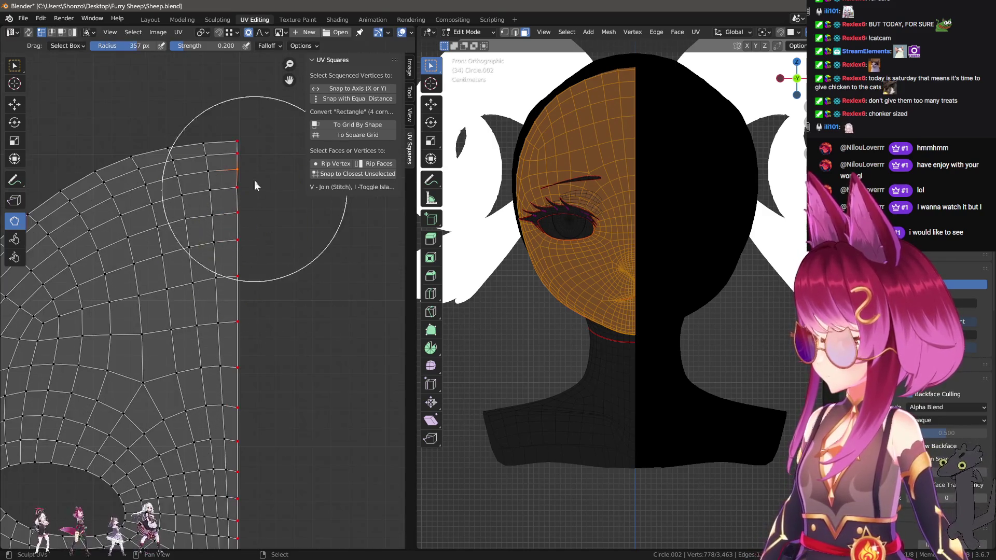
scroll(244, 213, "down", 2)
scroll(270, 156, "up", 2)
scroll(166, 244, "down", 3)
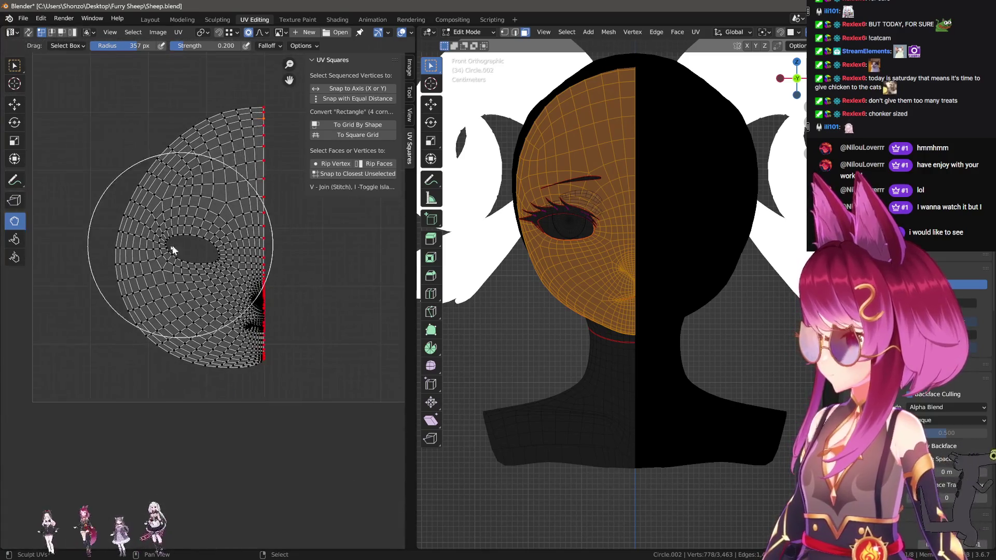
key("g")
left_click(109, 253)
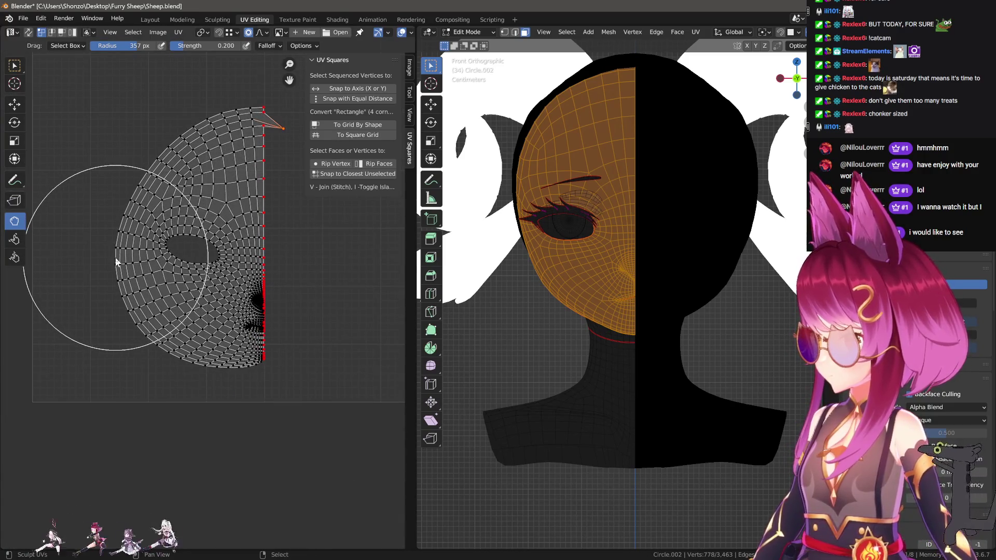
left_click_drag(95, 264, 109, 260)
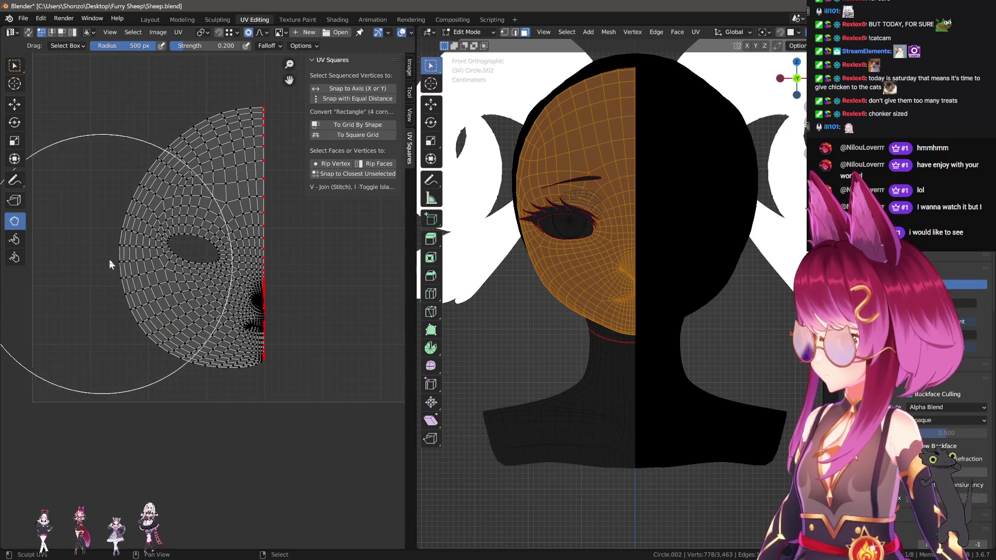
Resize the brush from 500 px to 133 px and pull the bottom-right corner vertex down.
key("f")
left_click(118, 346)
scroll(130, 365, "up", 3)
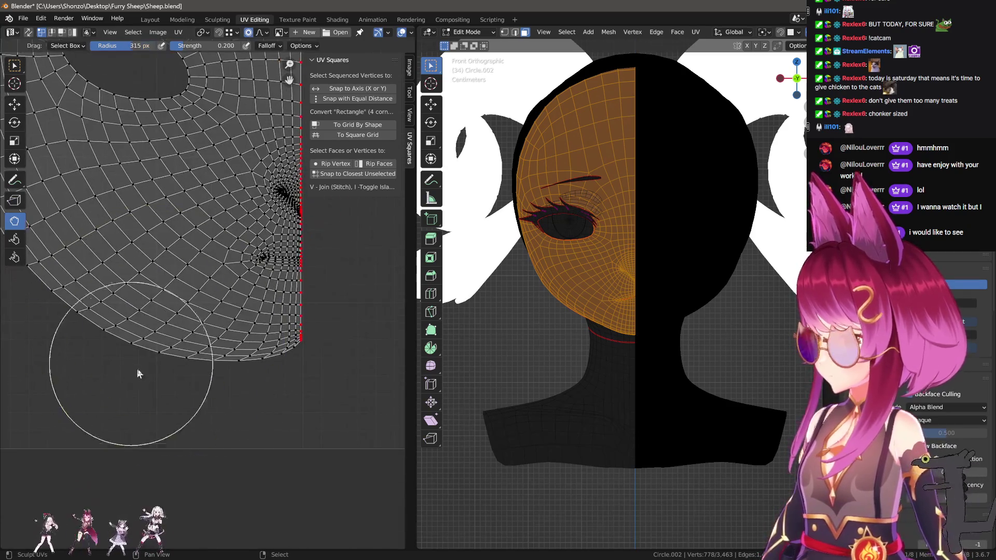
scroll(91, 366, "down", 3)
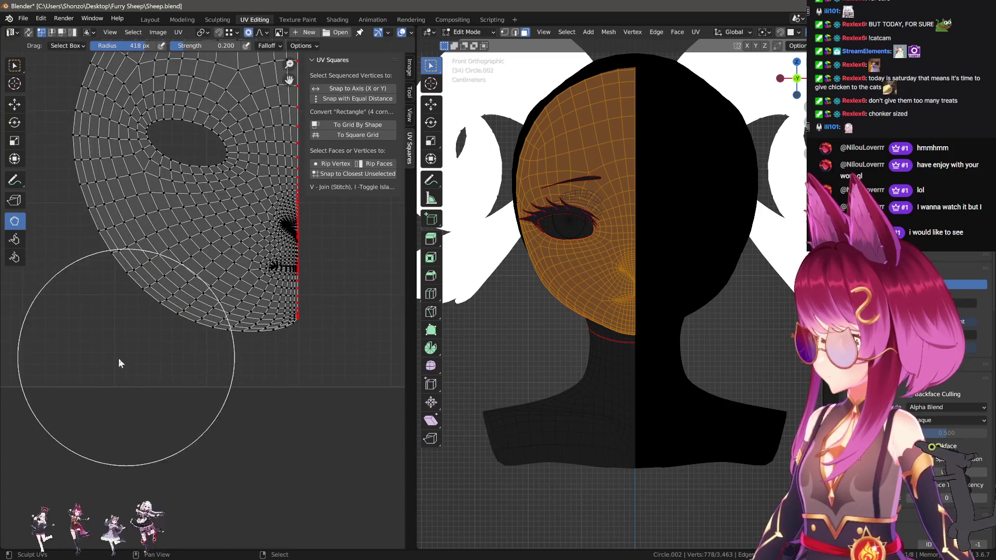
scroll(252, 430, "up", 3)
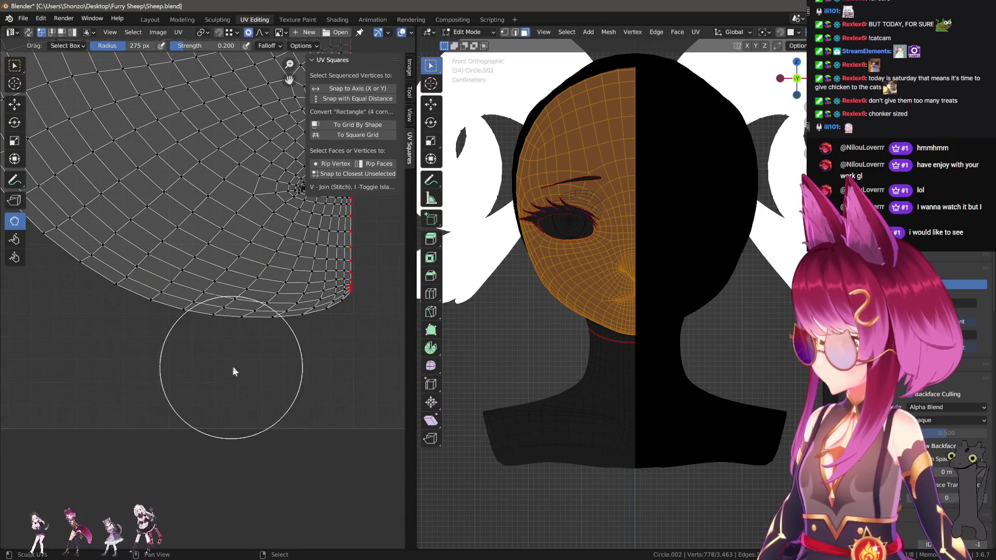
scroll(138, 357, "down", 3)
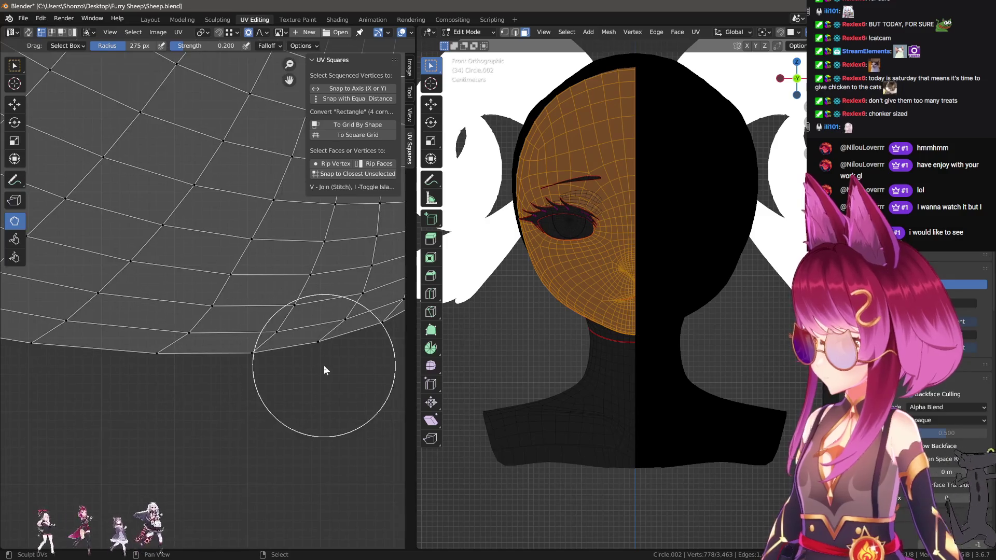
scroll(193, 385, "up", 3)
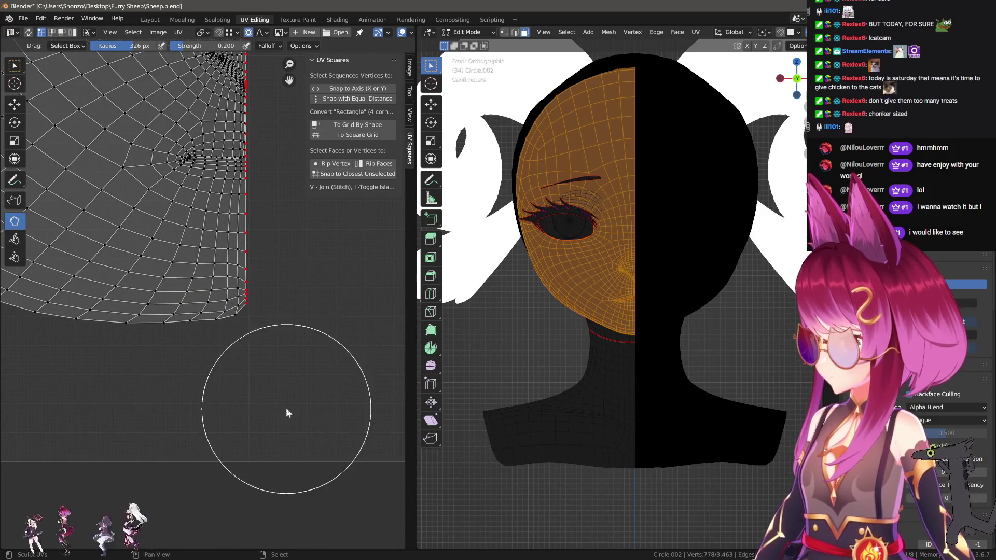
key("f")
left_click(250, 313)
scroll(270, 343, "up", 2)
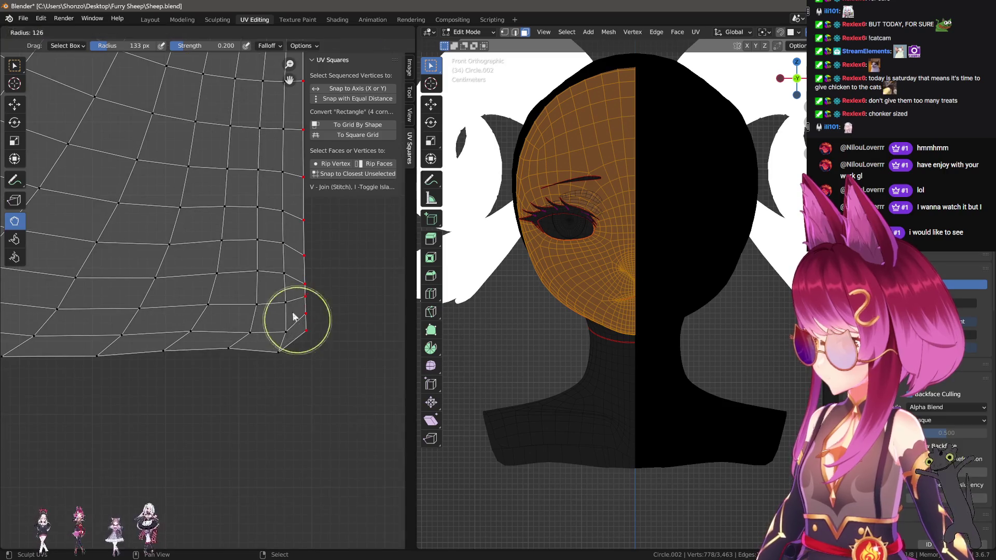
scroll(306, 183, "up", 2)
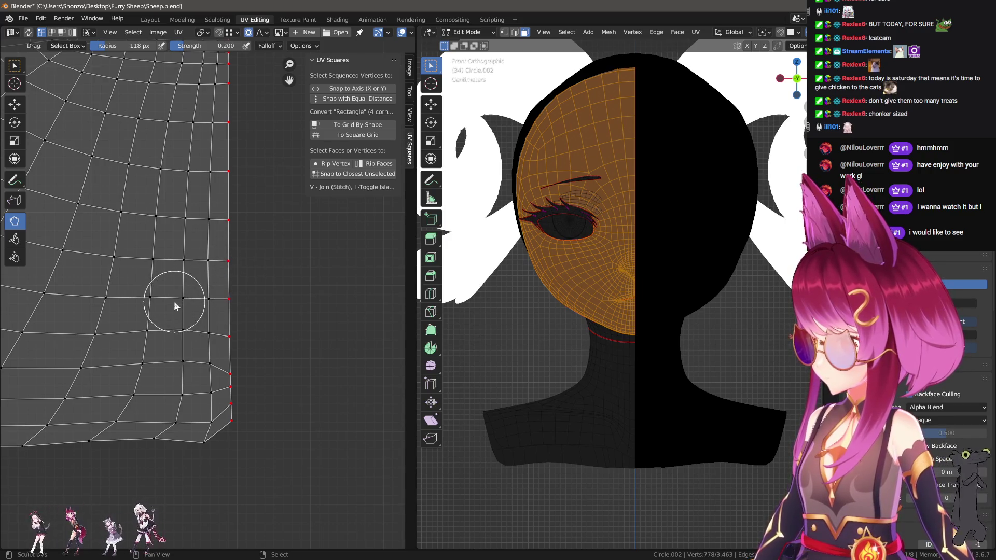
middle_click_drag(149, 307, 171, 263)
key("bracketright")
key("bracketright")
key("bracketright")
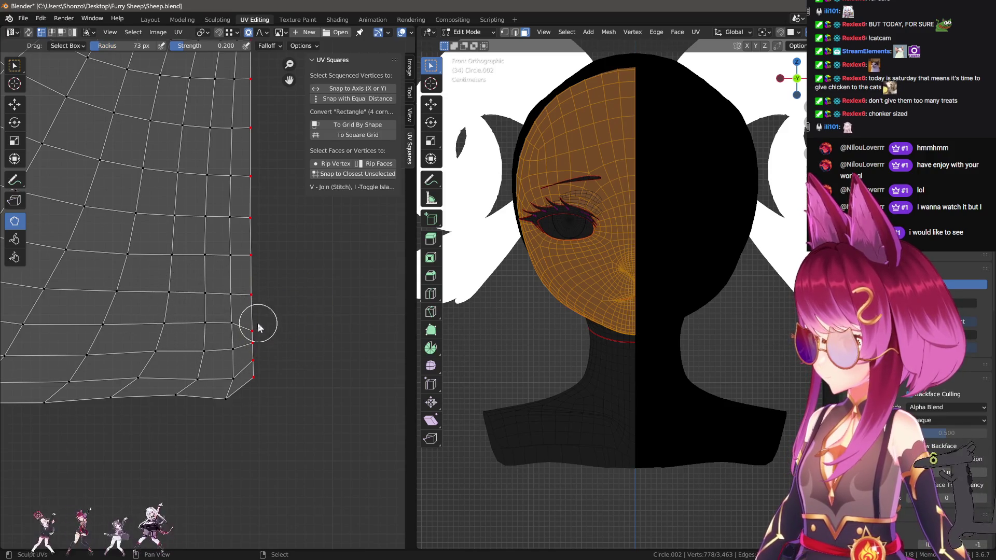
middle_click_drag(254, 356, 254, 313)
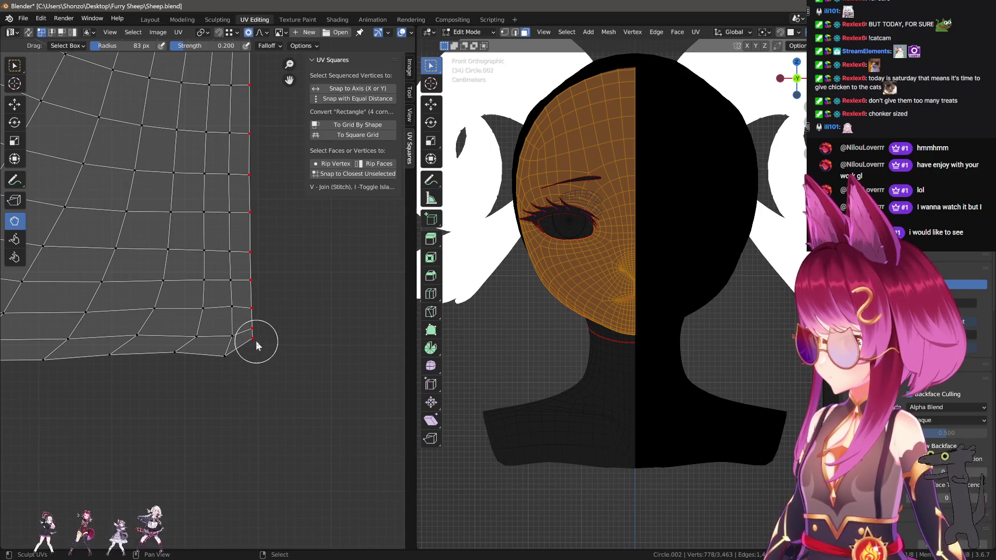
left_click_drag(256, 340, 265, 423)
Try evening the bottom border vertices with a 147 px brush, then undo the attempts.
key("f")
left_click(189, 369)
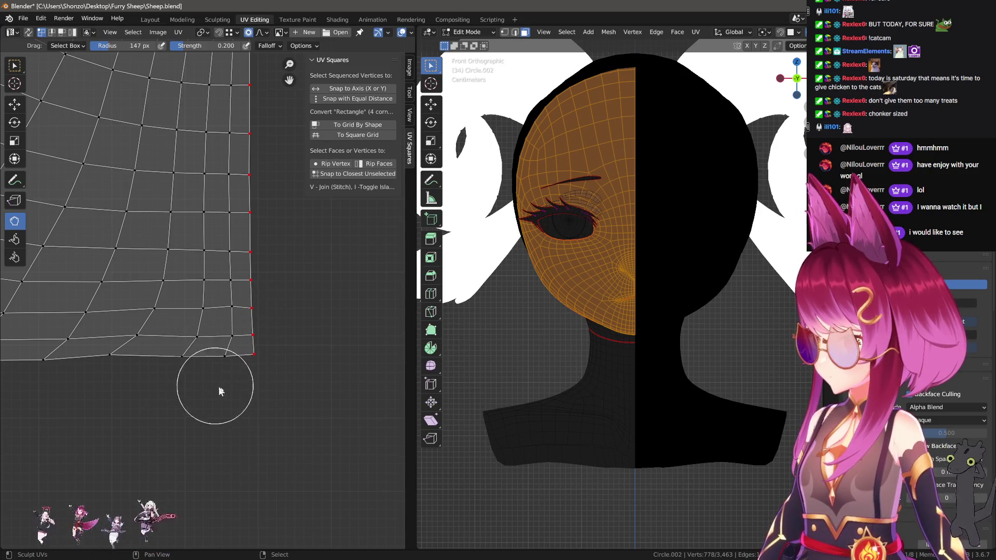
mouse_move(204, 362)
left_mouse_down()
mouse_move(186, 356)
mouse_move(194, 366)
mouse_move(133, 371)
mouse_move(179, 373)
left_mouse_up()
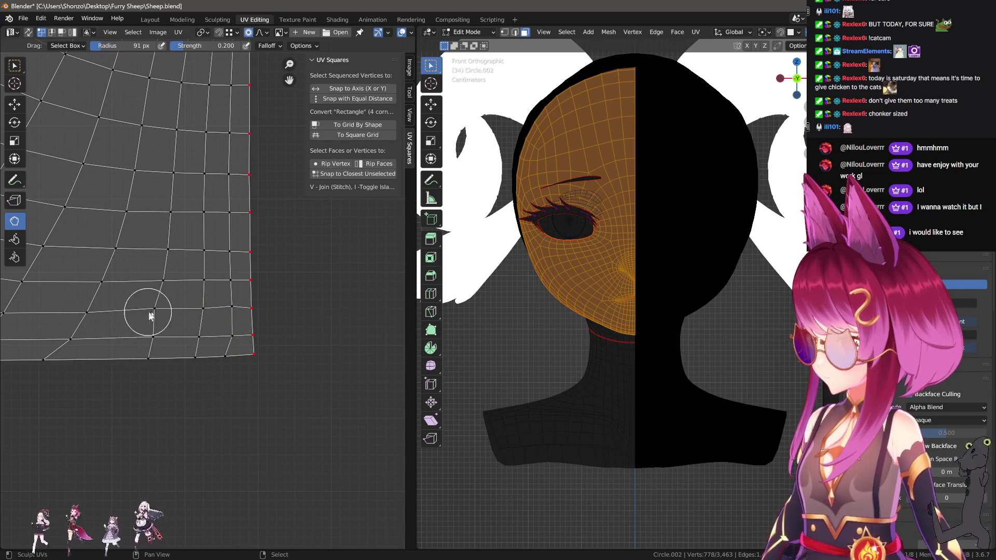
key("ctrl+z")
key("f")
left_click(161, 383)
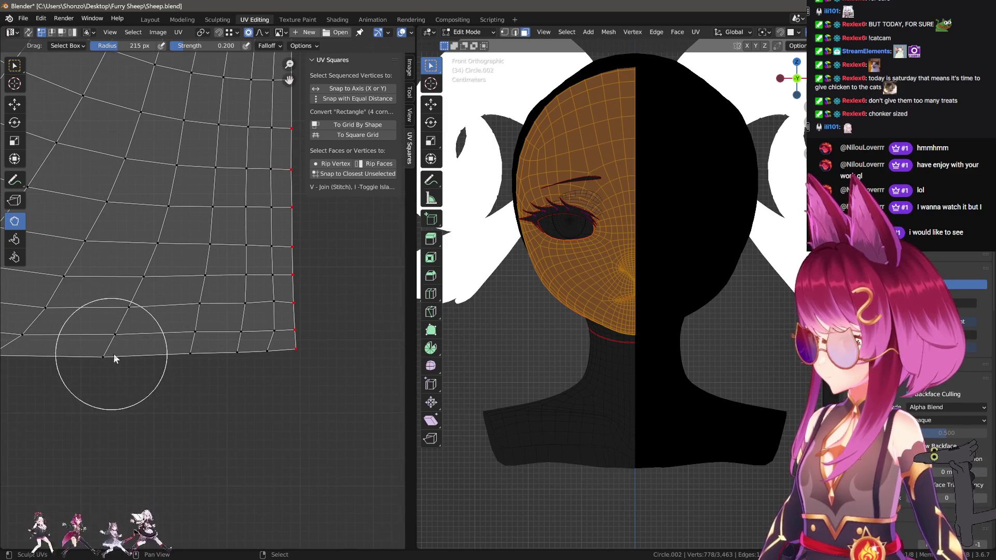
key("ctrl+z")
key("f")
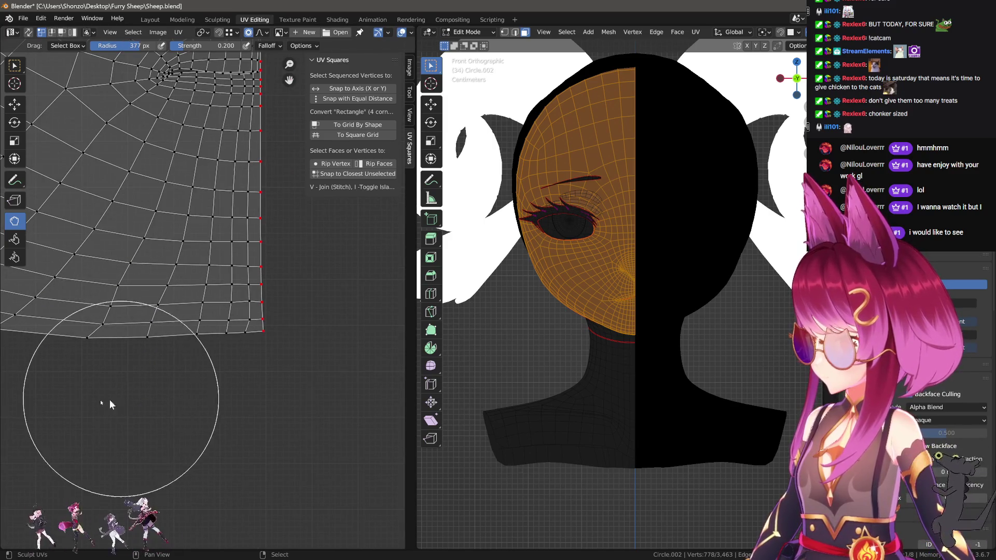
left_click(200, 394)
Try brush sizes from 80 to 500 px, then reshape the UV grid along the bottom edge.
scroll(201, 393, "up", 2)
key("f")
left_click(161, 353)
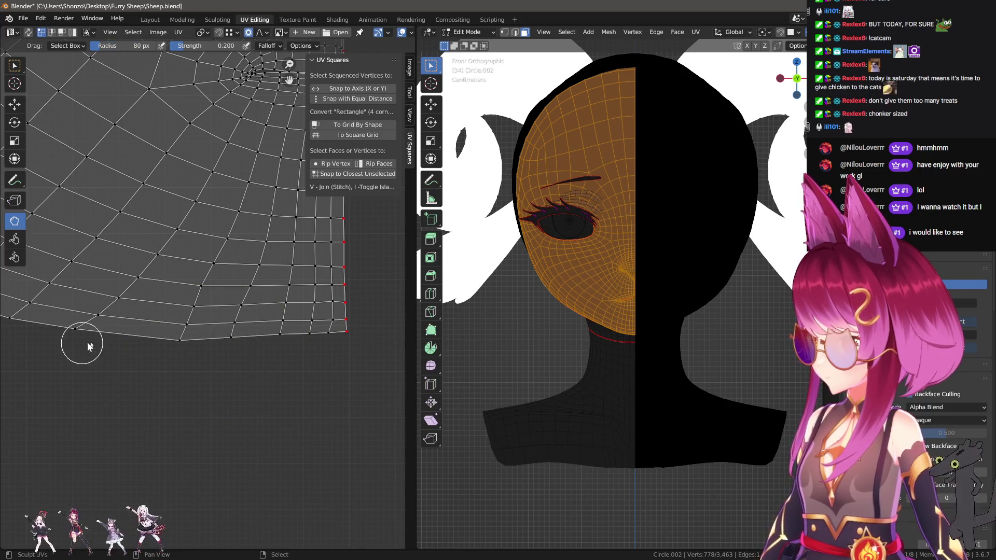
scroll(106, 335, "down", 2)
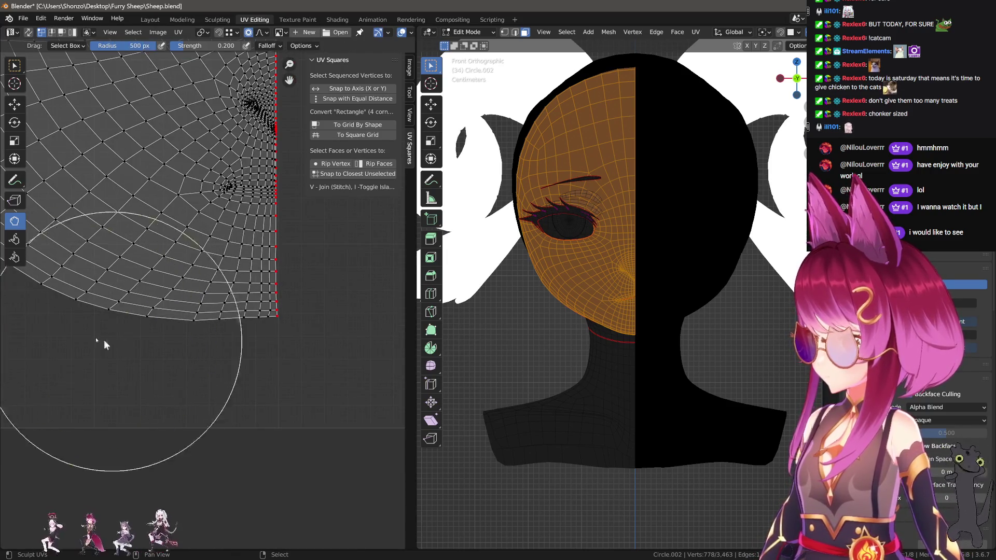
key("f")
left_click(91, 348)
key("f")
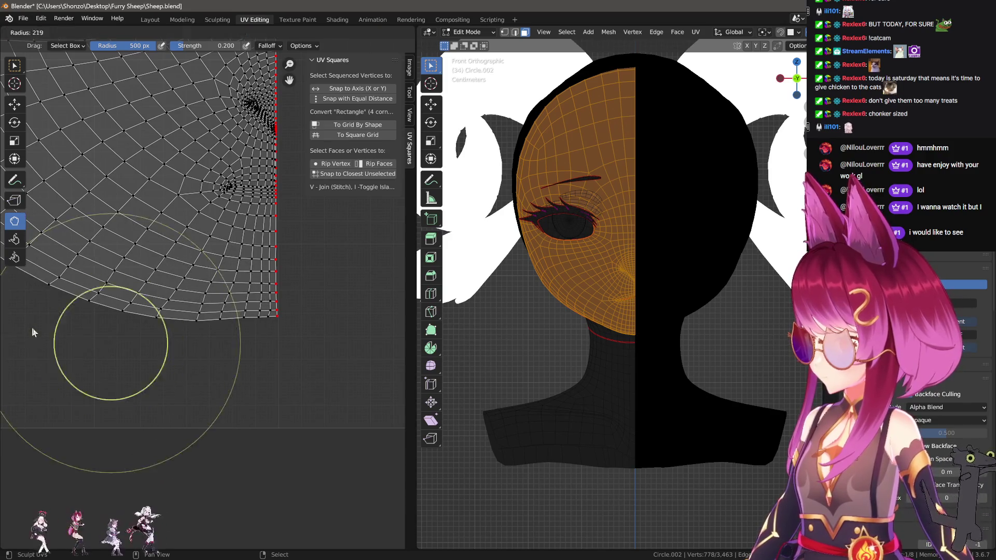
left_click(37, 325)
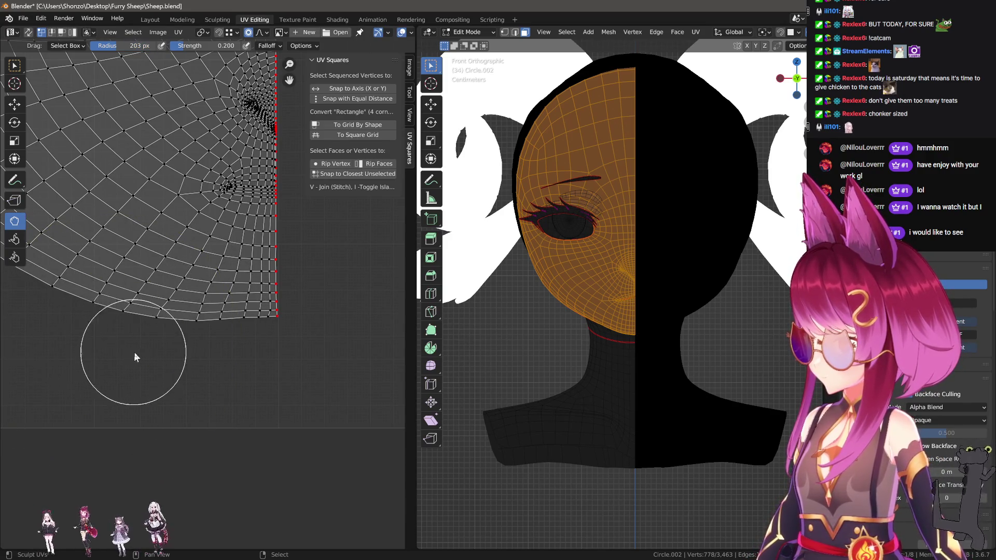
key("f")
left_click(163, 342)
scroll(162, 342, "up", 2)
key("f")
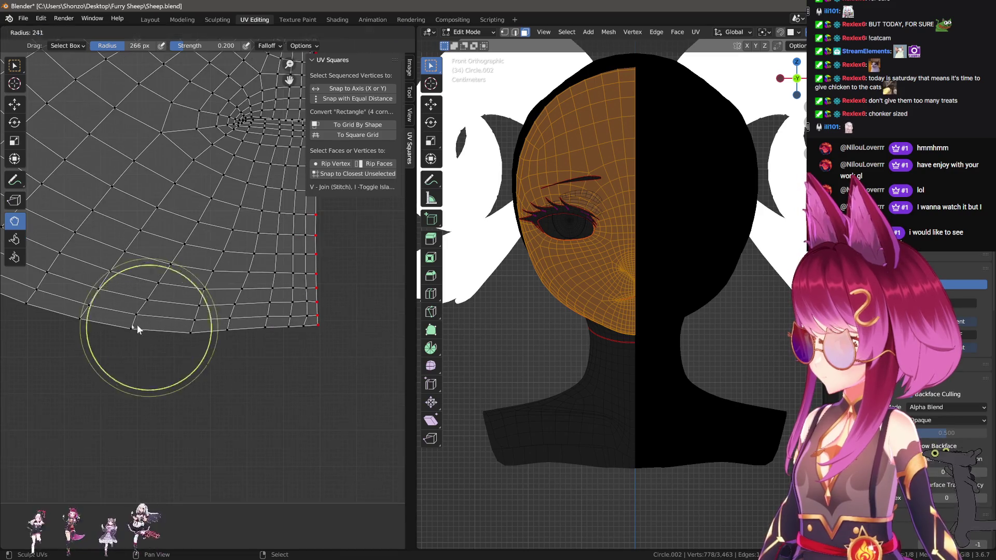
left_click(138, 325)
key("f")
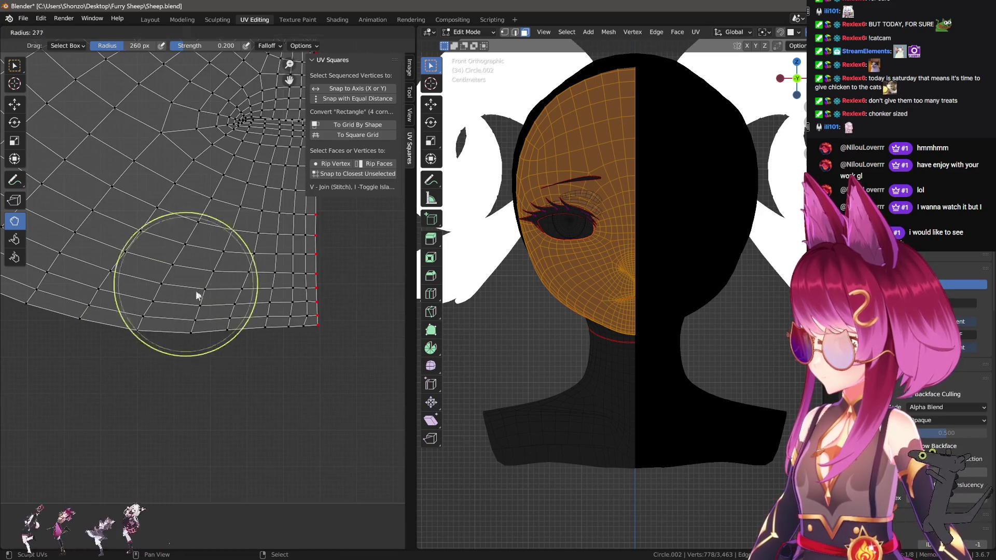
left_click(196, 291)
key("f")
left_click(173, 329)
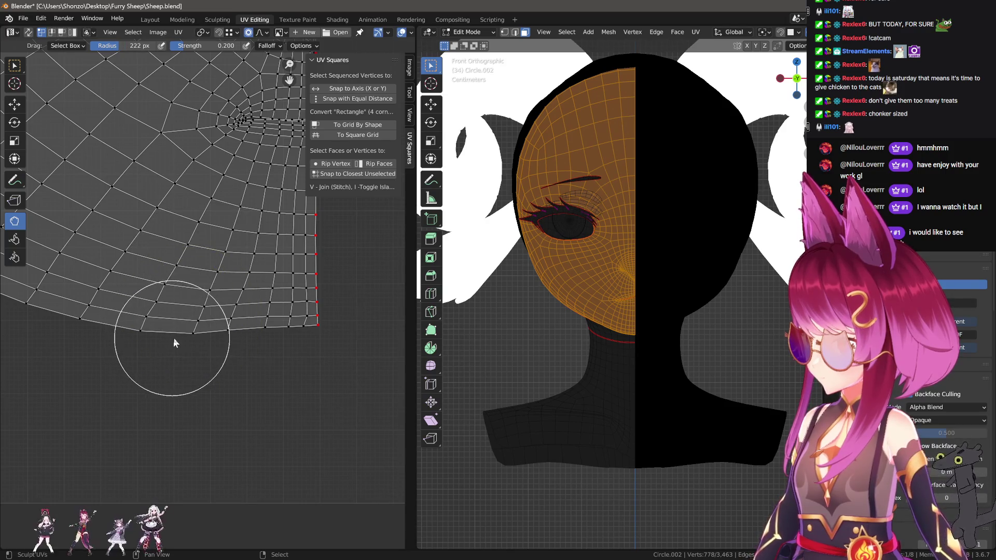
key("f")
left_click(156, 354)
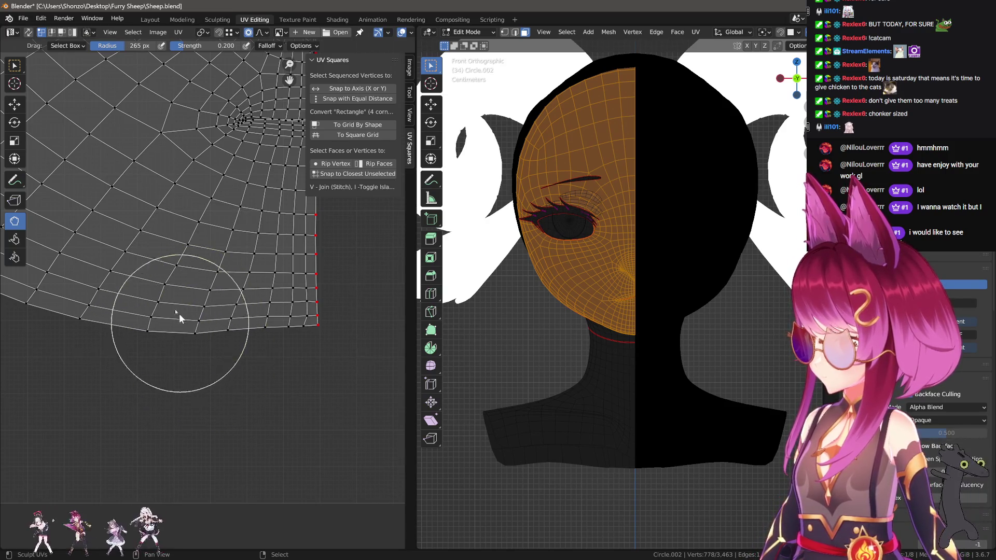
key("f")
left_click(156, 303)
key("f")
left_click(157, 319)
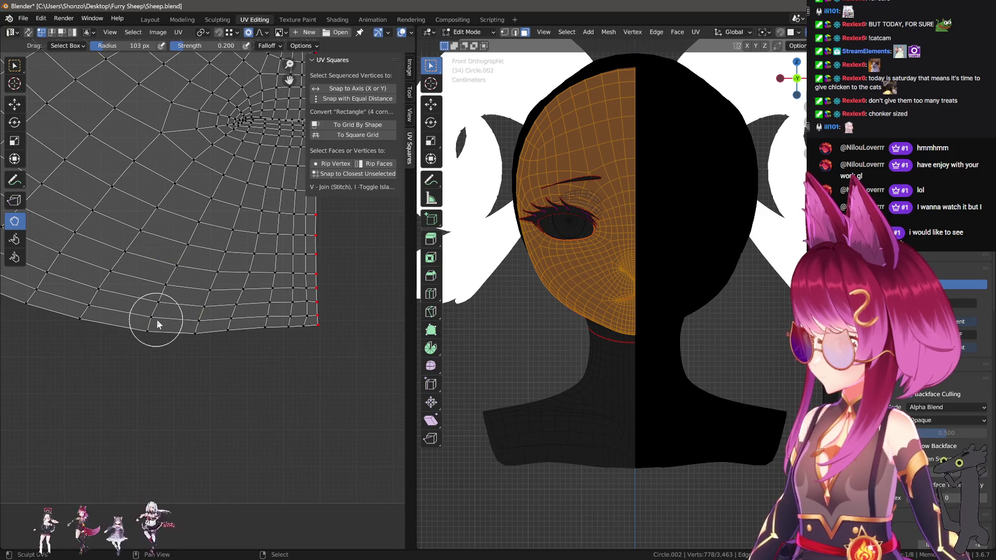
middle_click_drag(200, 336, 119, 344)
Enlarge the brush and pull the island's lower-right corner vertices down toward the seam.
key("f")
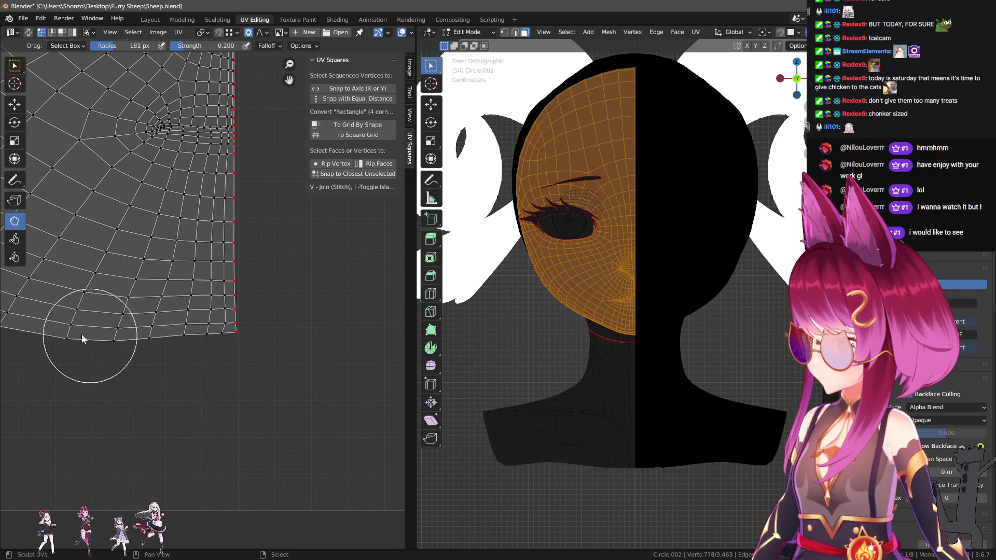
scroll(93, 362, "down", 3)
left_click(147, 351)
key("f")
left_click(95, 356)
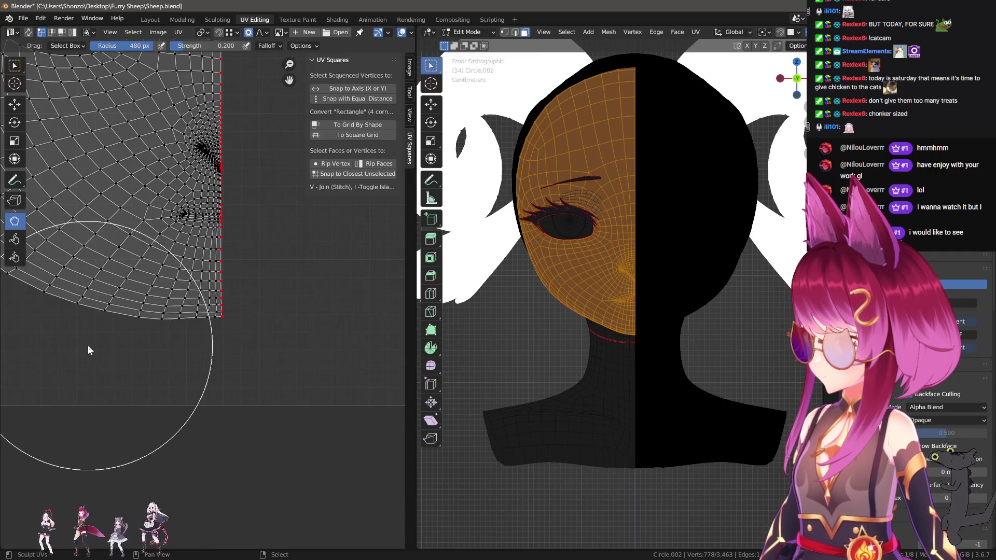
scroll(215, 393, "up", 2)
mouse_move(208, 379)
left_mouse_down()
mouse_move(232, 416)
mouse_move(276, 393)
left_mouse_up()
Fine-tune the brush radius through several resizes, settling on 177 px.
key("f")
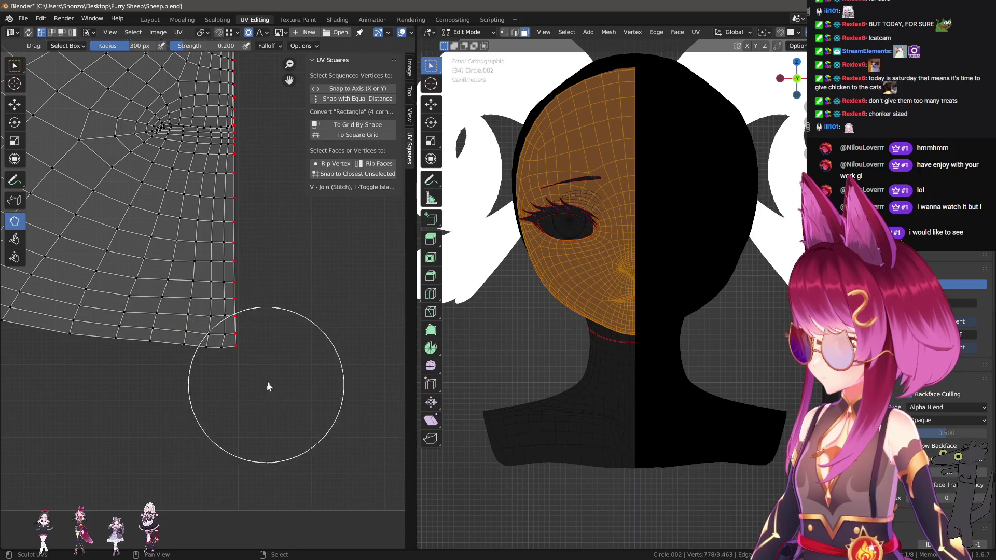
left_click(187, 391)
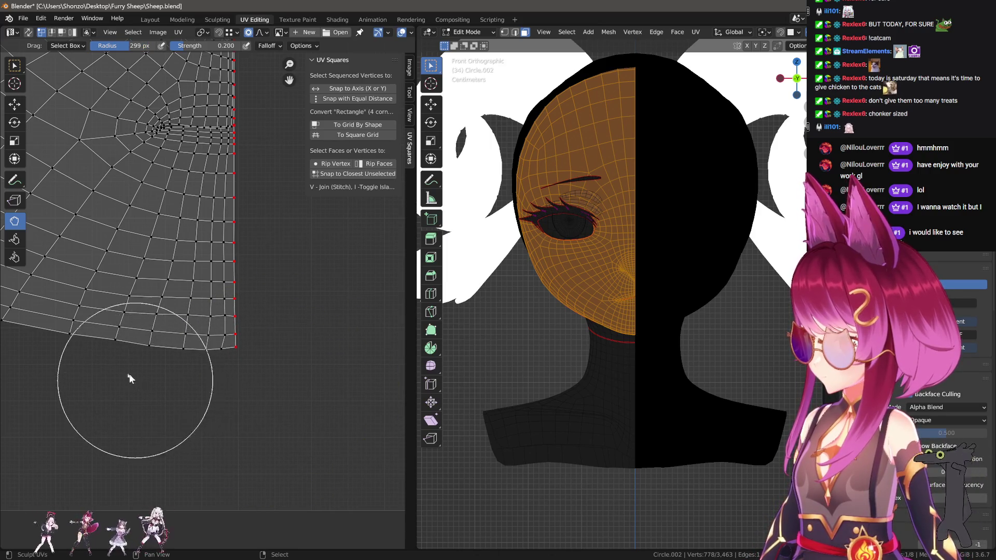
key("f")
left_click(106, 287)
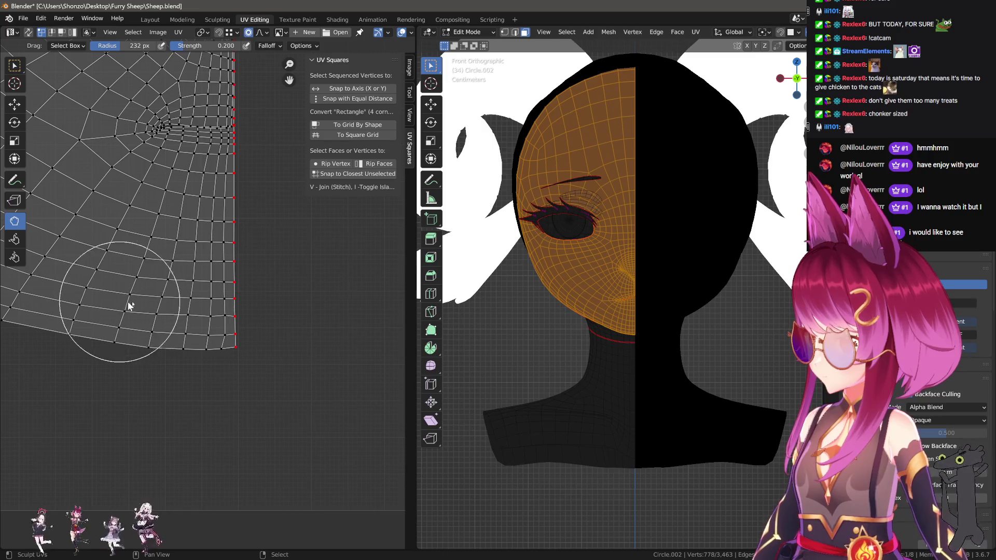
key("f")
left_click(161, 321)
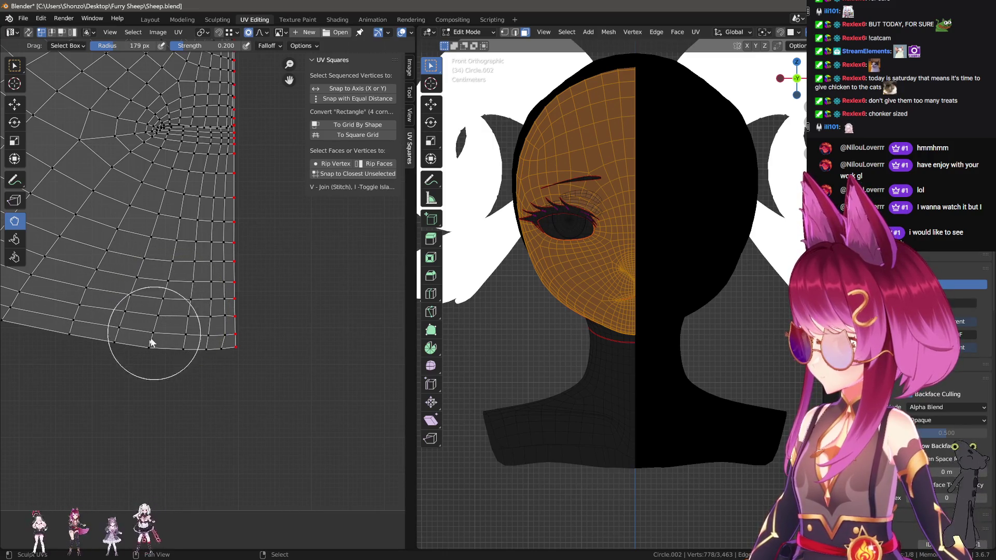
key("f")
left_click(147, 361)
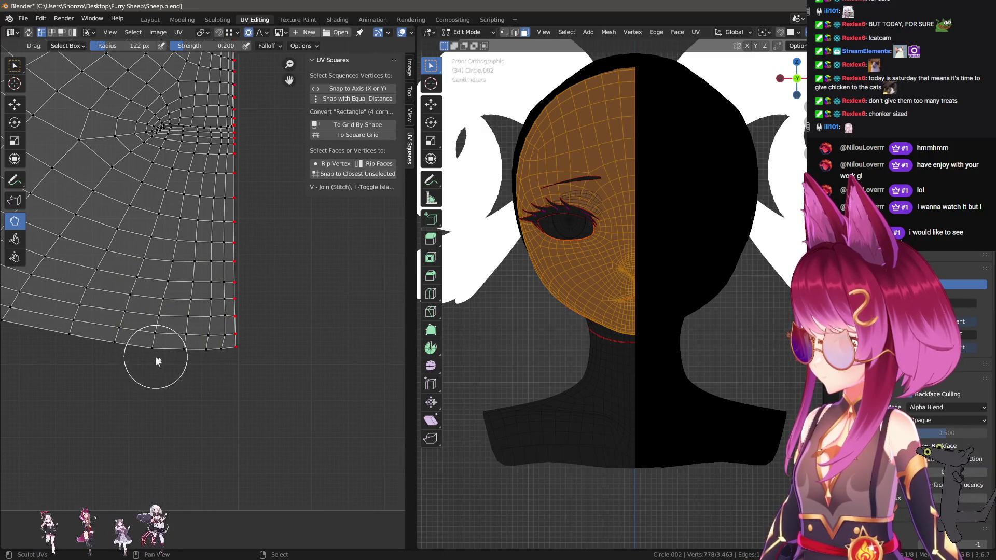
scroll(231, 385, "up", 3)
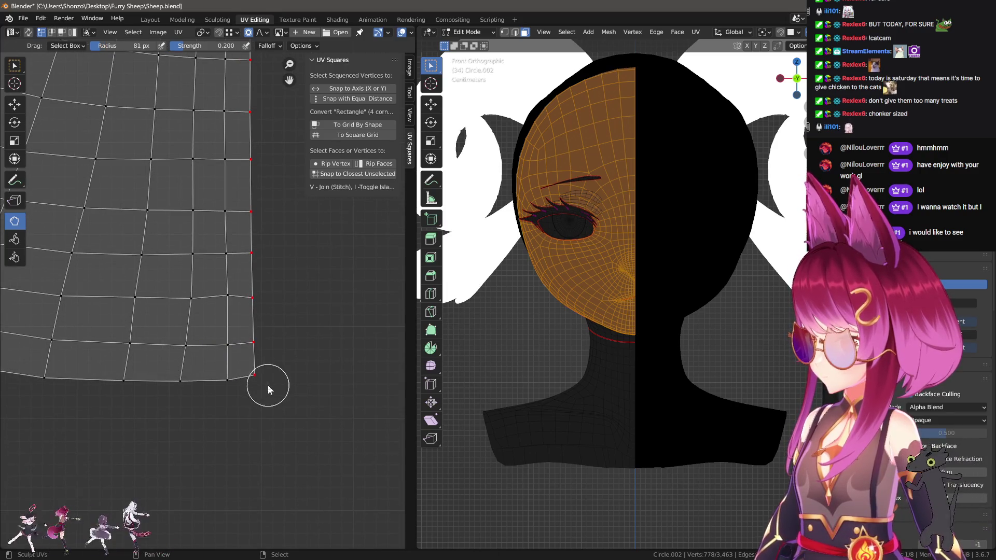
key("f")
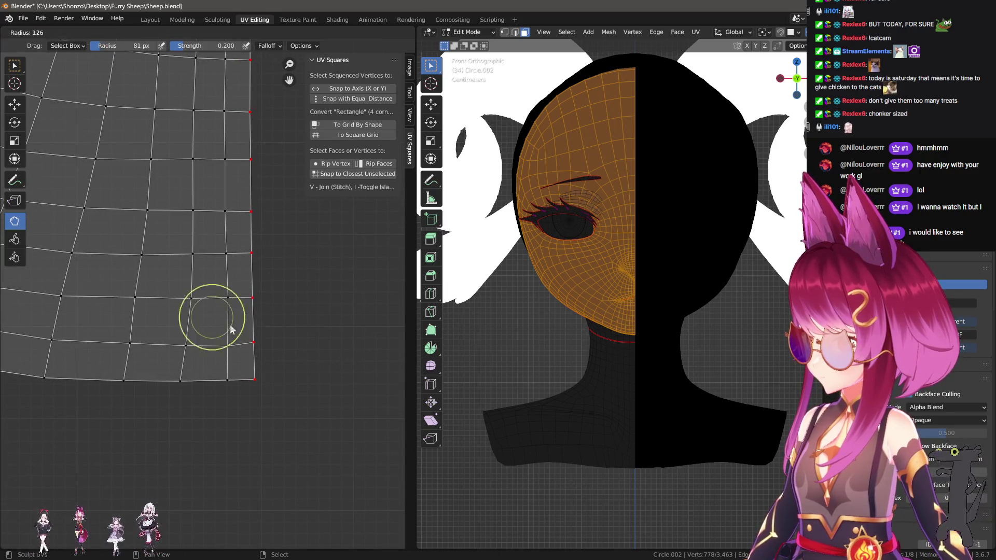
left_click(227, 332)
scroll(238, 307, "down", 2)
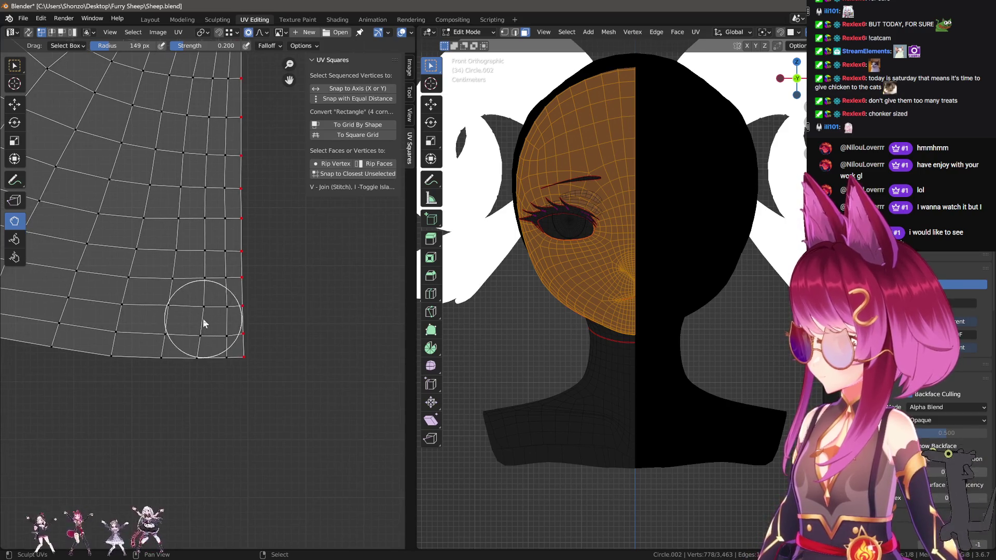
key("f")
left_click(196, 318)
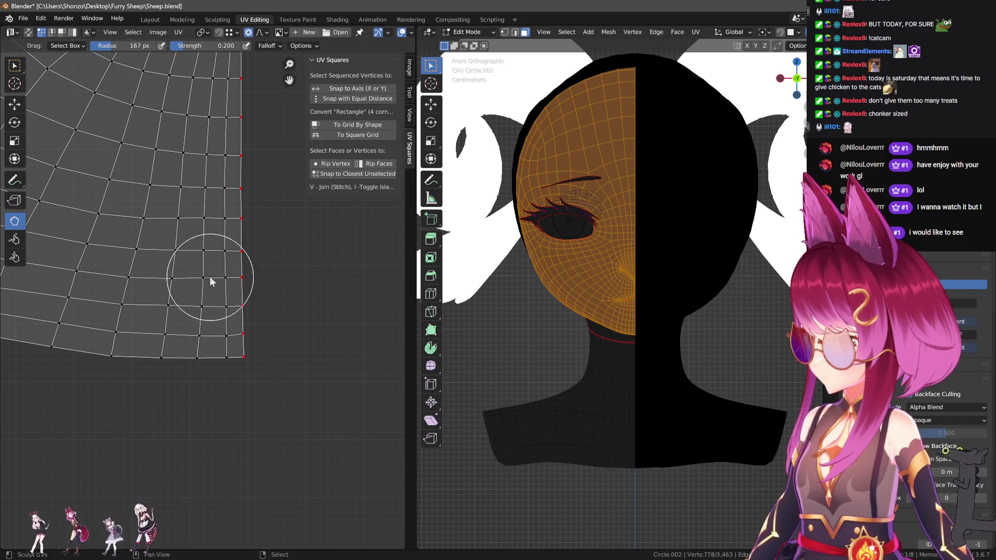
key("f")
left_click(236, 405)
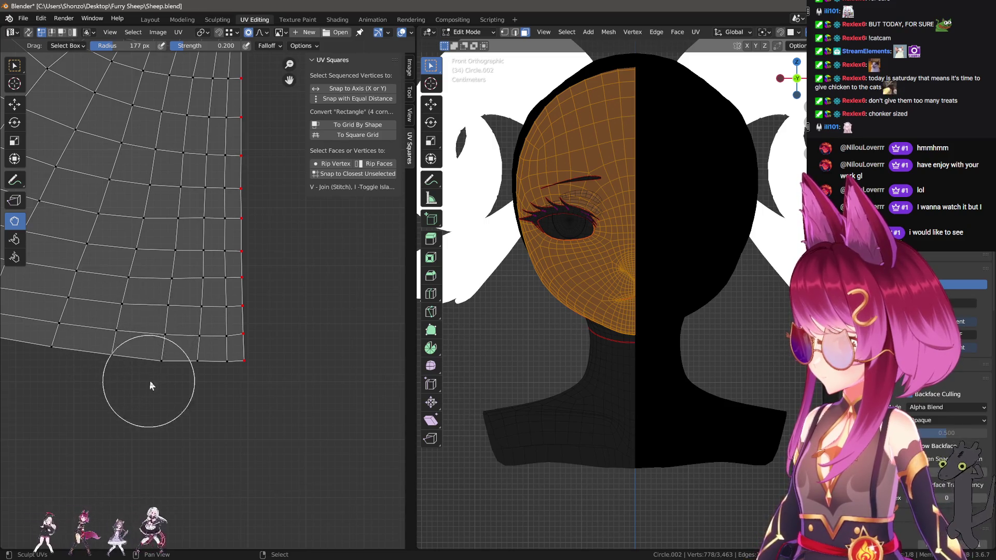
scroll(194, 337, "up", 5, "shift")
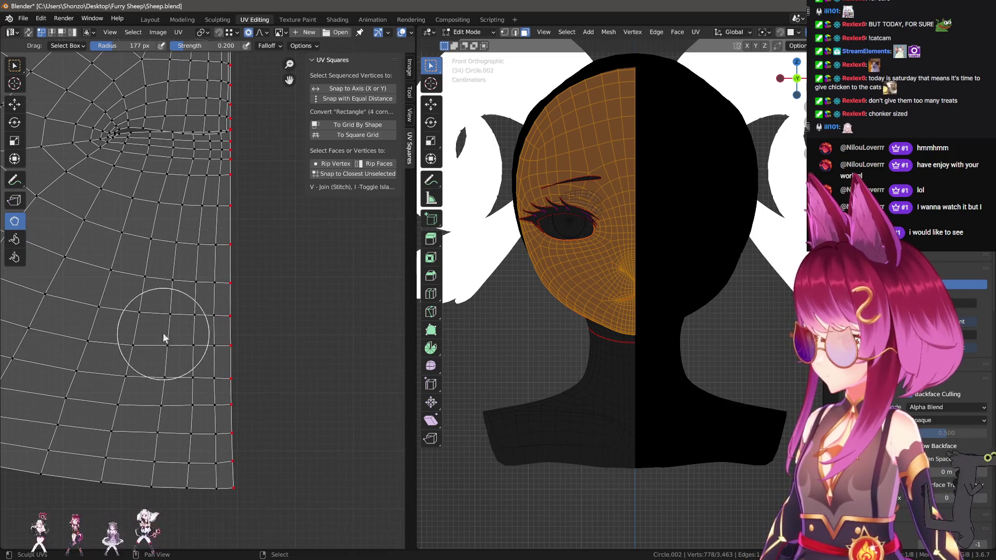
scroll(156, 337, "up", 2)
scroll(196, 363, "up", 4, "shift")
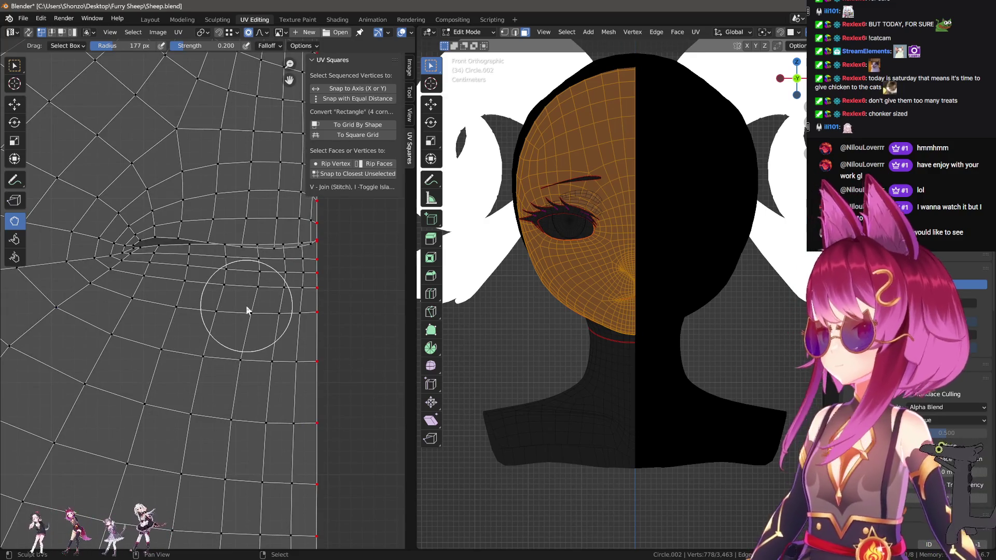
With the Relax brush, smooth the UV lines around the eye hole.
left_click(14, 239)
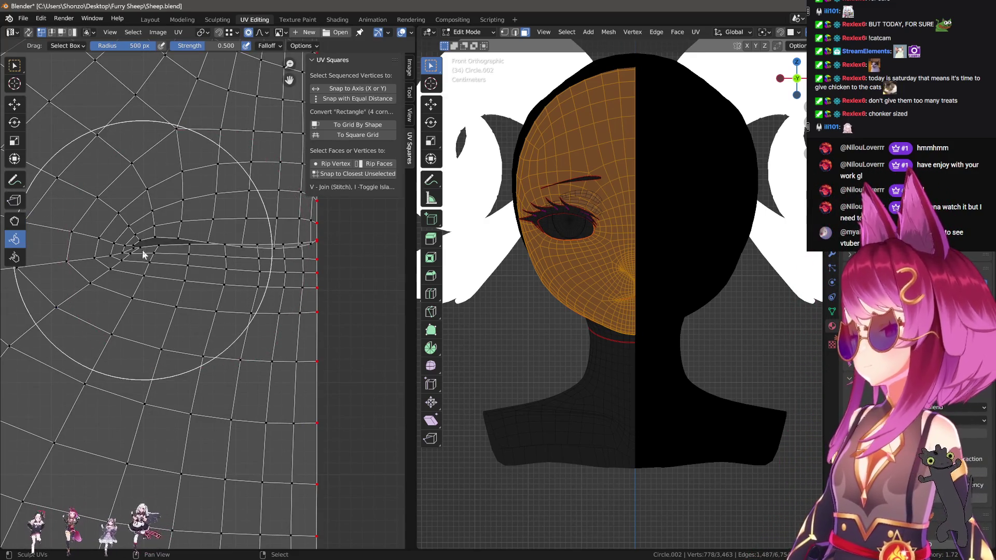
mouse_move(144, 254)
left_mouse_down()
mouse_move(205, 266)
mouse_move(280, 253)
mouse_move(133, 250)
left_mouse_up()
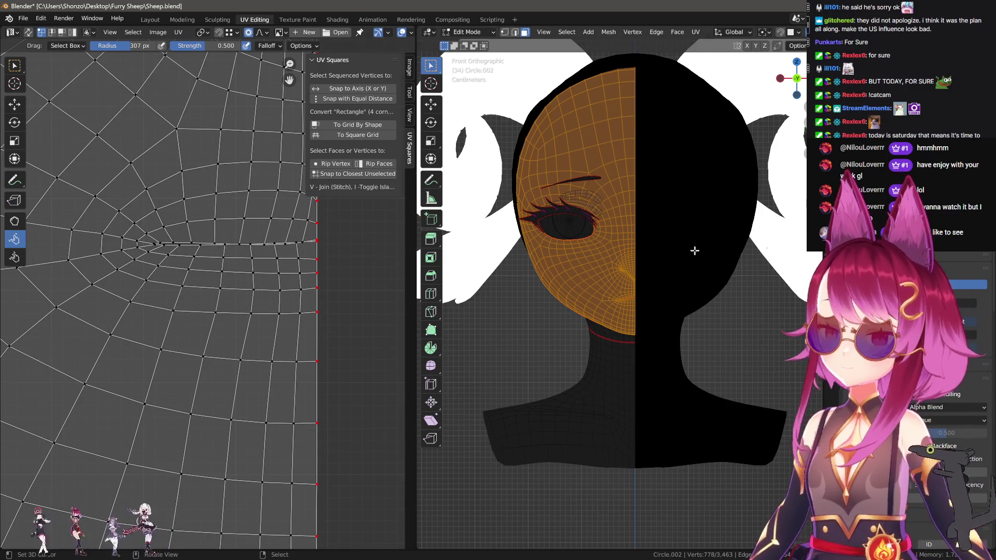
scroll(284, 270, "up", 2)
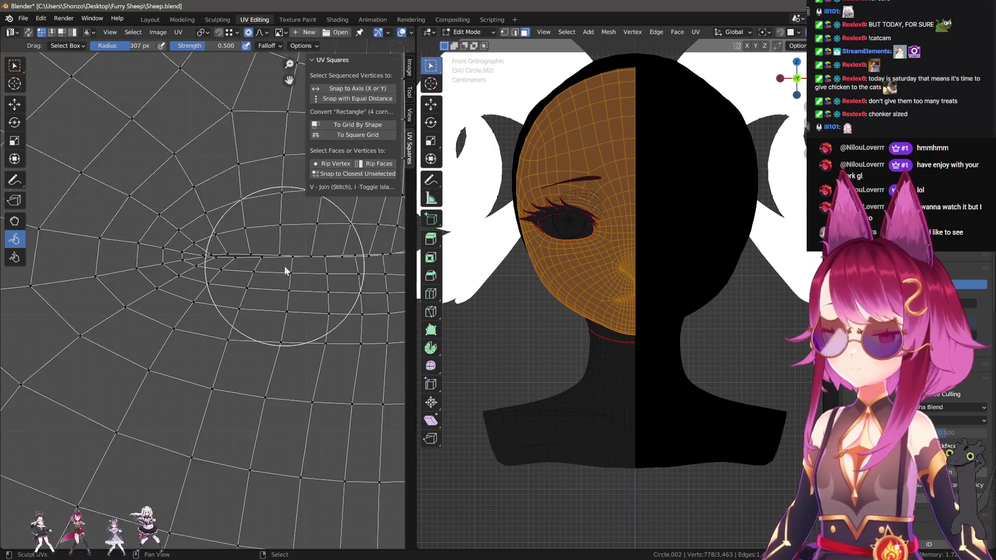
scroll(285, 270, "up", 1)
Back on Grab, nudge vertices along the eye line and lower rows with a 103 px brush.
left_click(15, 220)
scroll(94, 231, "down", 2)
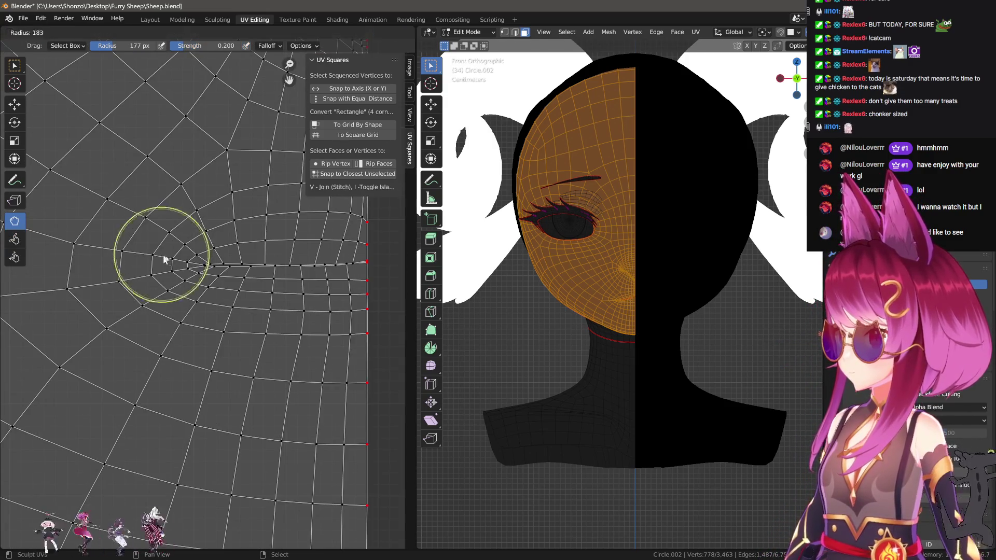
left_click_drag(163, 256, 211, 287)
scroll(238, 282, "up", 3)
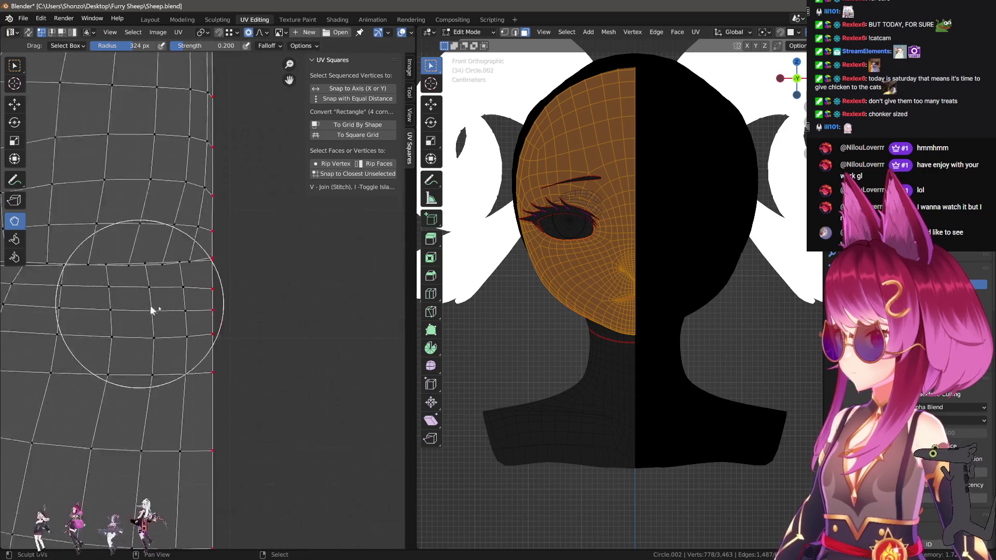
key("bracketleft")
key("bracketleft")
key("bracketleft")
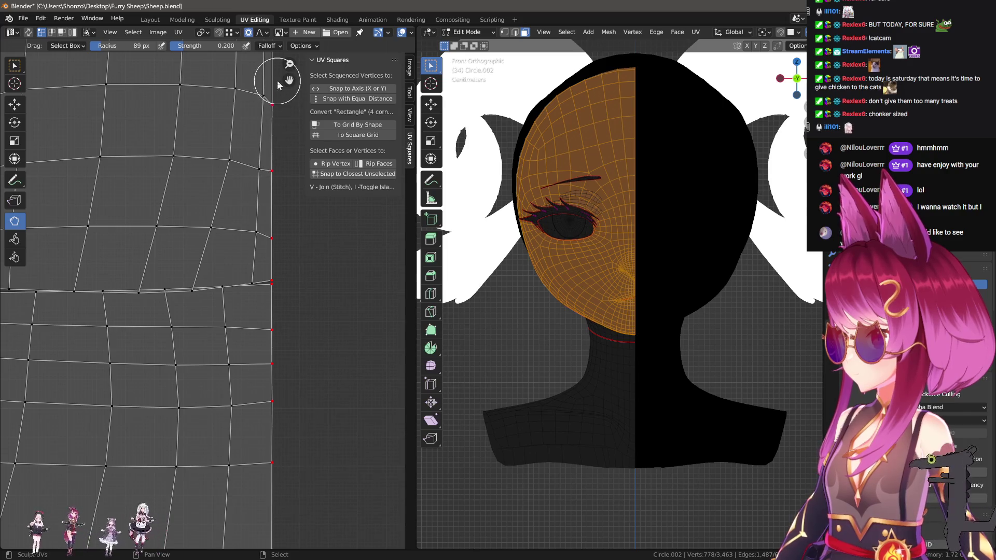
mouse_move(278, 85)
middle_mouse_down()
mouse_move(231, 329)
mouse_move(253, 247)
middle_mouse_up()
middle_click_drag(250, 202, 282, 154)
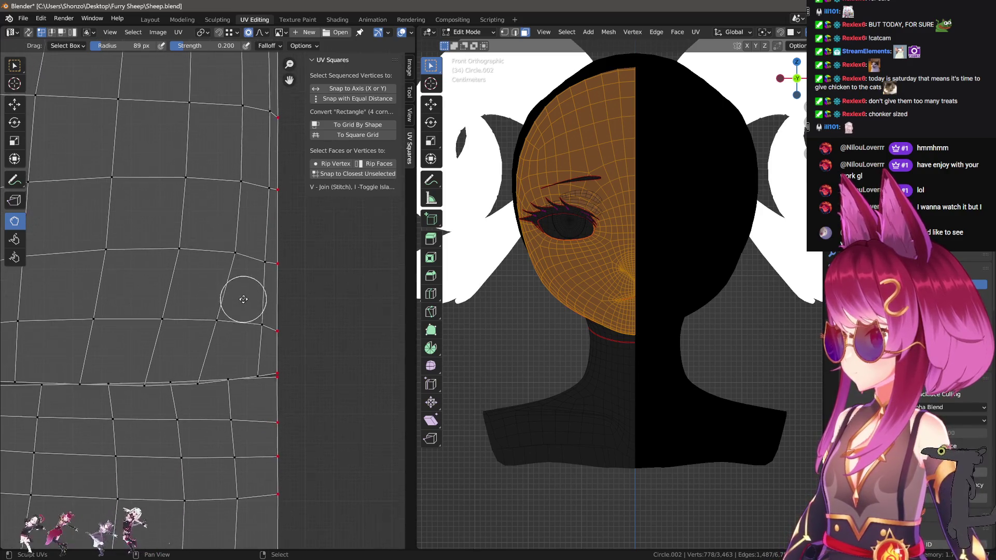
key("bracketright")
key("bracketright")
left_click_drag(175, 263, 128, 257)
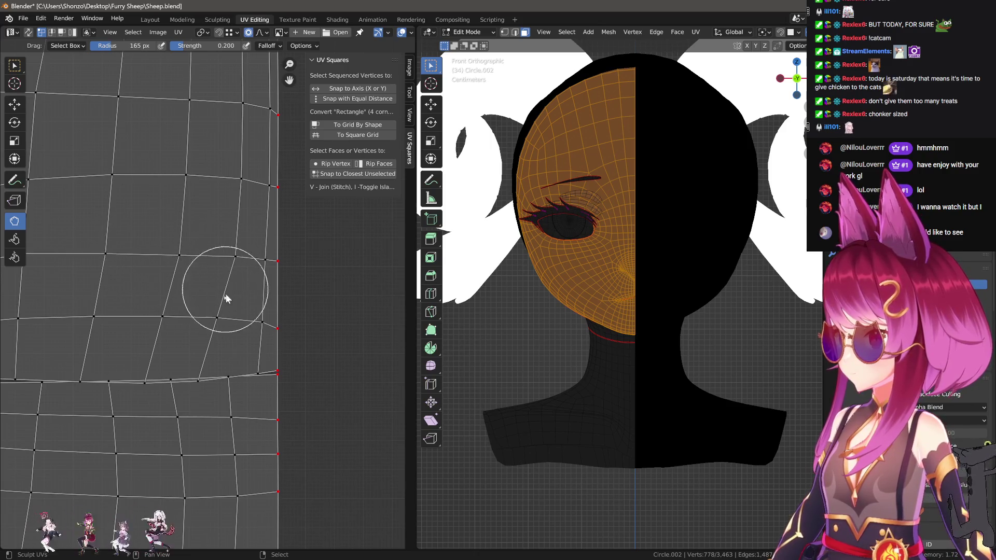
key("bracketleft")
key("bracketleft")
key("bracketleft")
left_click_drag(247, 331, 256, 336)
left_click_drag(192, 382, 322, 341)
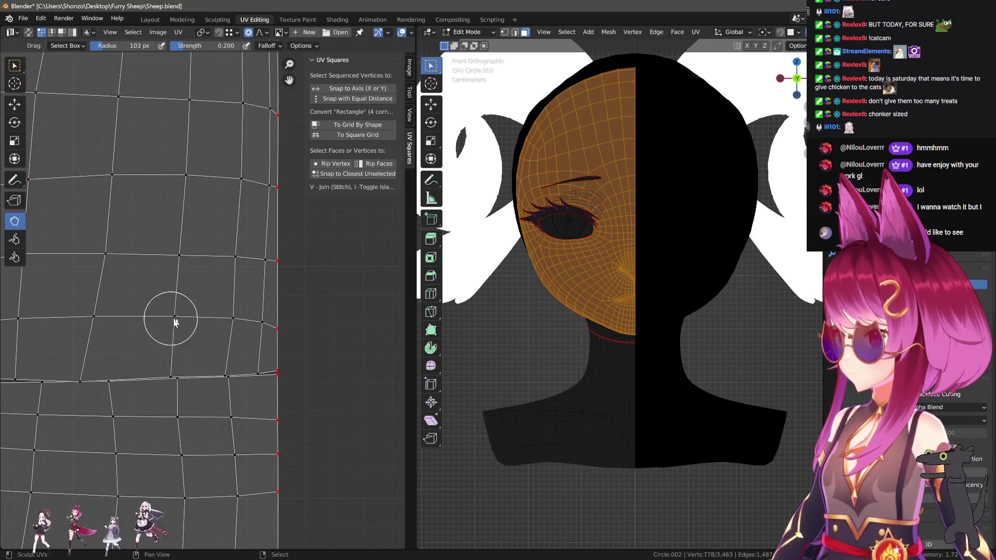
scroll(207, 451, "down", 5)
Enlarge the brush to 325 px and spread out the dense vertex cluster near the eye hole.
scroll(177, 325, "up", 1)
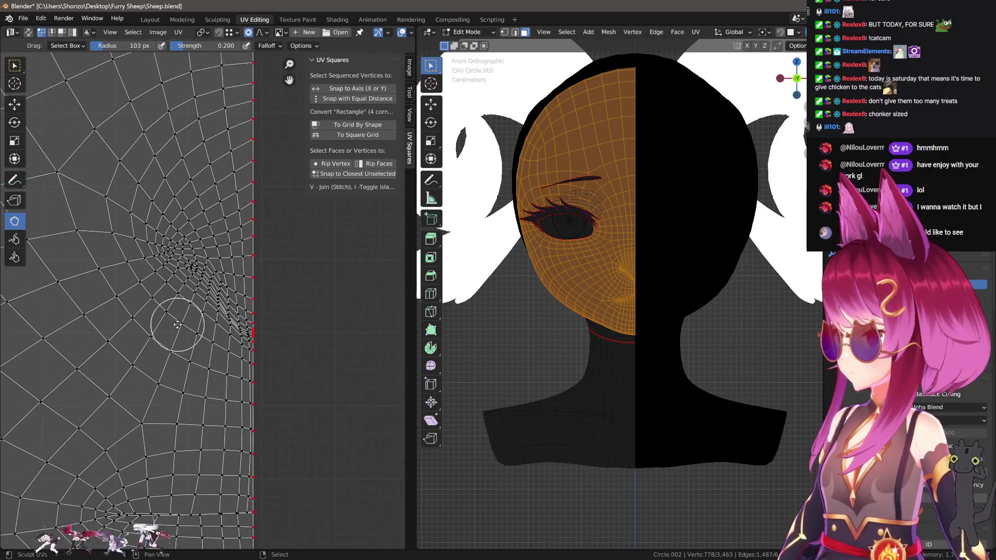
scroll(178, 327, "up", 1)
key("f")
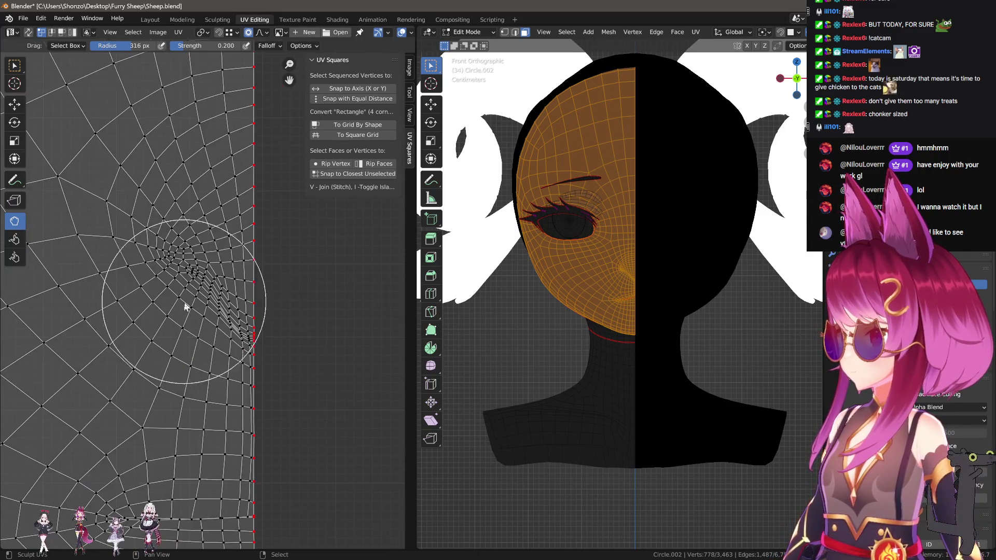
left_click(130, 300)
mouse_move(130, 299)
left_mouse_down()
mouse_move(186, 263)
mouse_move(171, 276)
mouse_move(168, 225)
left_mouse_up()
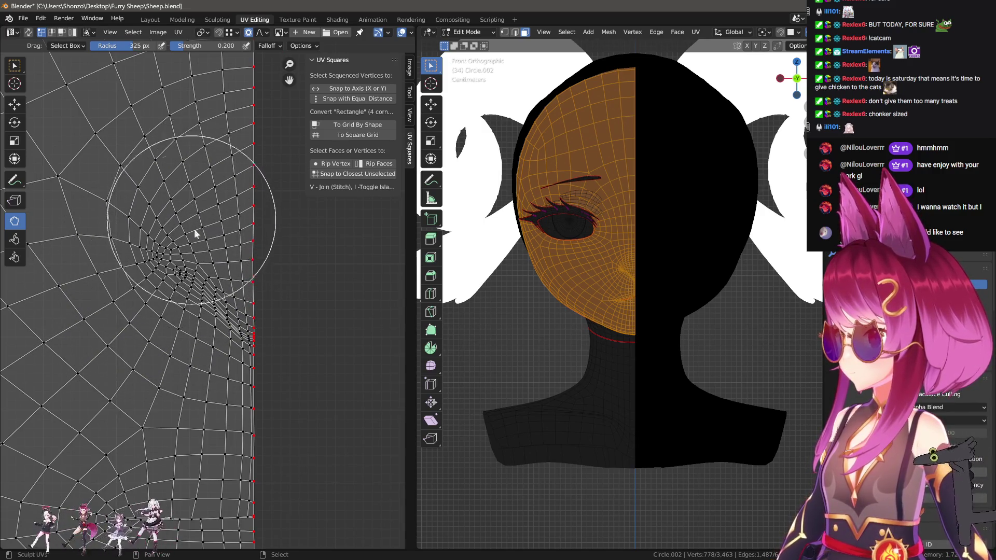
scroll(196, 231, "down", 4)
middle_click_drag(244, 270, 260, 317)
scroll(270, 334, "up", 3)
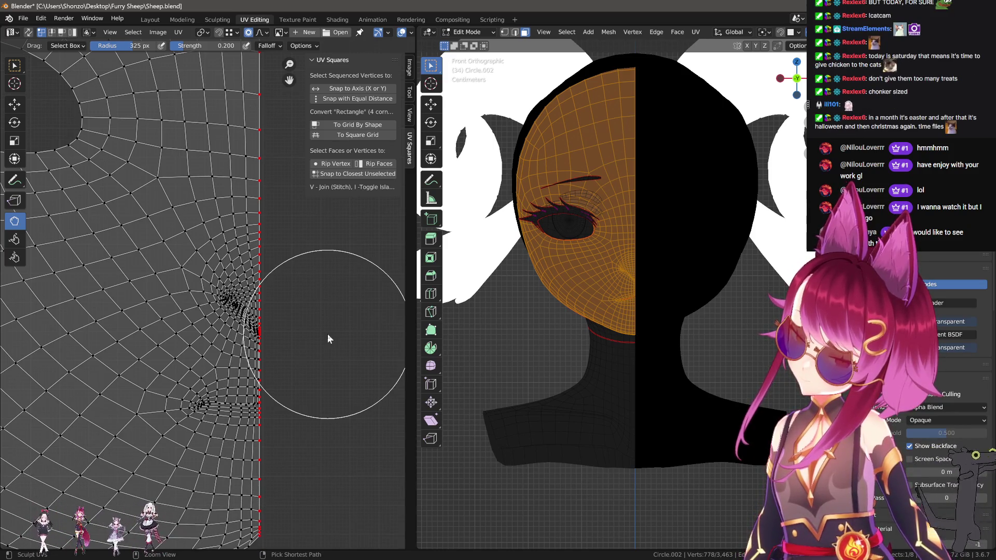
Circle-select faces near the notch and extend the selection to the whole linked face island.
key("ctrl+v")
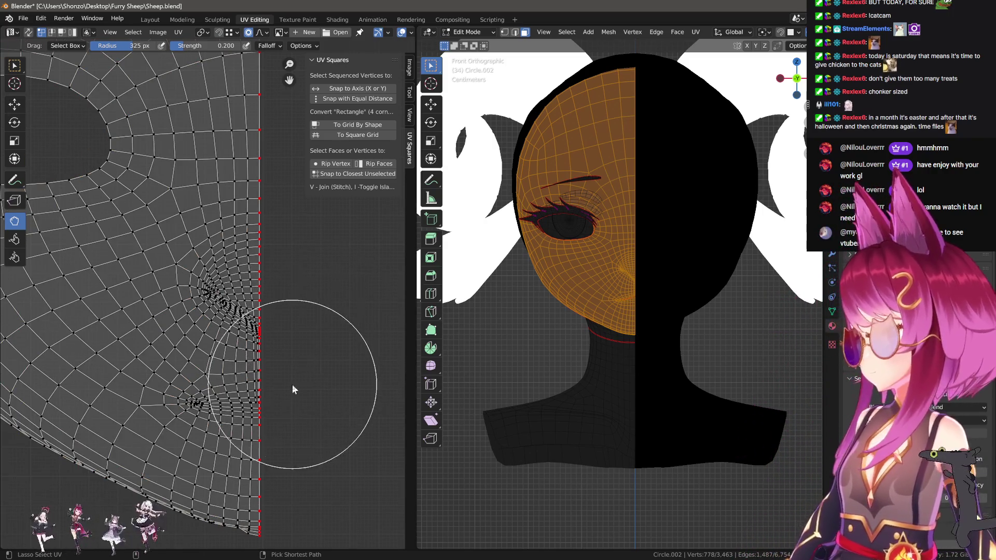
key("a")
key("alt+a")
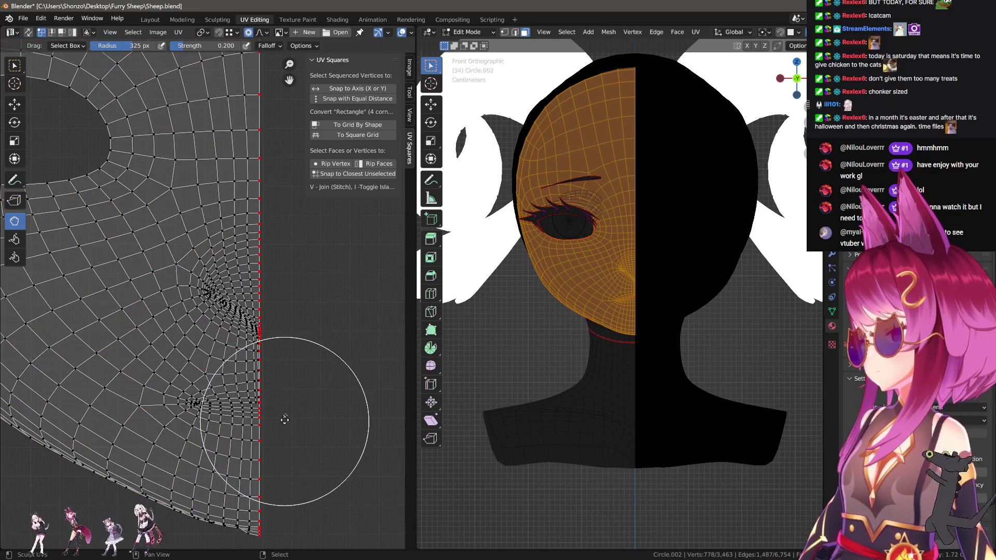
middle_click_drag(287, 415, 285, 369)
key("l")
scroll(288, 369, "up", 1)
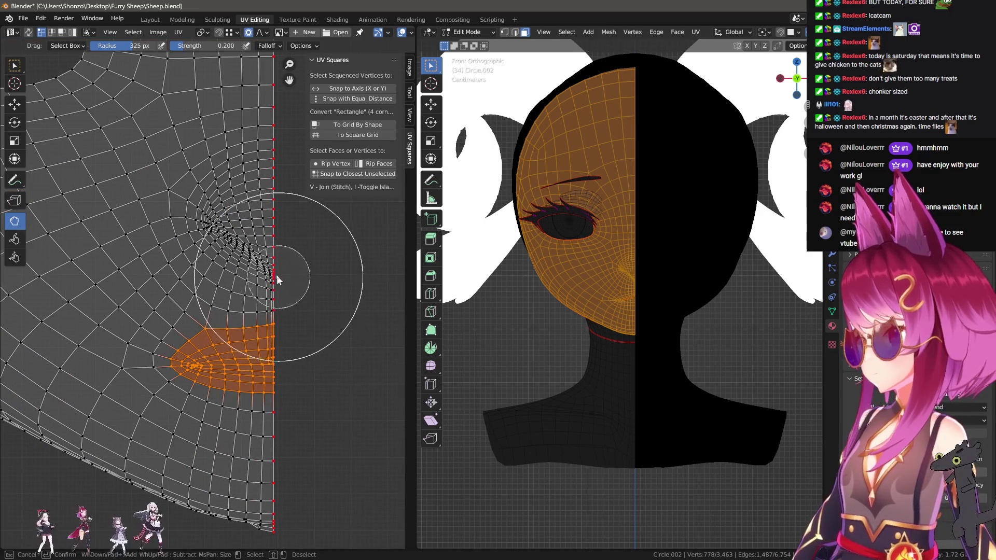
key("c")
mouse_move(262, 263)
left_mouse_down()
mouse_move(204, 222)
mouse_move(231, 195)
mouse_move(268, 185)
mouse_move(276, 228)
left_mouse_up()
right_click(276, 228)
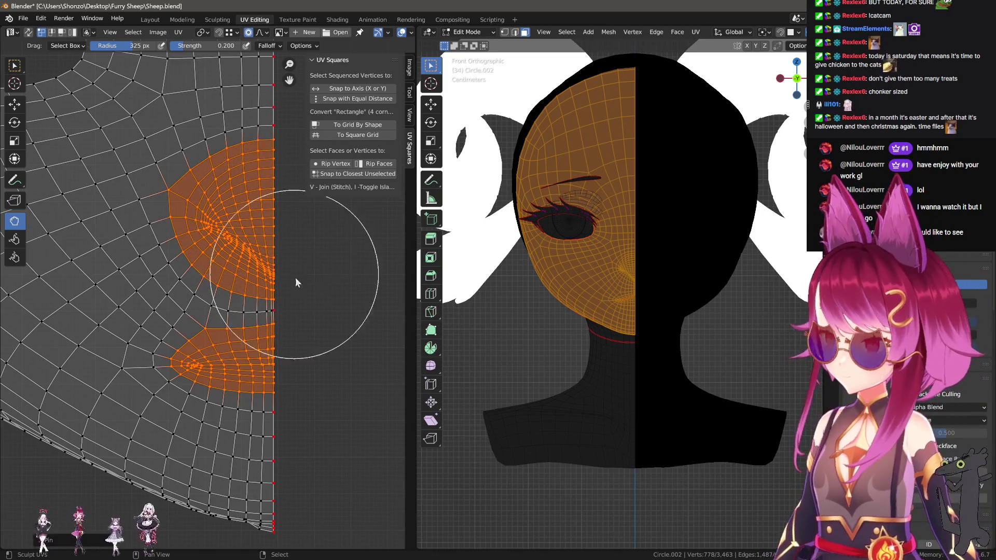
key("ctrl+l")
scroll(276, 351, "down", 3)
scroll(252, 351, "up", 3)
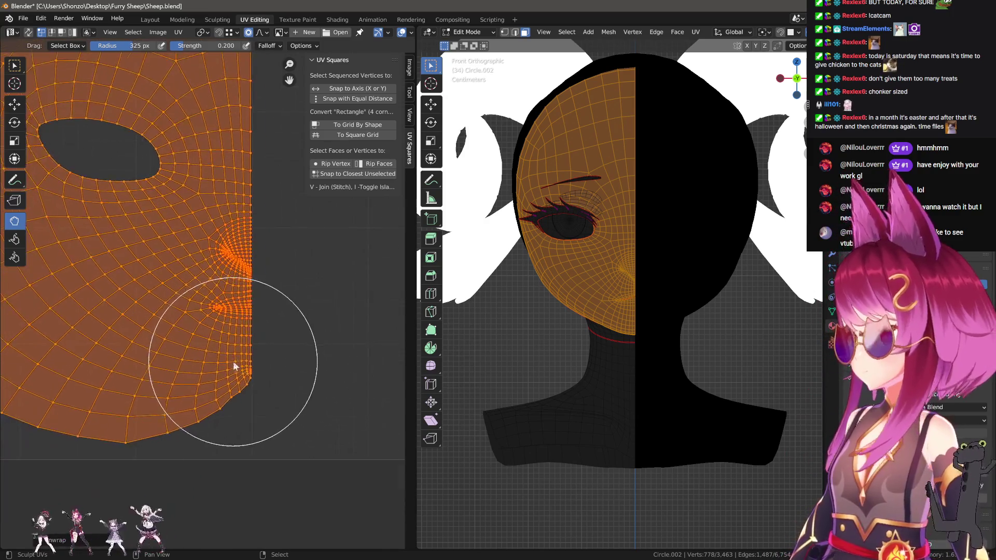
Relax the island's lower corner and lower edge with the Relax brush at 355 px radius.
left_click(14, 238)
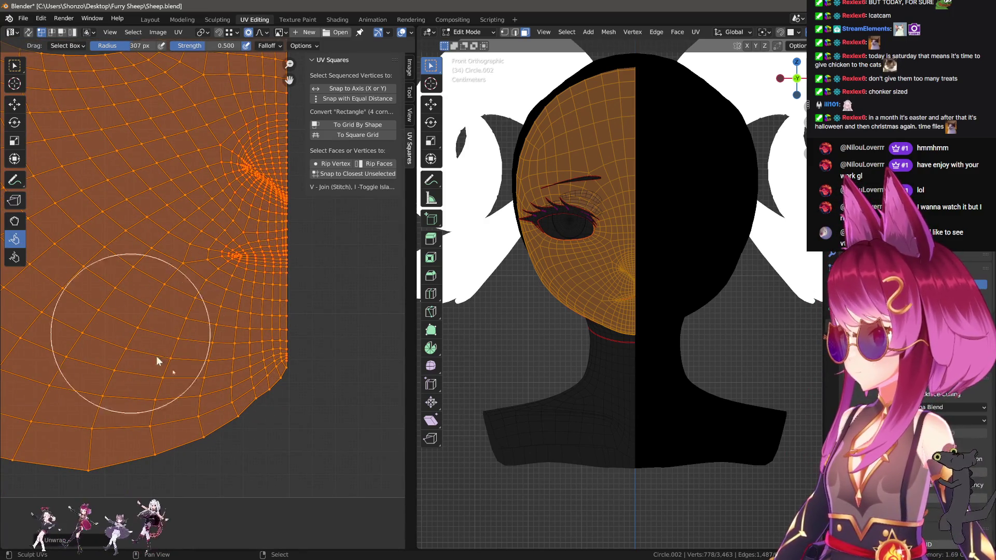
mouse_move(157, 356)
left_mouse_down()
mouse_move(204, 378)
mouse_move(186, 360)
left_mouse_up()
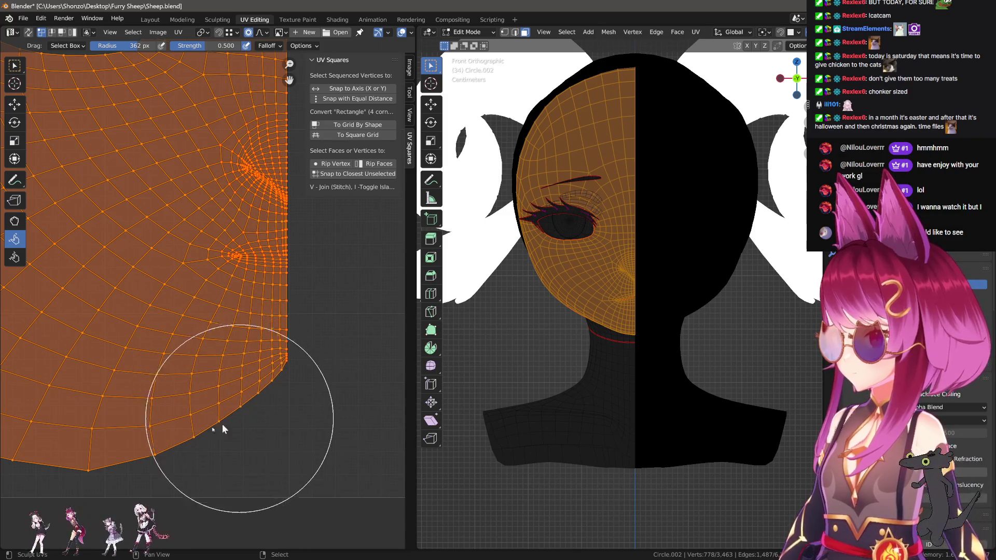
scroll(220, 422, "down", 3)
key("f")
left_click(125, 321)
key("f")
left_click(111, 344)
mouse_move(111, 345)
left_mouse_down()
mouse_move(106, 333)
mouse_move(126, 309)
mouse_move(126, 332)
left_mouse_up()
Relax the top edge flatter and smooth the top and left border with 415–443 px brushes.
scroll(126, 329, "down", 3)
key("f")
left_click(144, 313)
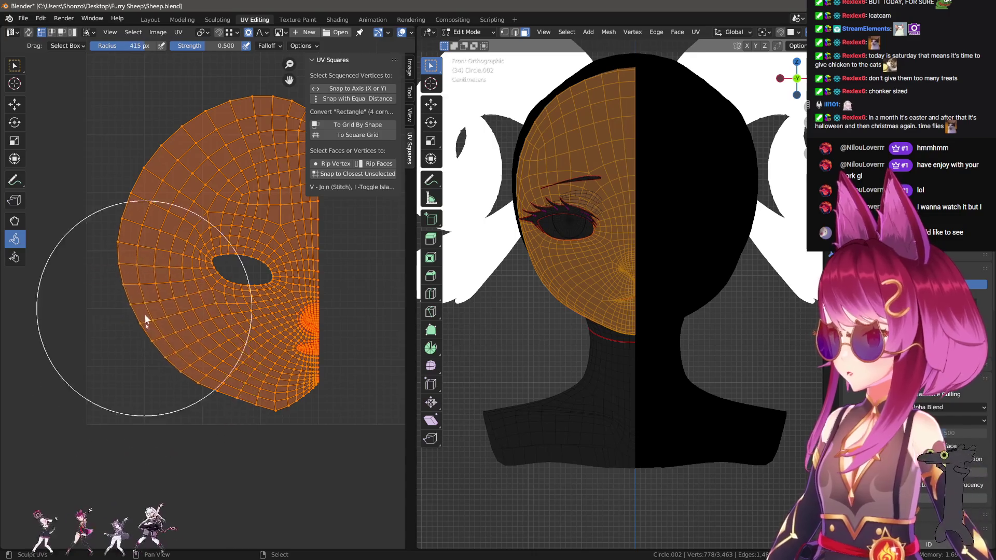
middle_click_drag(166, 192, 179, 197)
key("f")
left_click(181, 201)
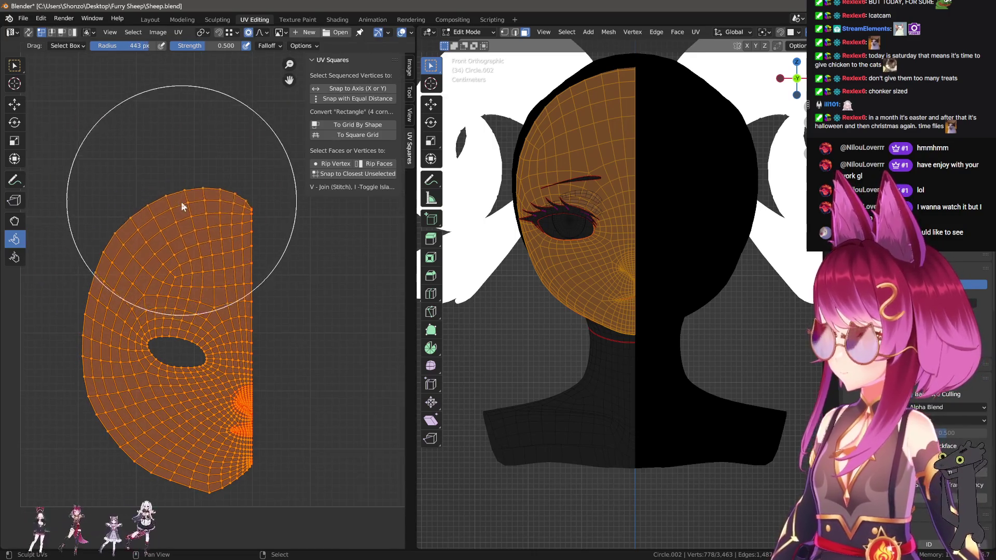
mouse_move(181, 201)
left_mouse_down()
mouse_move(162, 208)
mouse_move(114, 194)
mouse_move(77, 257)
mouse_move(113, 456)
mouse_move(89, 263)
mouse_move(83, 305)
mouse_move(98, 250)
left_mouse_up()
Enlarge the brush radius to 500 px and return to the Grab sculpt brush.
scroll(106, 281, "up", 4)
key("f")
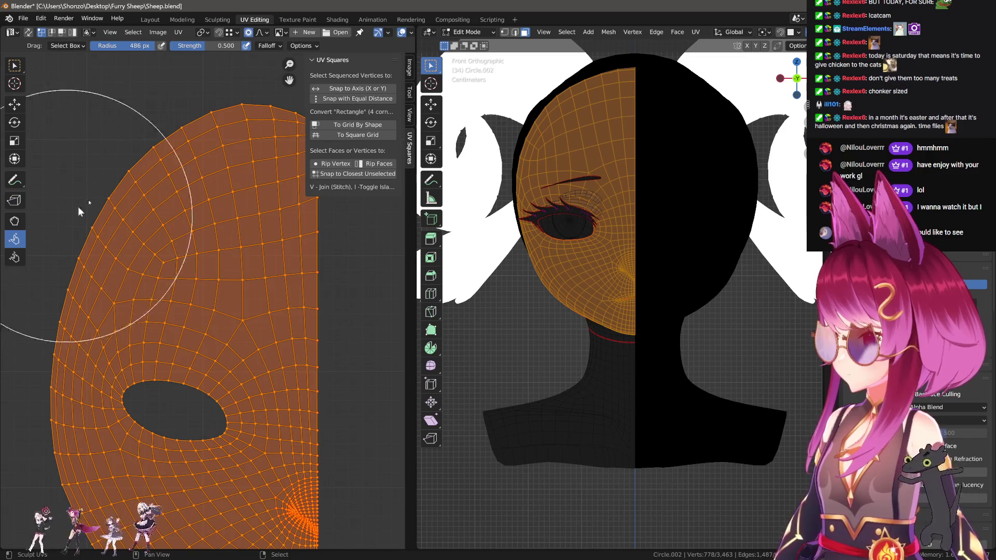
left_click(78, 207)
scroll(129, 201, "down", 1)
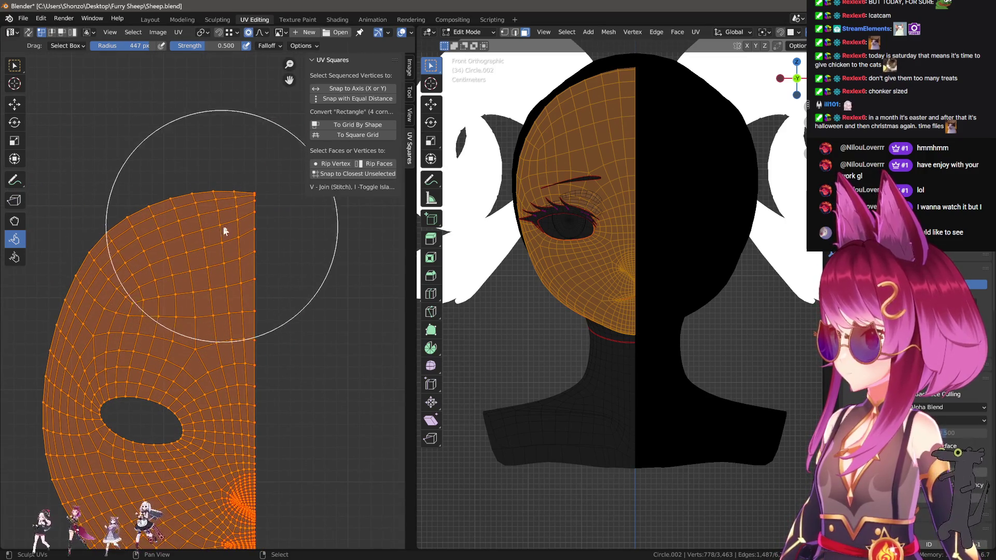
scroll(177, 349, "up", 4)
scroll(127, 266, "up", 2)
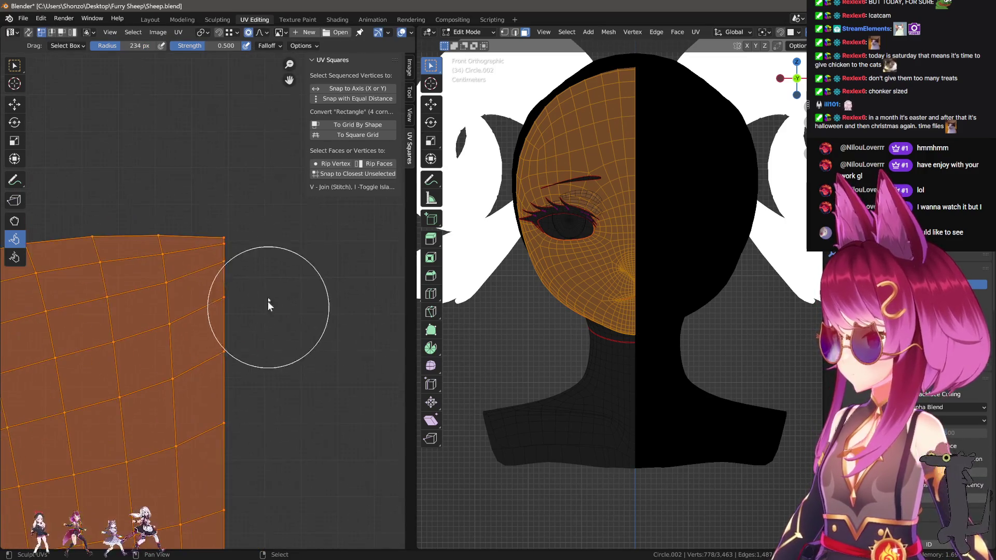
left_click(14, 220)
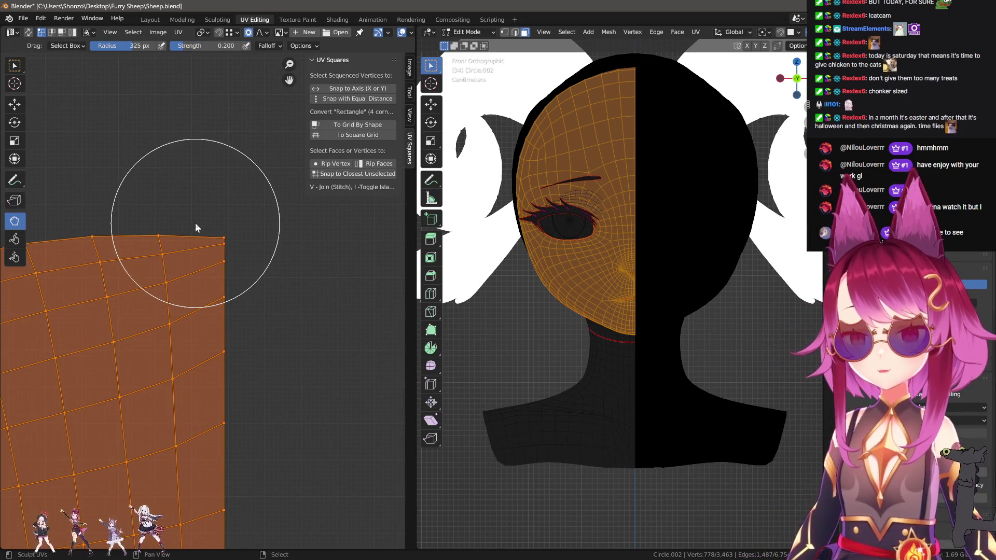
Pull the island's top corner vertices upward with a 158 px Grab brush.
middle_click_drag(192, 222, 216, 255)
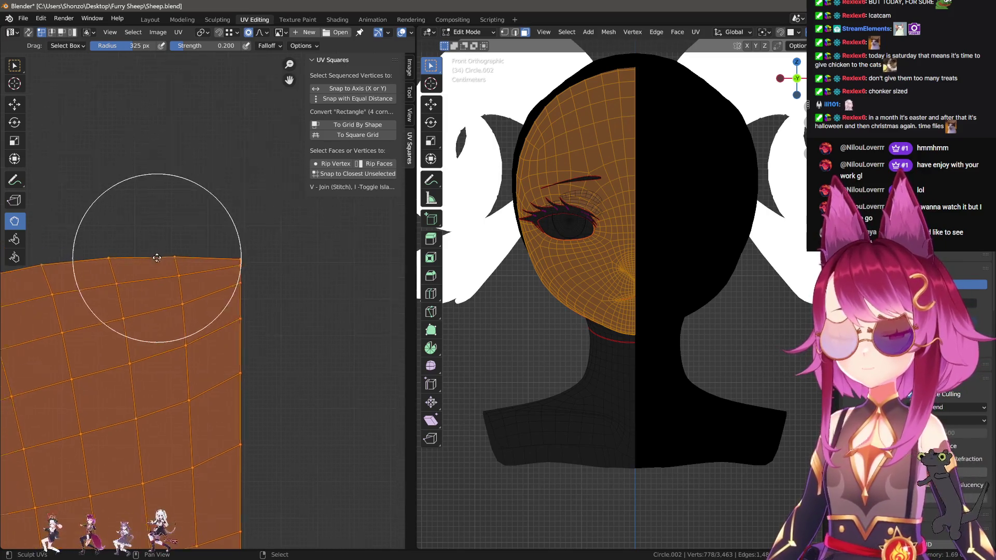
key("f")
left_click(177, 261)
mouse_move(257, 254)
left_mouse_down()
mouse_move(238, 194)
mouse_move(203, 181)
mouse_move(251, 238)
mouse_move(251, 189)
mouse_move(214, 228)
left_mouse_up()
Even out the vertices along the island's right edge using 161–201 px brush radii.
key("f")
left_click(223, 232)
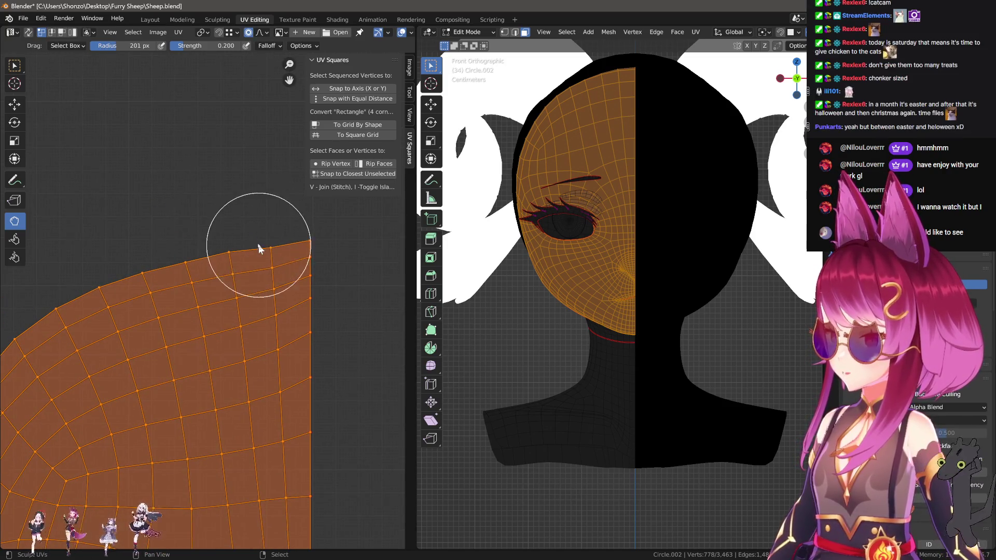
scroll(275, 276, "right", 2)
scroll(275, 276, "down", 1)
key("f")
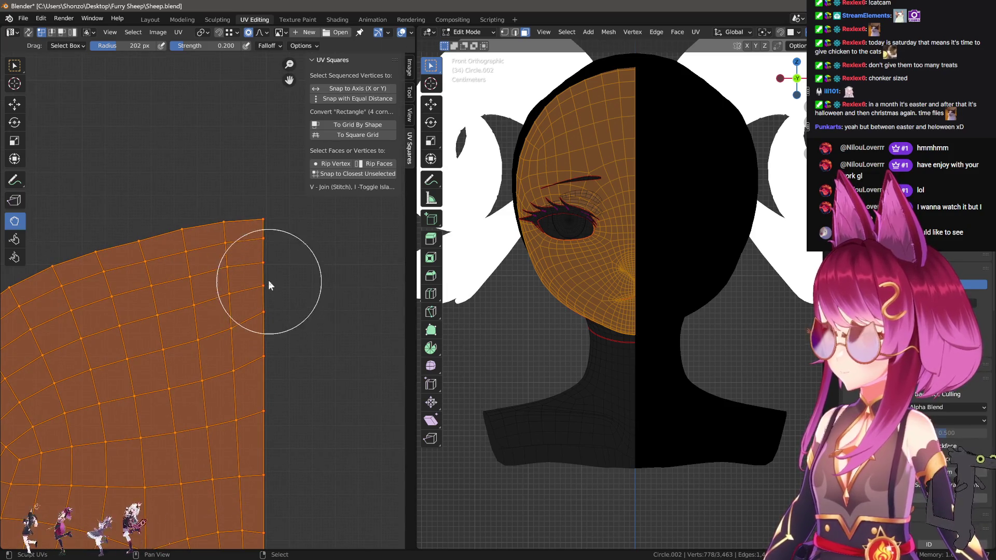
left_click_drag(268, 280, 277, 288)
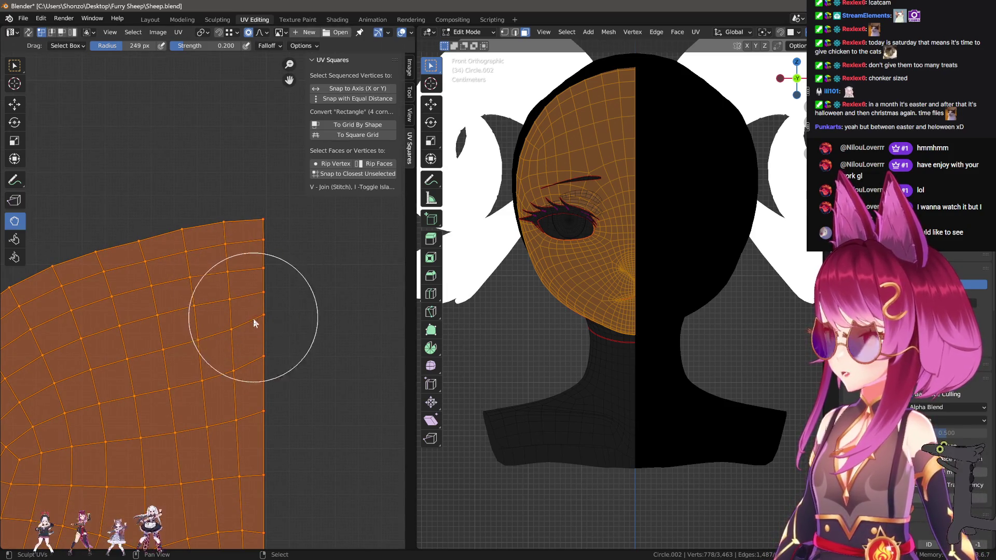
scroll(280, 322, "down", 2)
key("f")
left_click(270, 267)
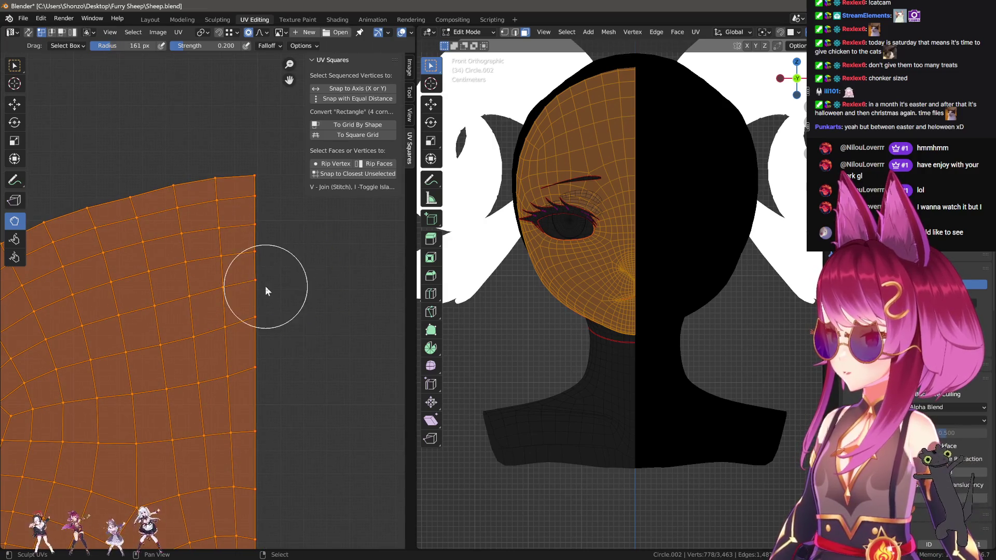
left_click_drag(260, 316, 271, 294)
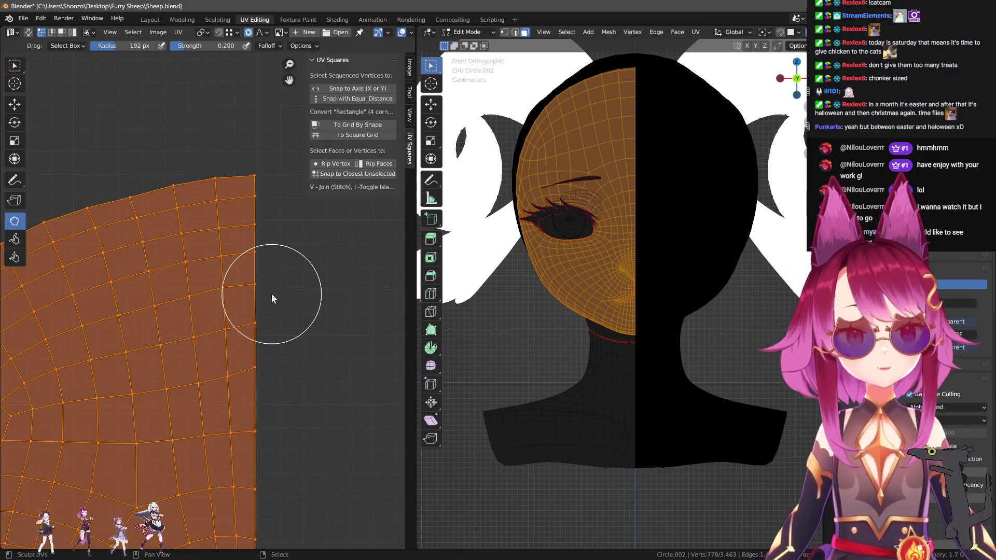
Pull right-edge vertices up with a 232 px brush to straighten the seam.
scroll(272, 293, "up", 3)
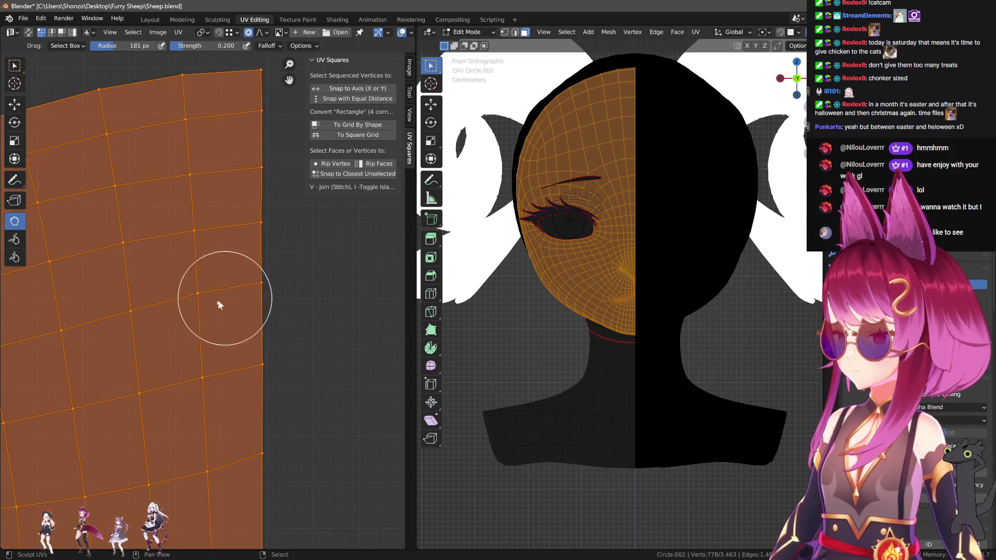
key("f")
left_click(218, 269)
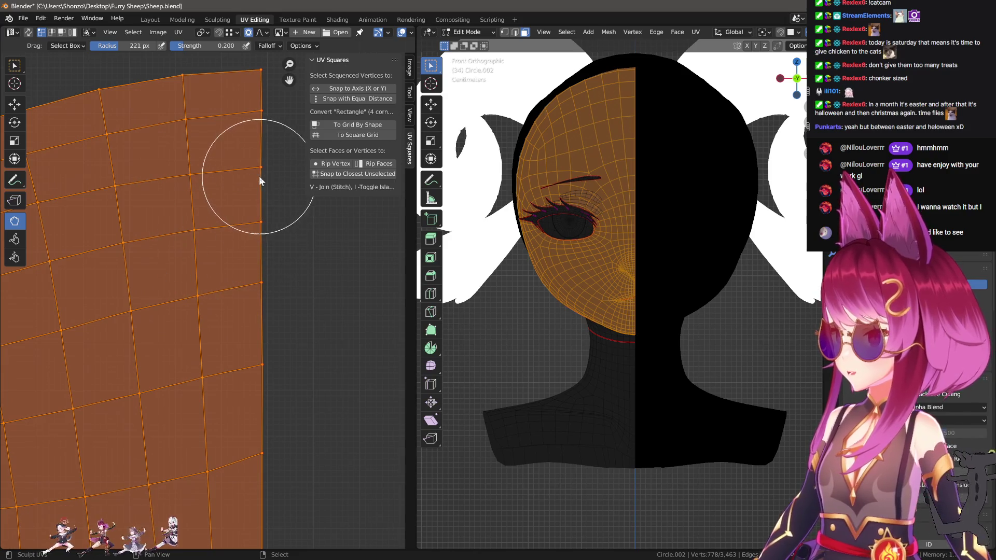
scroll(271, 363, "down", 2)
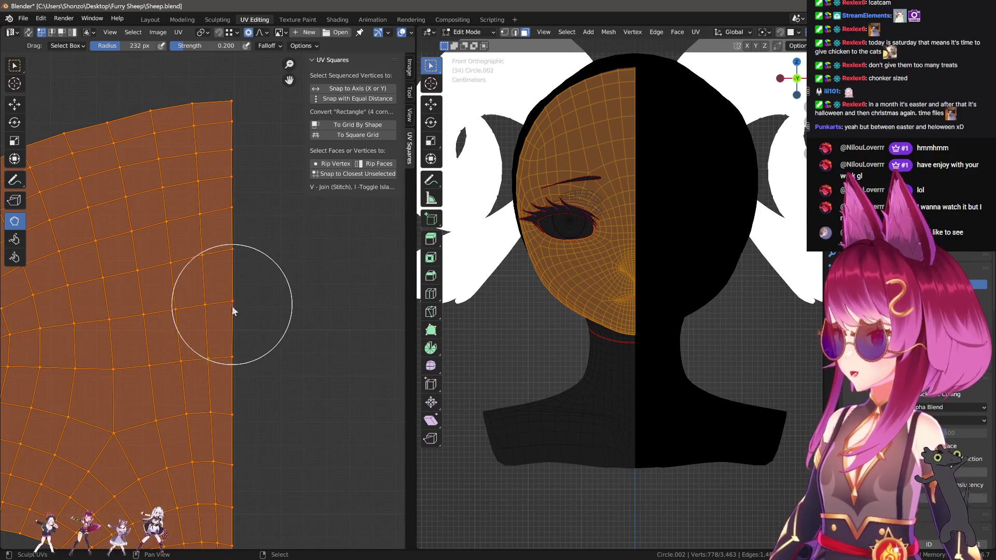
key("f")
left_click(223, 260)
left_click_drag(234, 263, 235, 224)
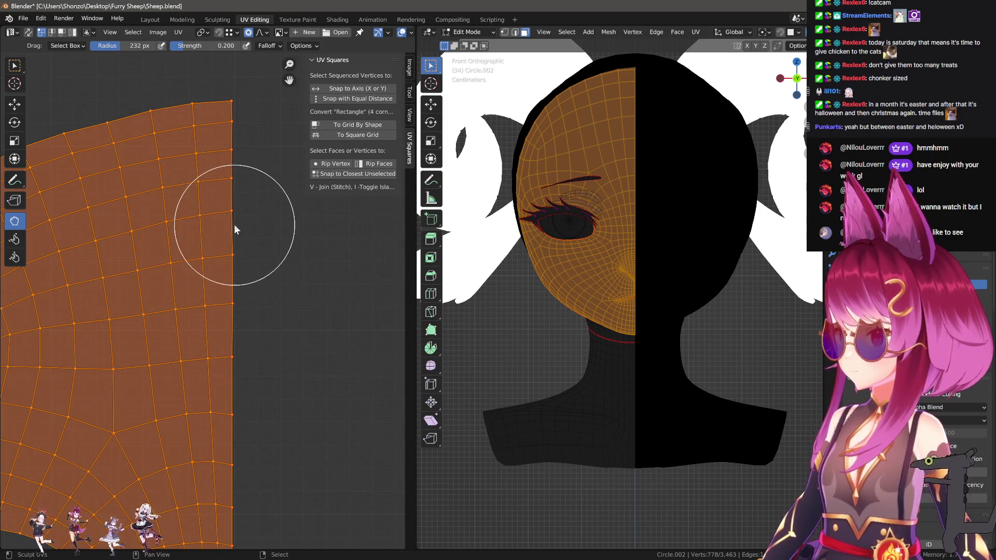
Bring the island's outer left side into view and set the brush radius to 388 px.
key("f")
left_click(213, 181)
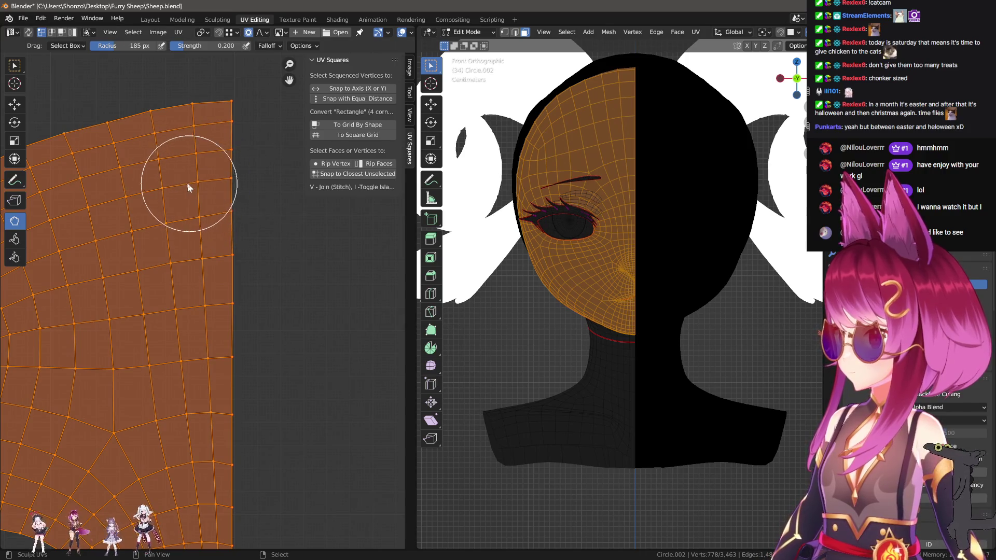
scroll(227, 224, "down", 2)
scroll(249, 184, "up", 1)
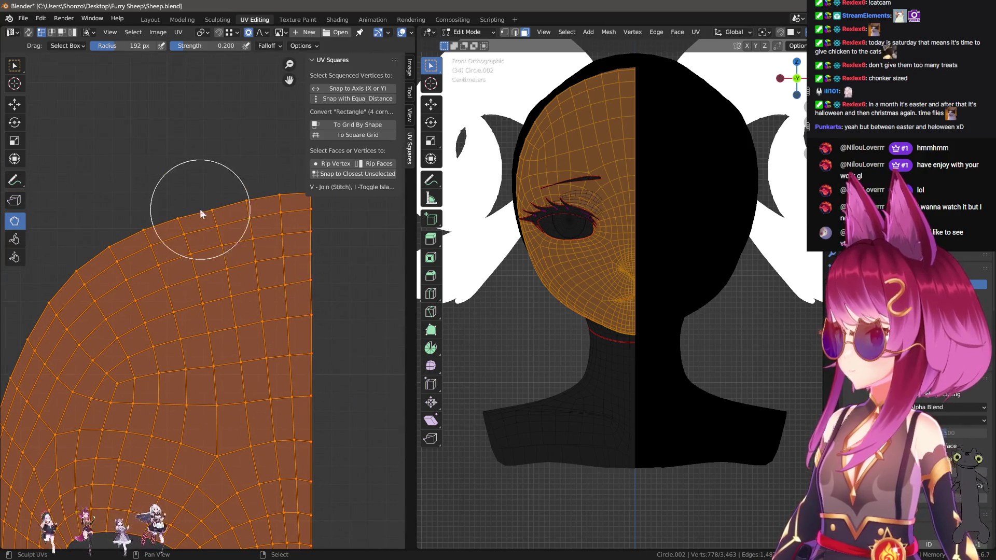
scroll(225, 187, "down", 3)
key("f")
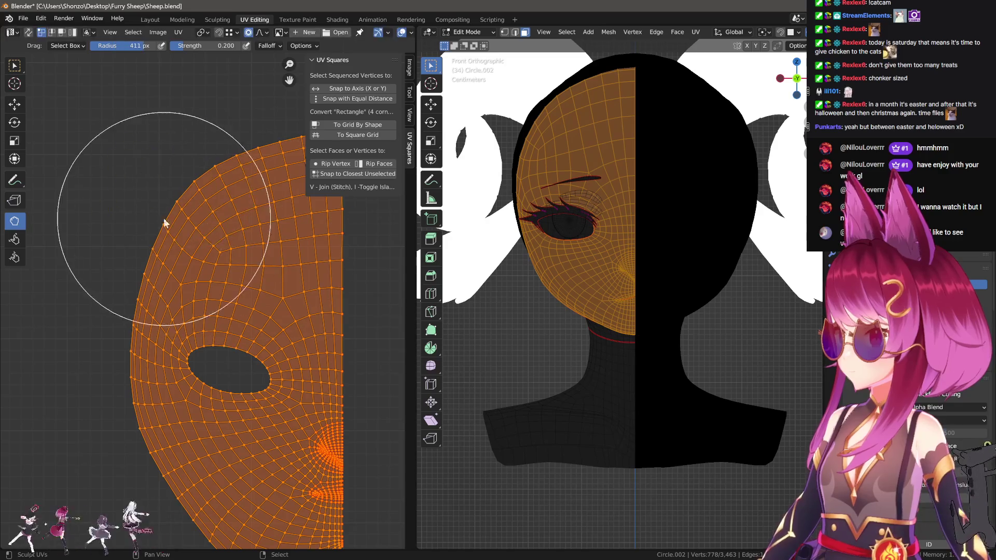
scroll(164, 239, "down", 2)
left_click(171, 231)
scroll(165, 239, "up", 1)
scroll(165, 238, "down", 4, "shift")
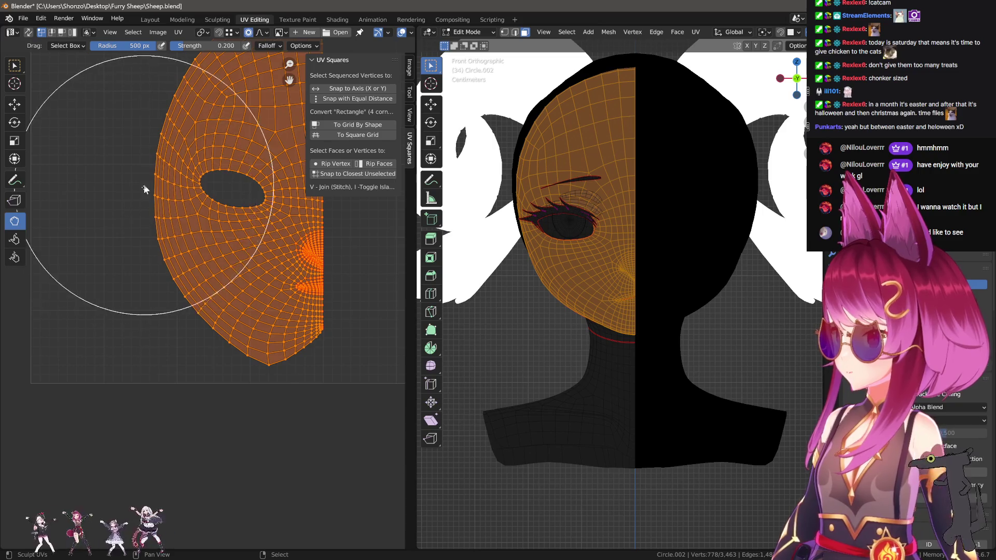
middle_click_drag(145, 185, 134, 259)
key("f")
left_click(192, 255)
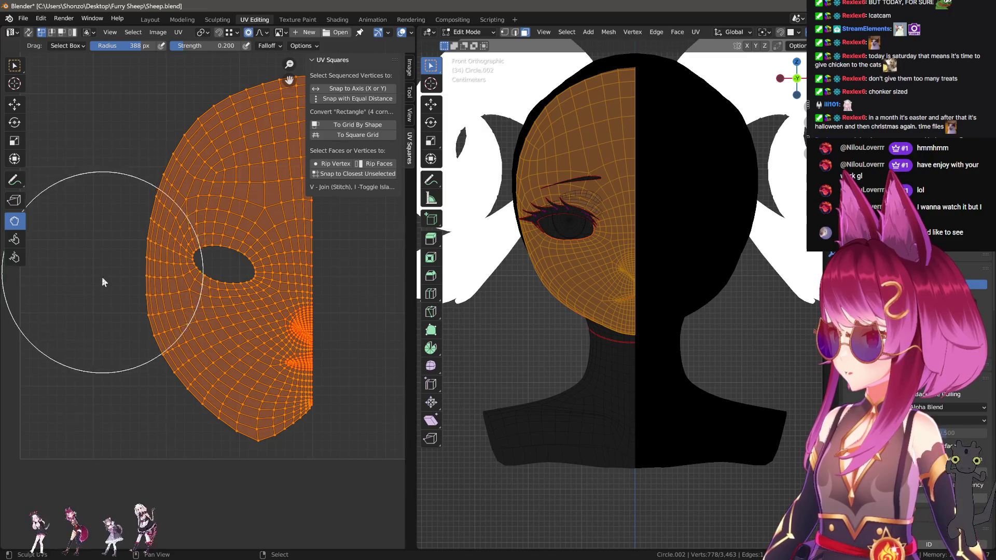
Push the island's bottom edge up into a rounder curve, ending with a 500 px brush.
middle_click_drag(117, 357, 153, 359)
scroll(154, 359, "up", 1)
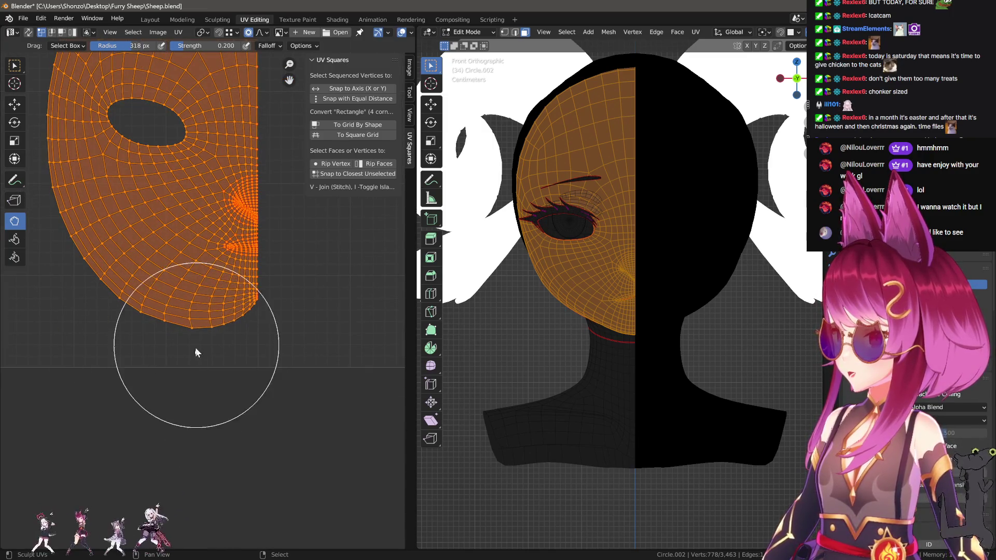
key("bracketright")
mouse_move(144, 373)
left_mouse_down()
mouse_move(151, 356)
mouse_move(202, 369)
left_mouse_up()
key("bracketleft")
key("bracketleft")
key("bracketleft")
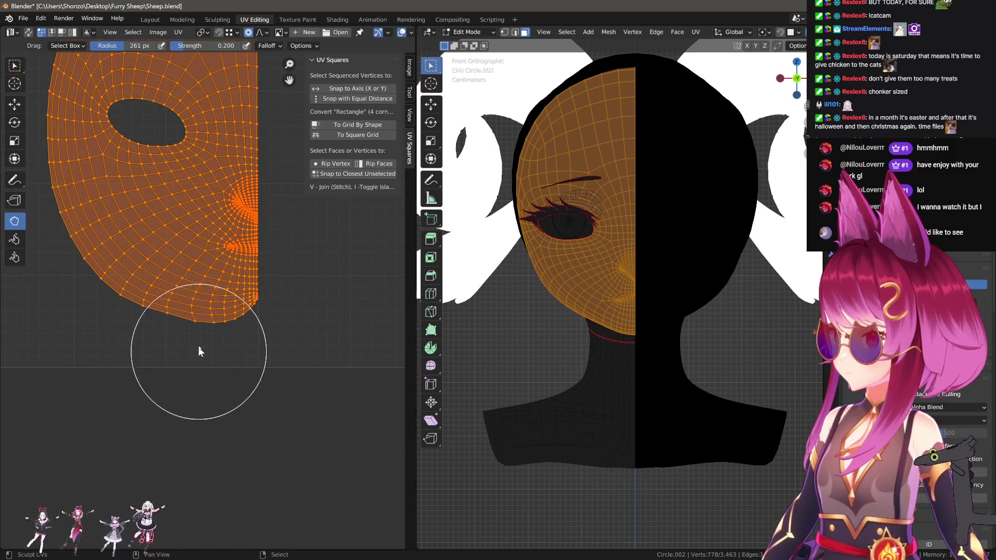
scroll(218, 348, "up", 2)
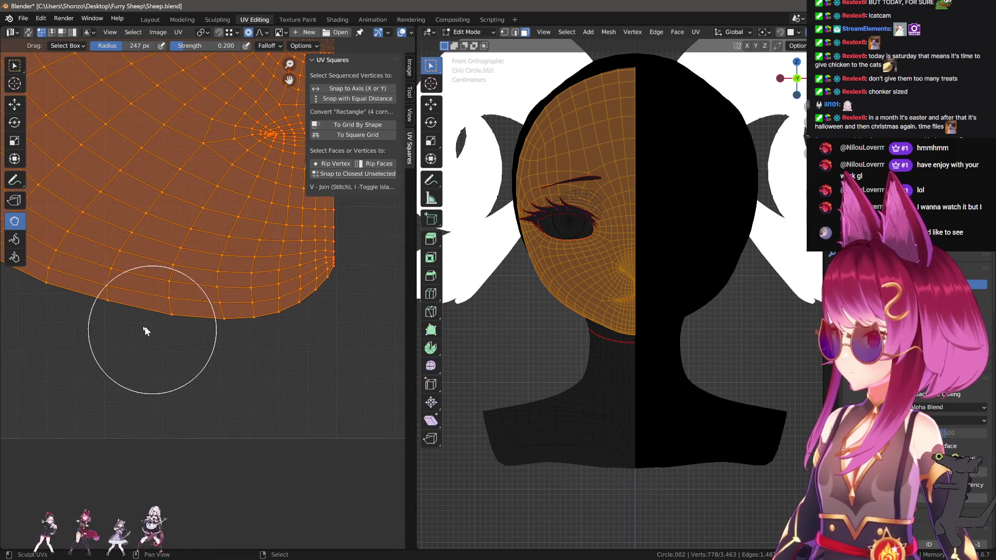
key("bracketright")
key("bracketright")
key("bracketright")
scroll(96, 325, "down", 4)
key("bracketright")
key("bracketright")
key("bracketright")
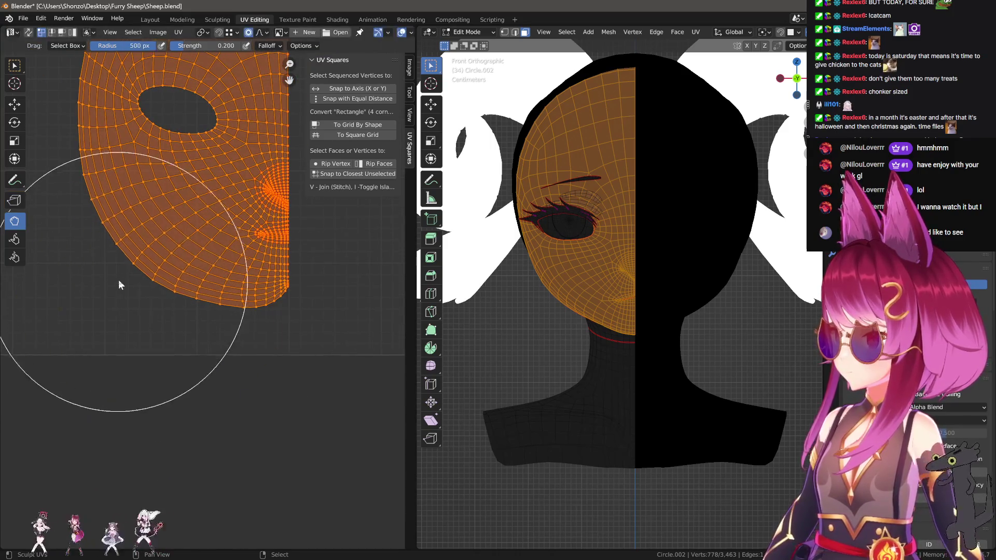
key("Home")
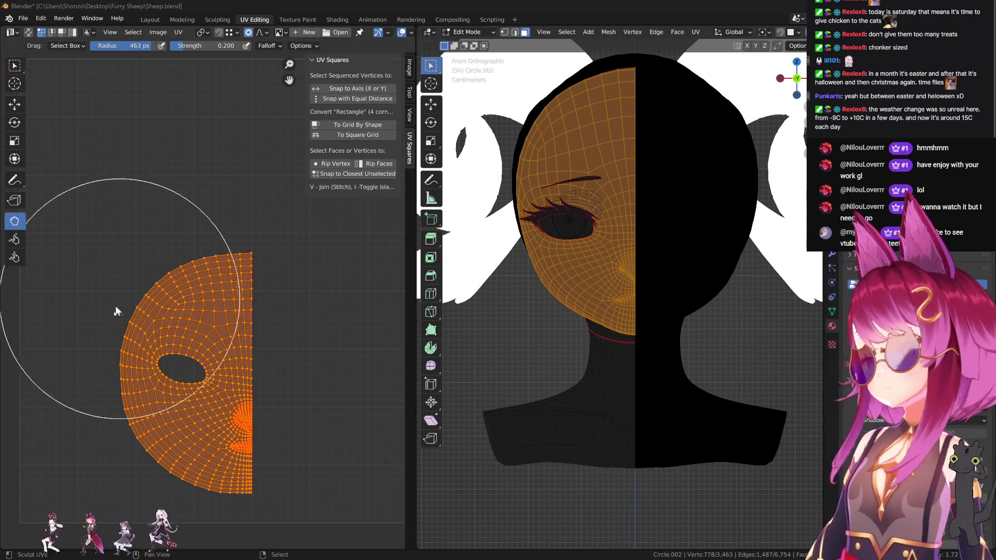
Pull the UV vertices along the eye hole's left edge with a smaller Grab brush.
scroll(194, 323, "up", 2)
scroll(165, 291, "up", 2)
scroll(194, 331, "down", 1)
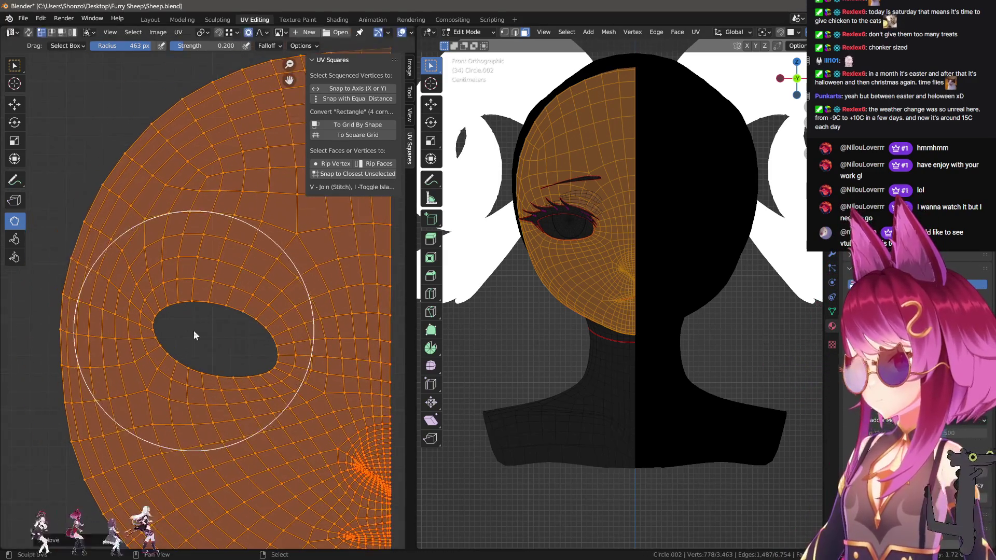
scroll(195, 337, "down", 1)
scroll(155, 329, "up", 1)
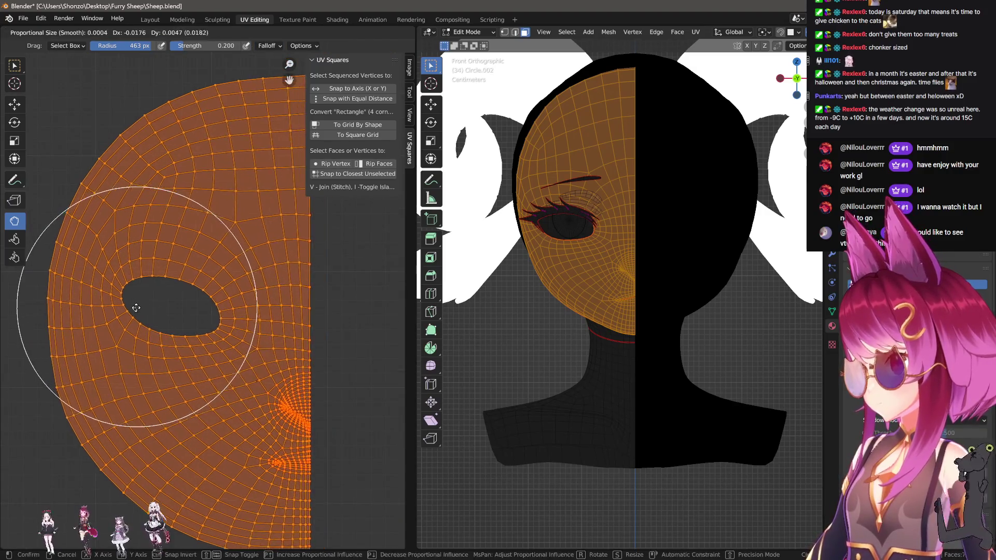
key("f")
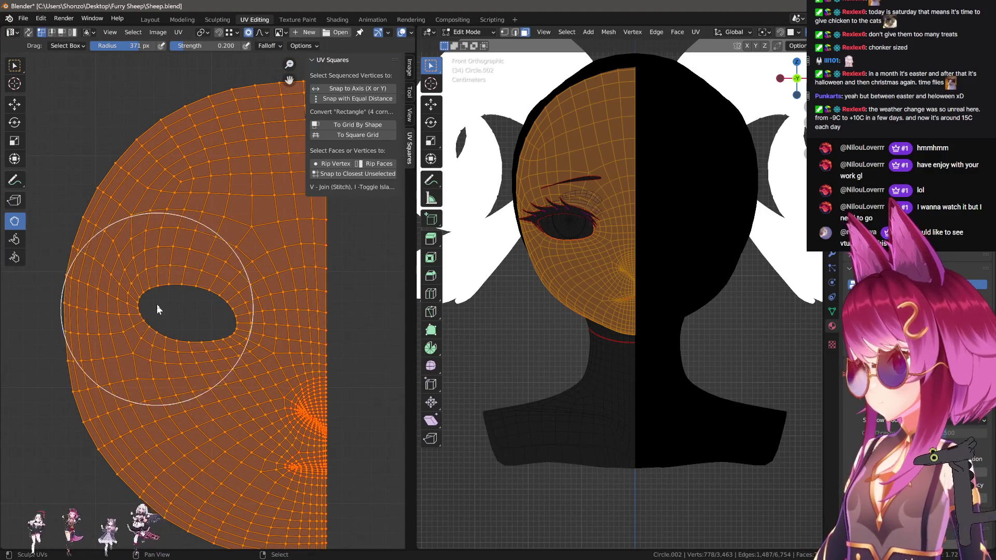
left_click(154, 308)
scroll(141, 306, "up", 3)
mouse_move(126, 309)
left_mouse_down()
mouse_move(83, 304)
mouse_move(71, 285)
mouse_move(73, 303)
left_mouse_up()
Enlarge the brush, deselect all UVs with Alt+A, and switch to the Relax sculpt brush.
key("f")
left_click(84, 317)
key("f")
left_click(171, 324)
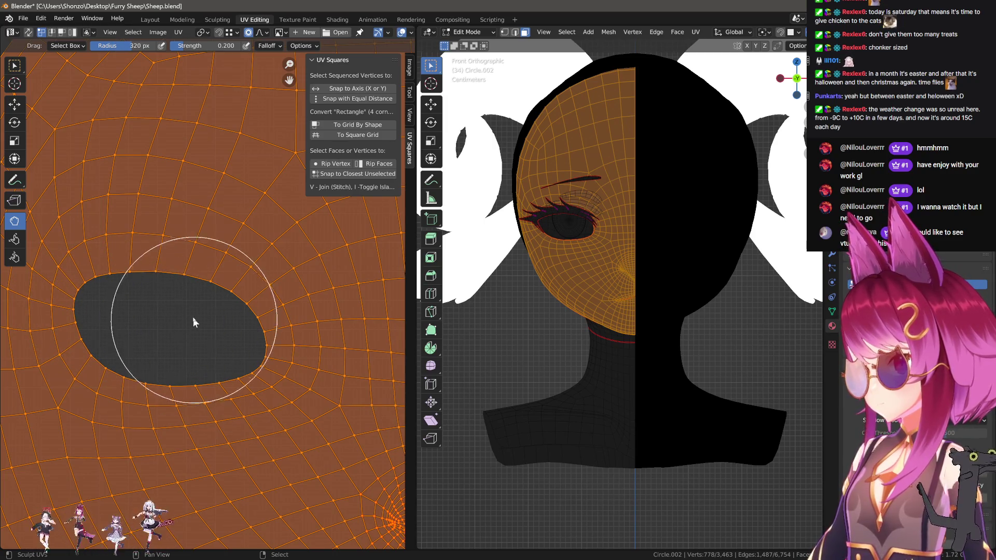
key("f")
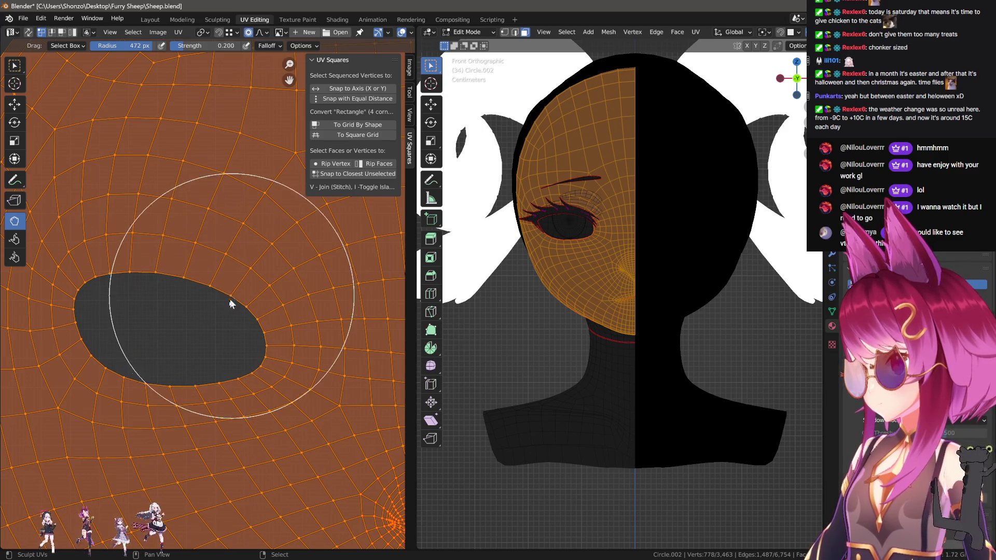
left_click(173, 356)
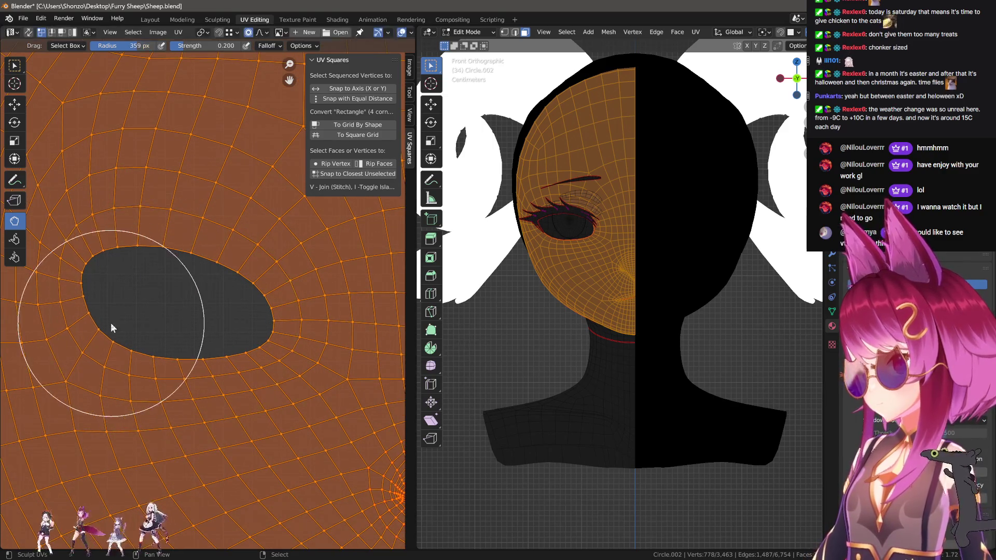
scroll(214, 401, "down", 6)
scroll(214, 401, "up", 5)
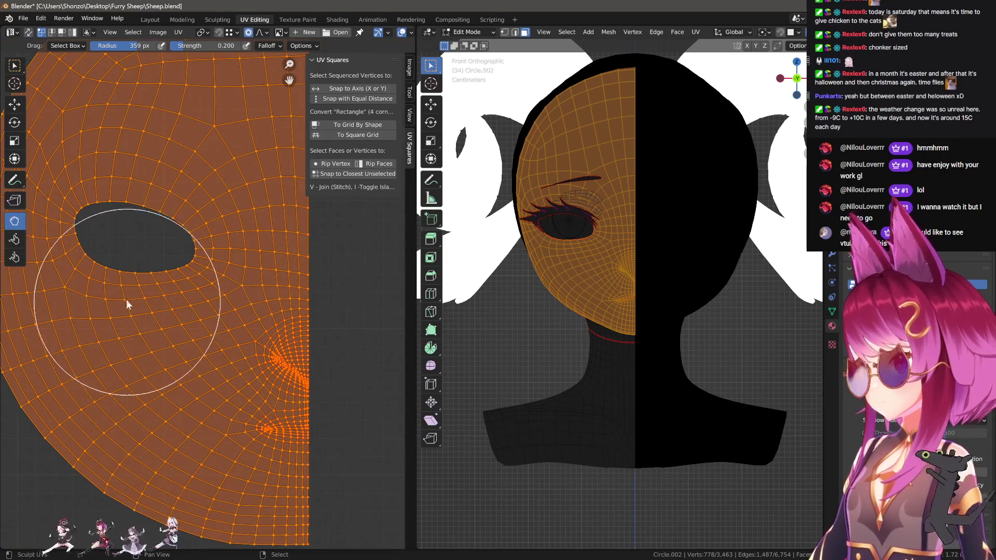
scroll(200, 418, "up", 3)
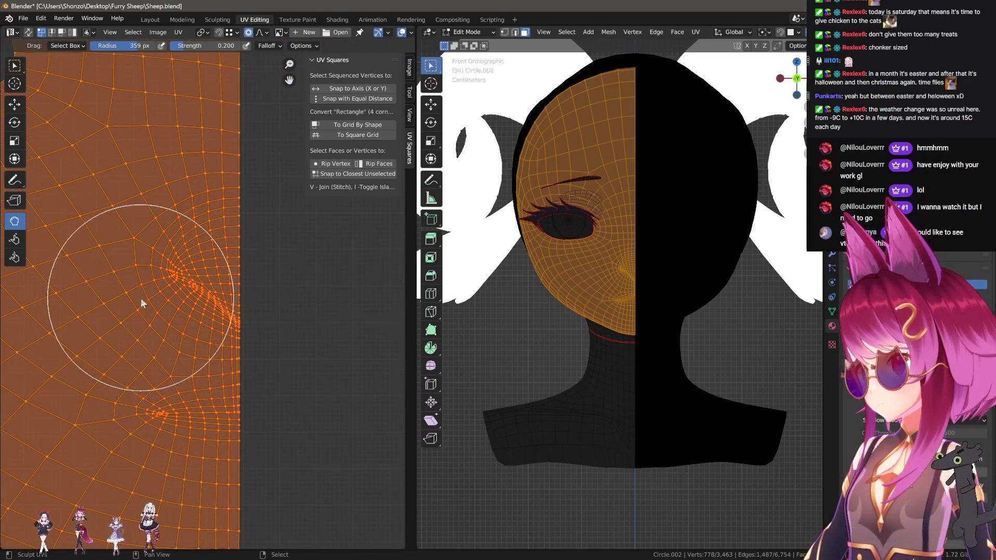
scroll(140, 297, "up", 2)
key("alt+a")
left_click(15, 239)
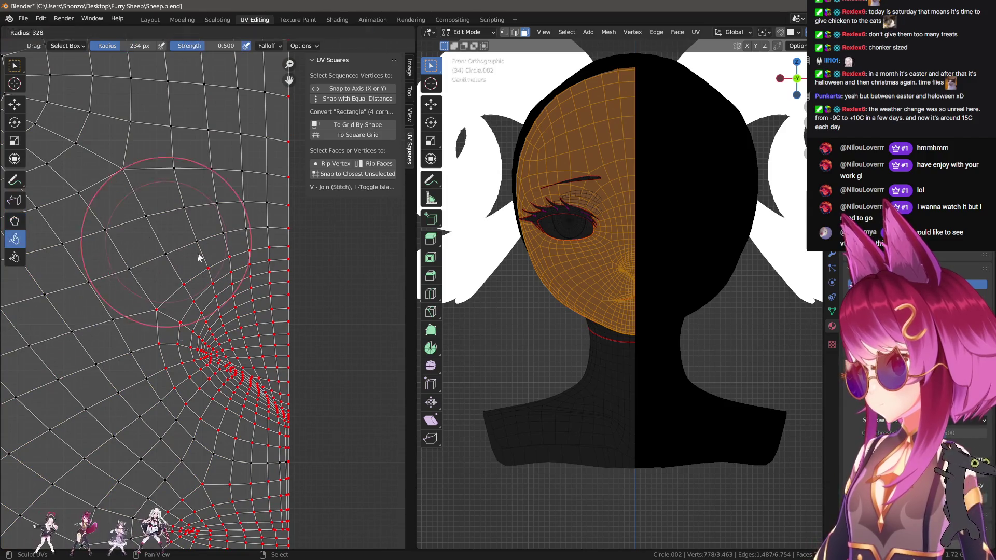
Select the horizontal seam row and level it along Y with proportional editing.
mouse_move(211, 289)
middle_mouse_down()
mouse_move(229, 284)
mouse_move(215, 255)
middle_mouse_up()
scroll(206, 338, "up", 5)
scroll(67, 249, "down", 3)
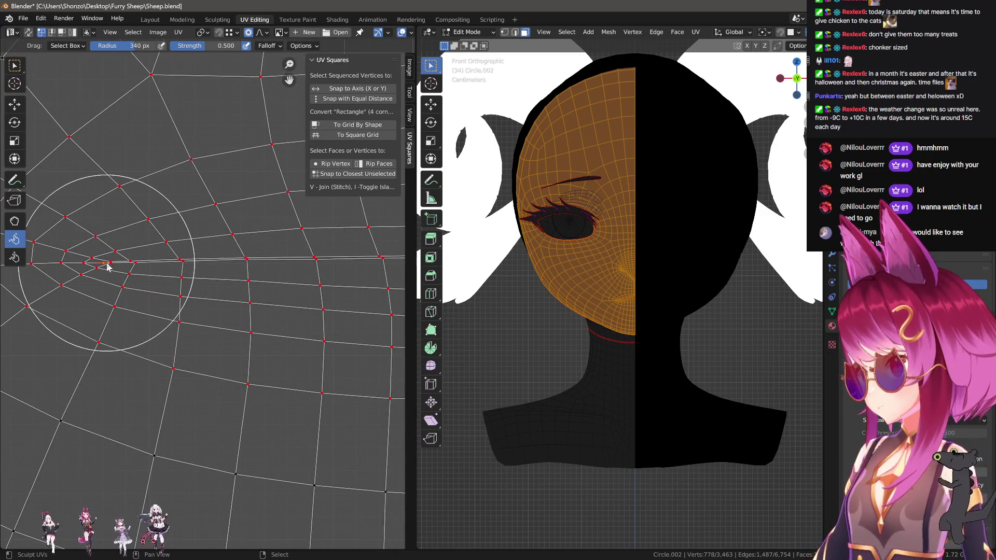
right_click(322, 297)
left_click(322, 288)
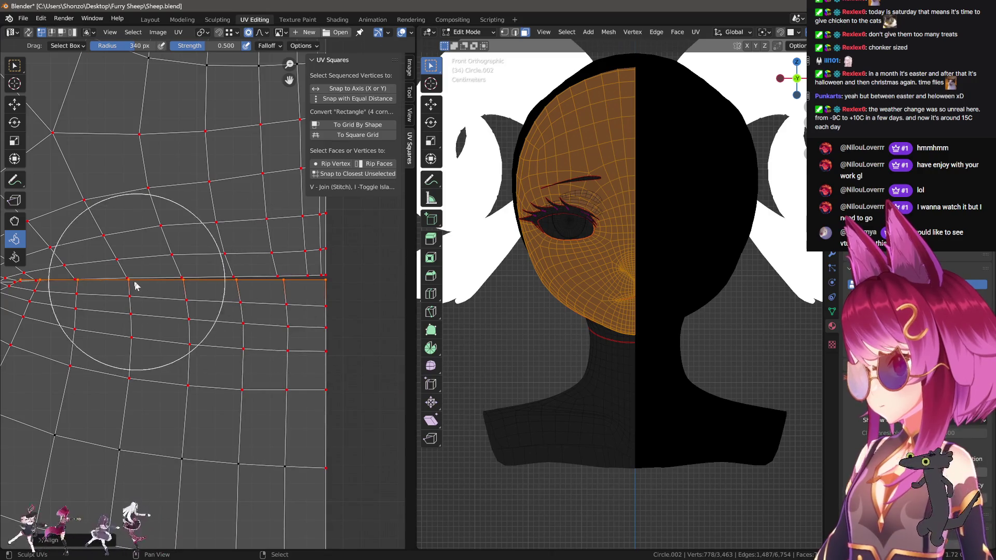
key("g")
key("y")
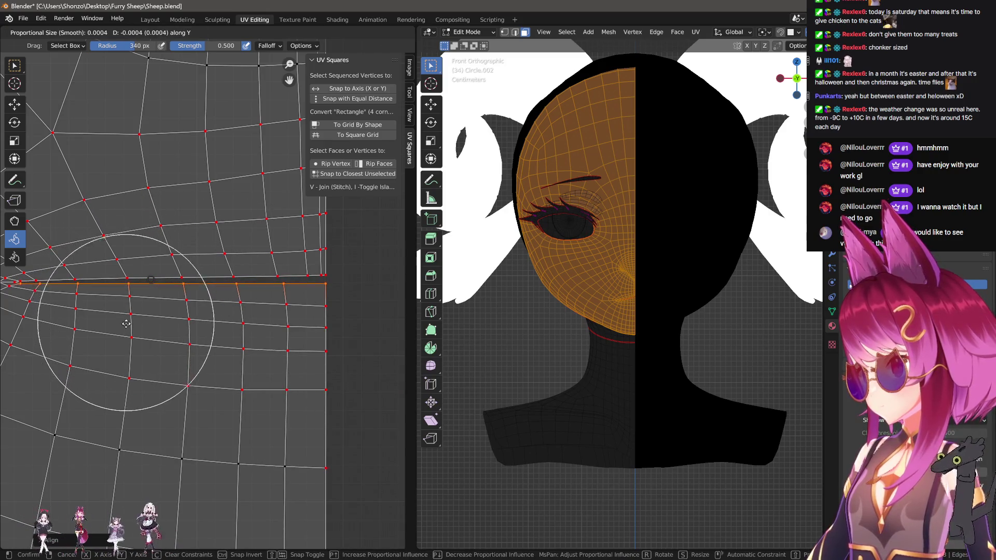
left_click(114, 303)
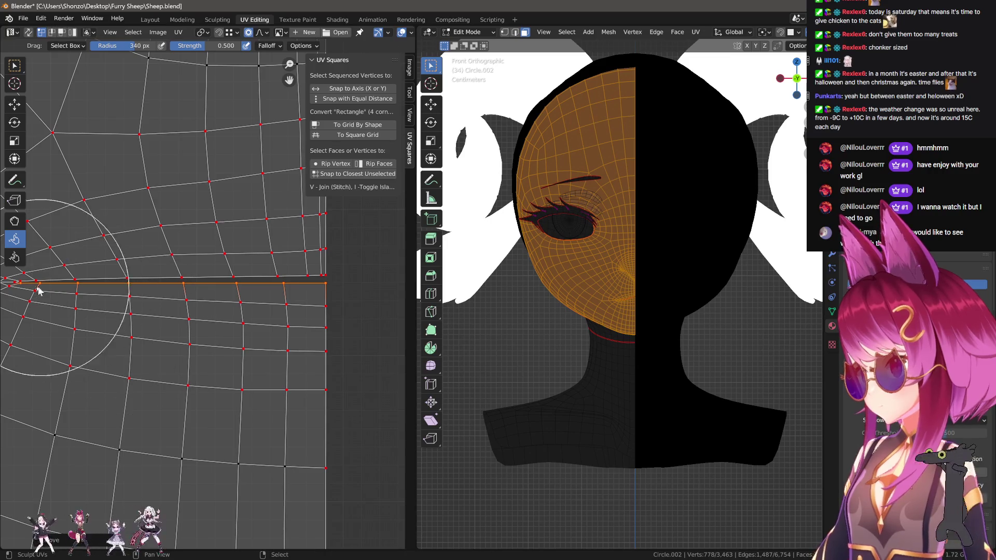
left_click(208, 288)
key("g")
key("y")
left_click(213, 309)
Slide the selected vertex horizontally along the X axis.
scroll(207, 306, "up", 5)
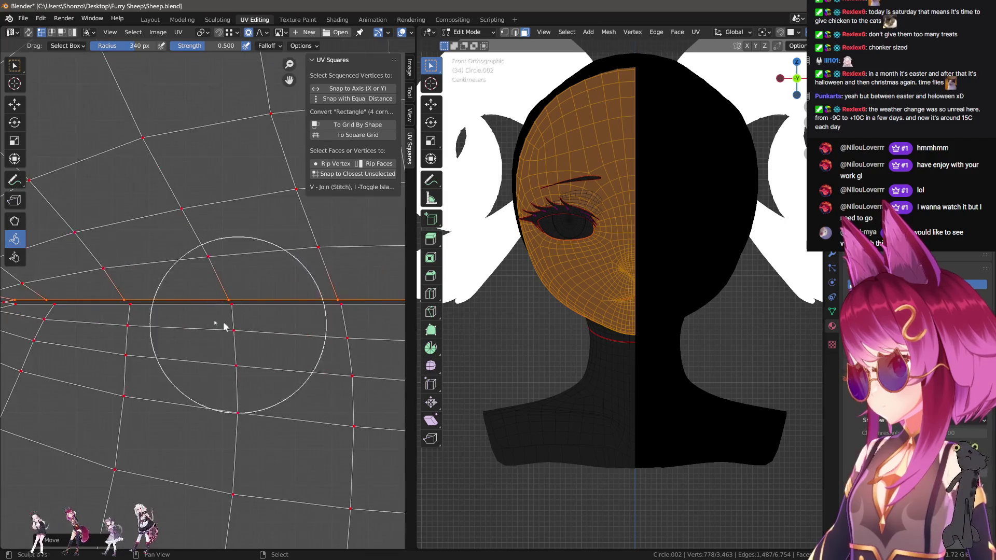
key("g")
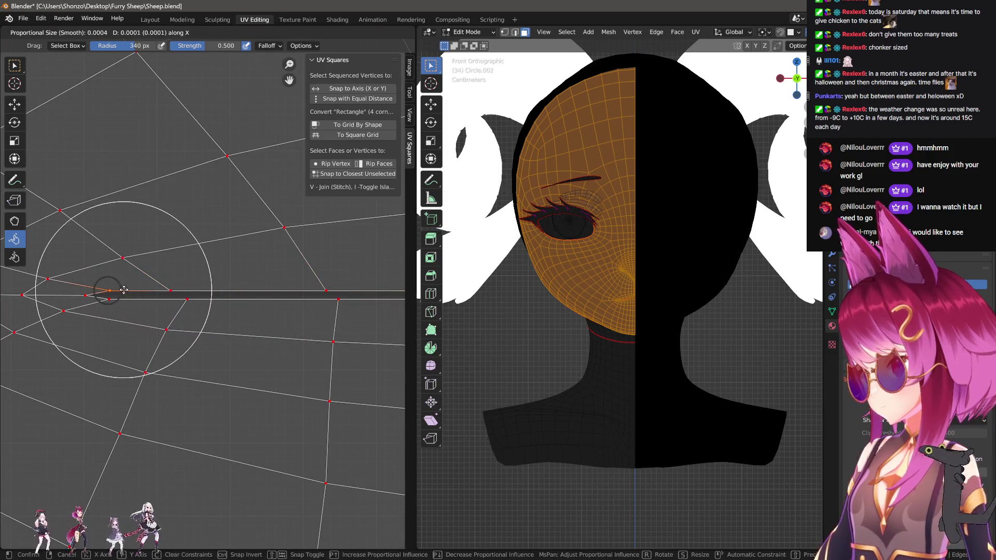
key("x")
left_click(130, 255)
With the Grab brush, push the left vertices rightward and nudge those near the seam.
key("f")
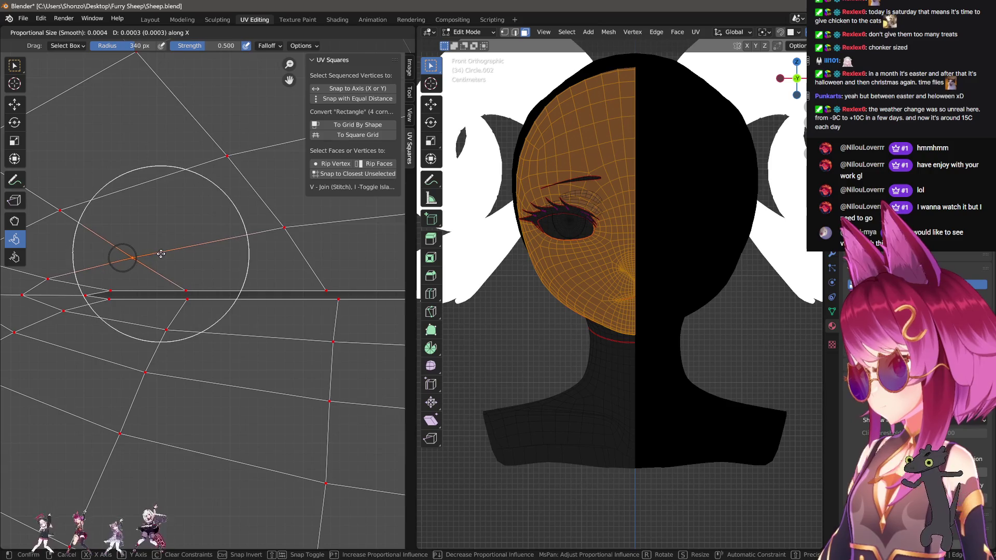
left_click(142, 275)
left_click(14, 221)
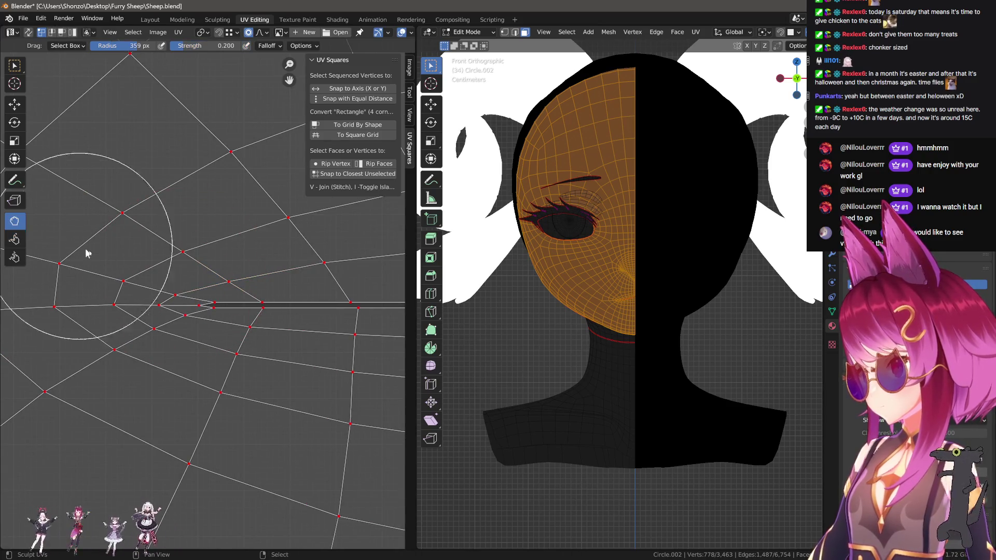
mouse_move(71, 260)
left_mouse_down()
mouse_move(223, 249)
mouse_move(138, 224)
mouse_move(177, 250)
left_mouse_up()
key("f")
left_click(178, 285)
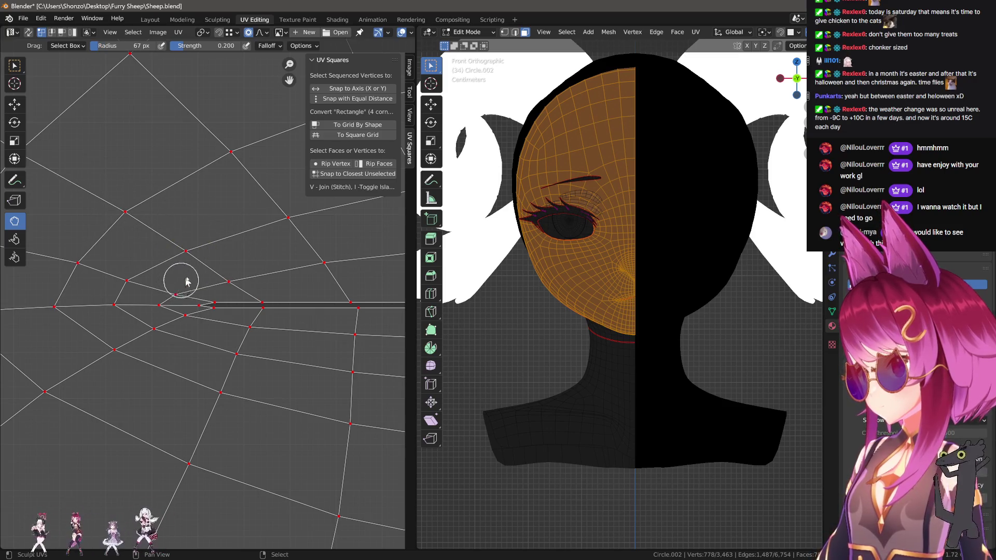
left_click_drag(129, 278, 173, 267)
Shift the selected vertices slightly along X, then a little to the left.
scroll(150, 276, "up", 3)
key("g")
key("x")
left_click(221, 306)
key("g")
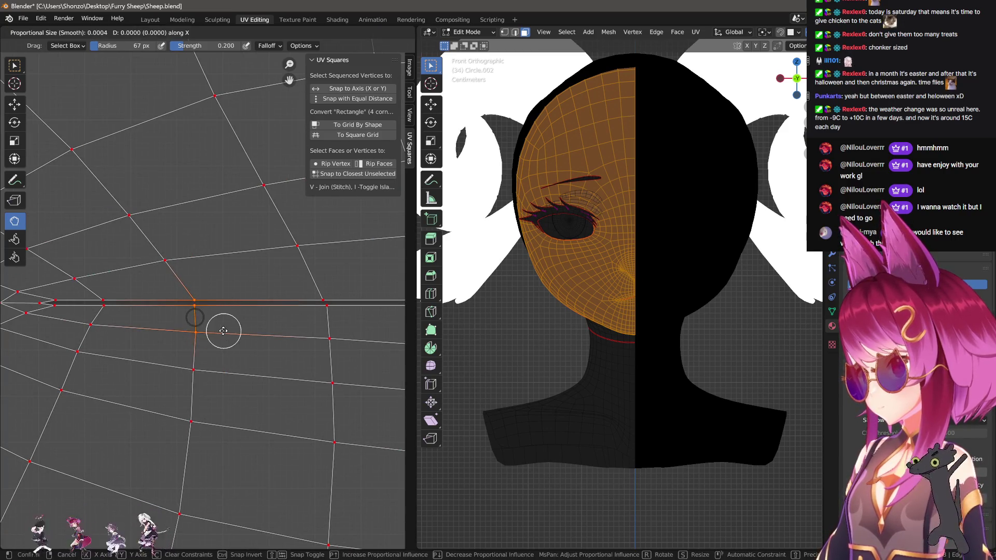
left_click(200, 332)
left_click(216, 287)
scroll(223, 291, "down", 1)
Deselect the vertex above the seam and resize the sculpt brush, undoing the last change.
left_click(204, 249)
key("alt+a")
key("f")
left_click(98, 258)
key("f")
left_click(187, 244)
key("f")
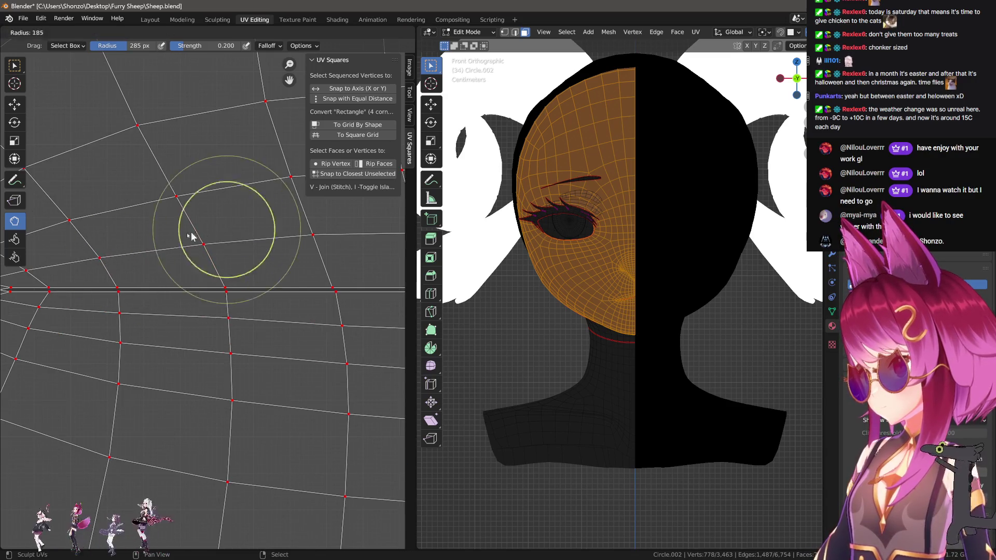
left_click(203, 239)
key("ctrl+z")
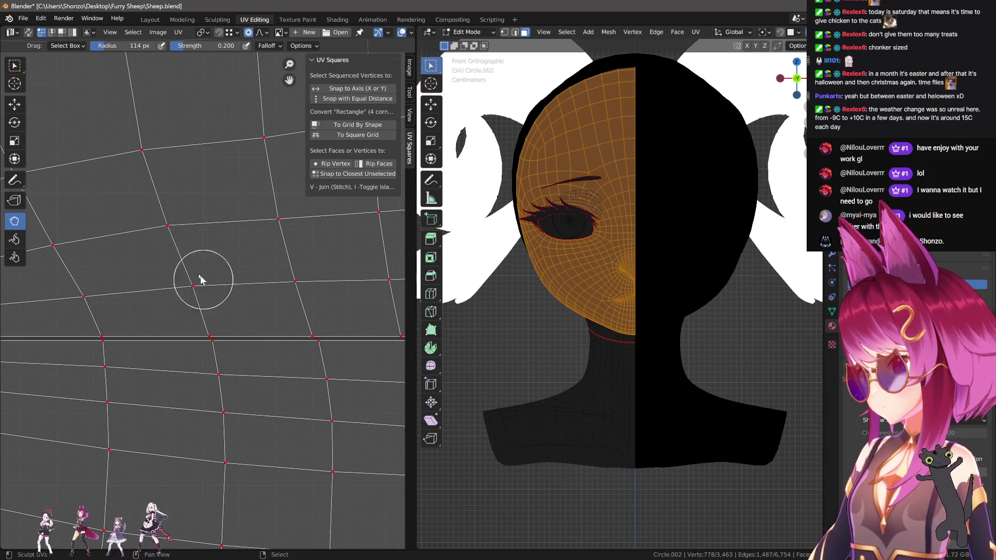
Nudge grid vertices above the seam into even spacing, finishing with a 170 px brush.
key("f")
left_click(197, 254)
left_click_drag(292, 281, 312, 271)
scroll(156, 249, "down", 2)
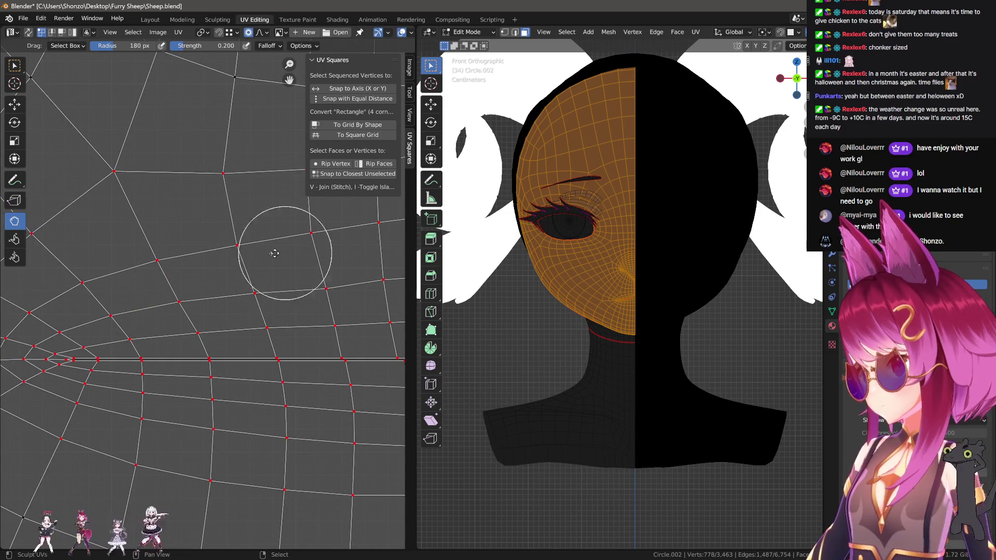
scroll(282, 256, "up", 2)
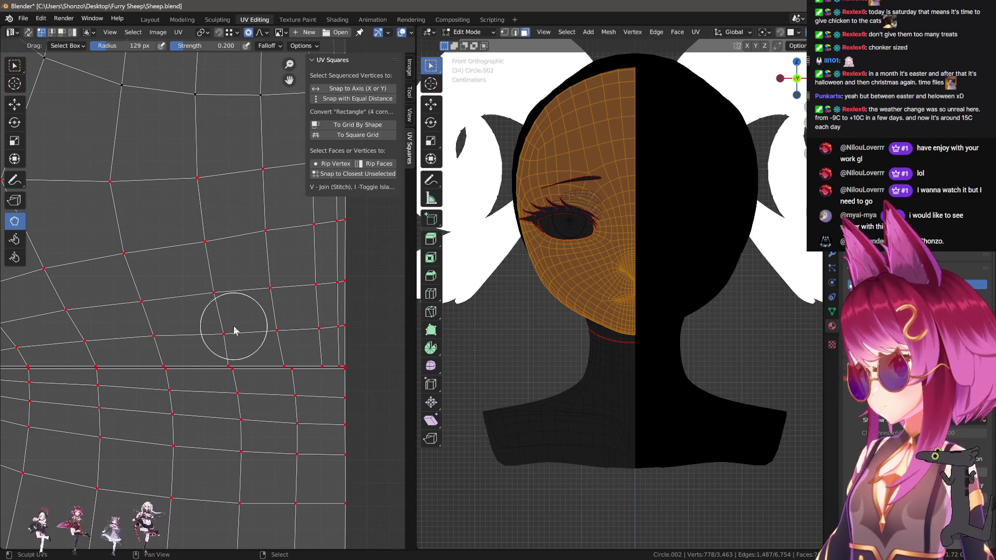
scroll(218, 337, "up", 2)
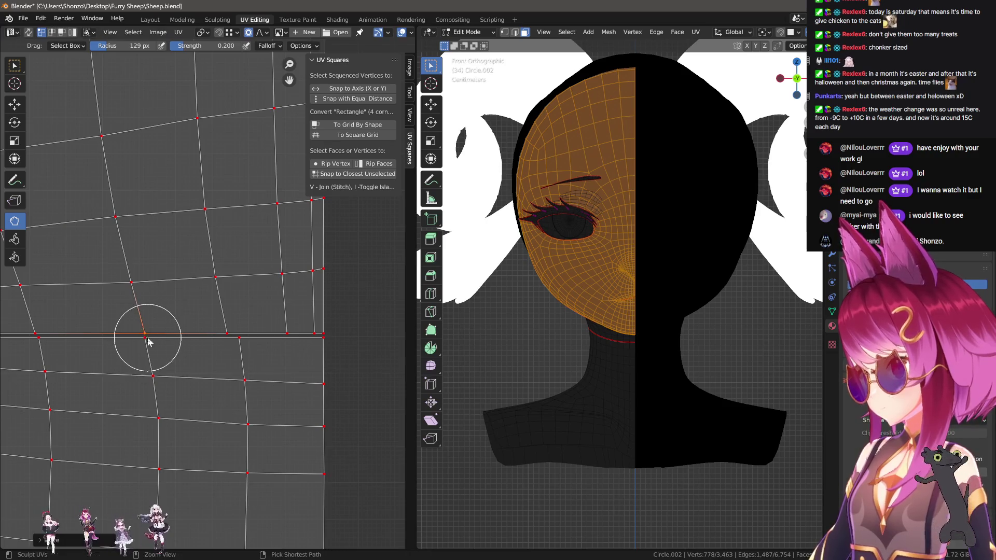
scroll(148, 341, "up", 1)
scroll(103, 233, "up", 1)
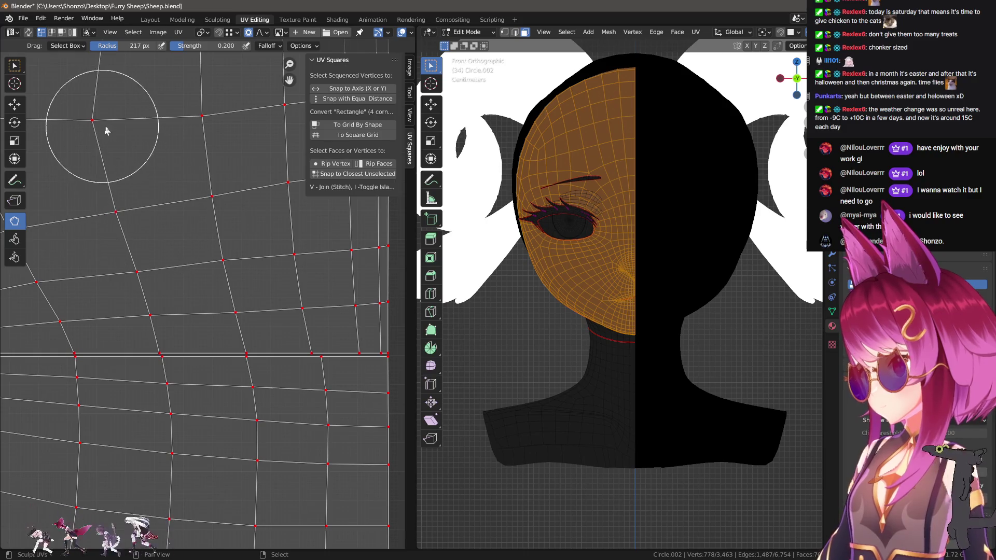
middle_click_drag(157, 253, 236, 247)
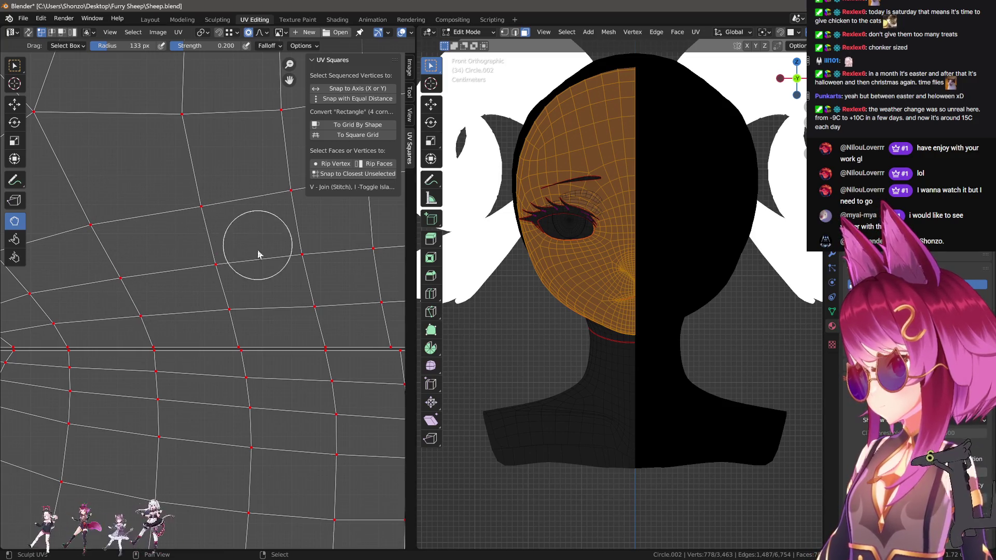
middle_click_drag(258, 252, 145, 272)
key("bracketright")
key("bracketright")
key("bracketright")
key("bracketleft")
key("bracketleft")
key("bracketleft")
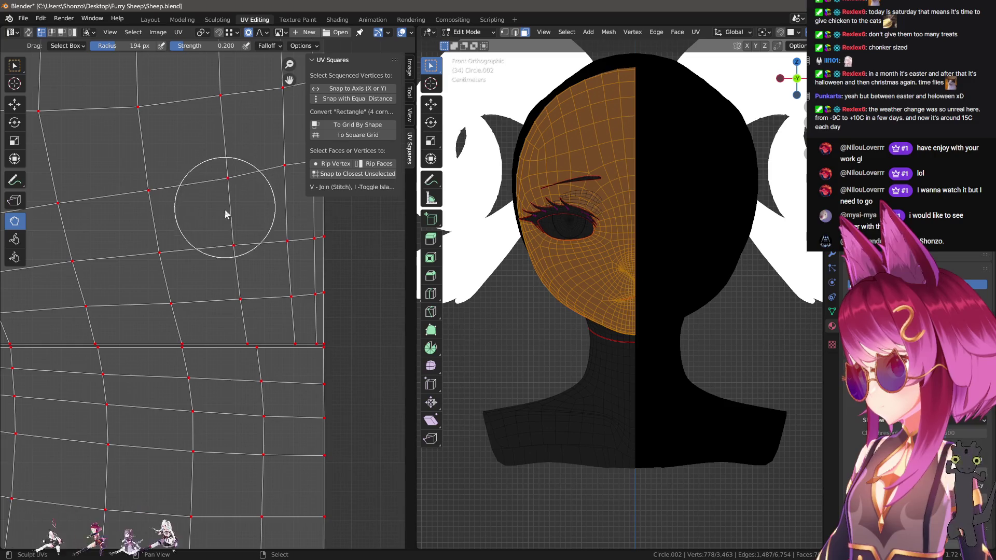
middle_click_drag(271, 186, 233, 239)
Select the right-border vertex and lower it along Y in several small nudges.
right_click(310, 223)
key("g")
key("y")
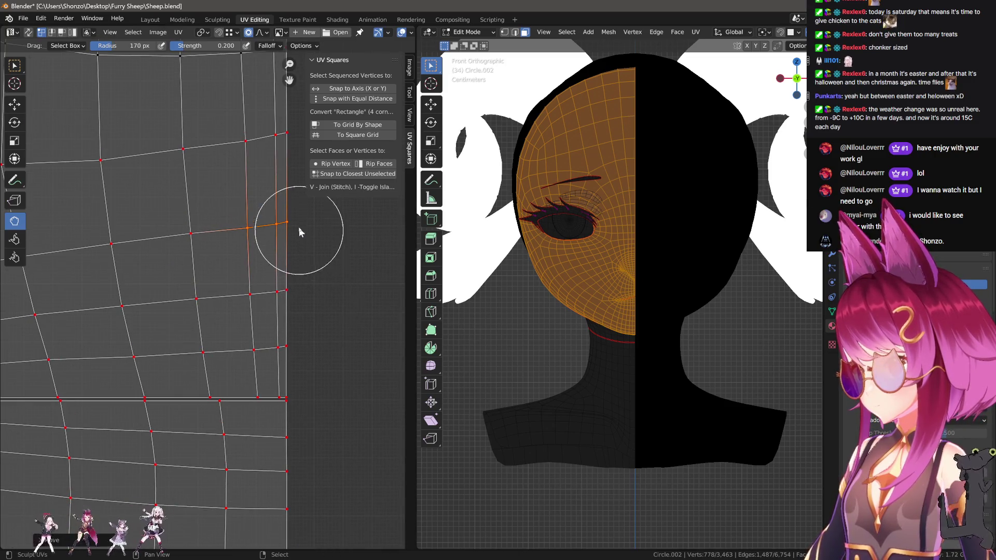
left_click(276, 233)
key("g")
left_click(301, 231)
key("g")
left_click(327, 236)
key("g")
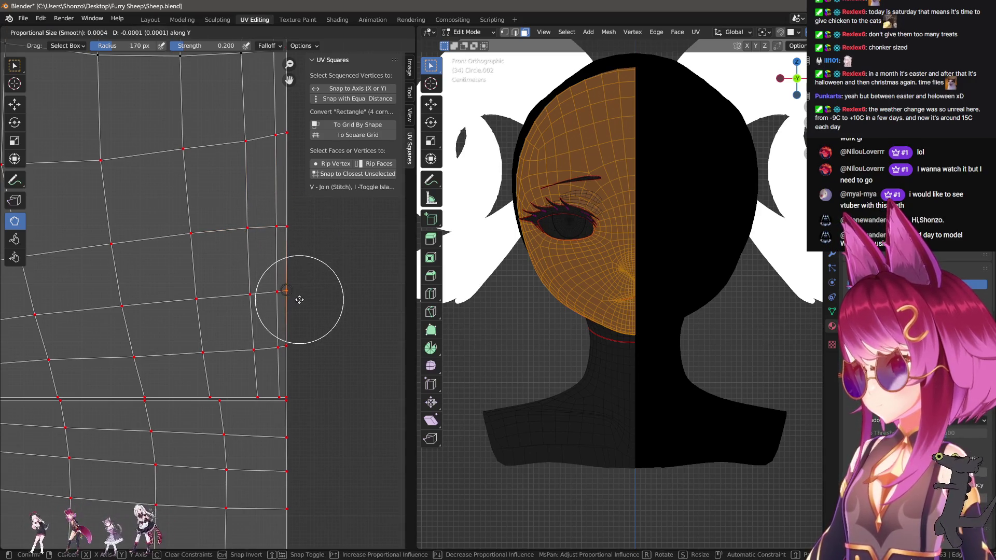
left_click(297, 309)
Add a neighbouring border vertex and the next row's vertices, nudging them down slightly.
key("g")
left_click(279, 306)
left_click(250, 294, "shift")
key("g")
left_click(251, 327)
left_click(254, 350)
left_click(279, 348, "shift")
key("g")
left_click(294, 356)
key("g")
left_click(299, 365)
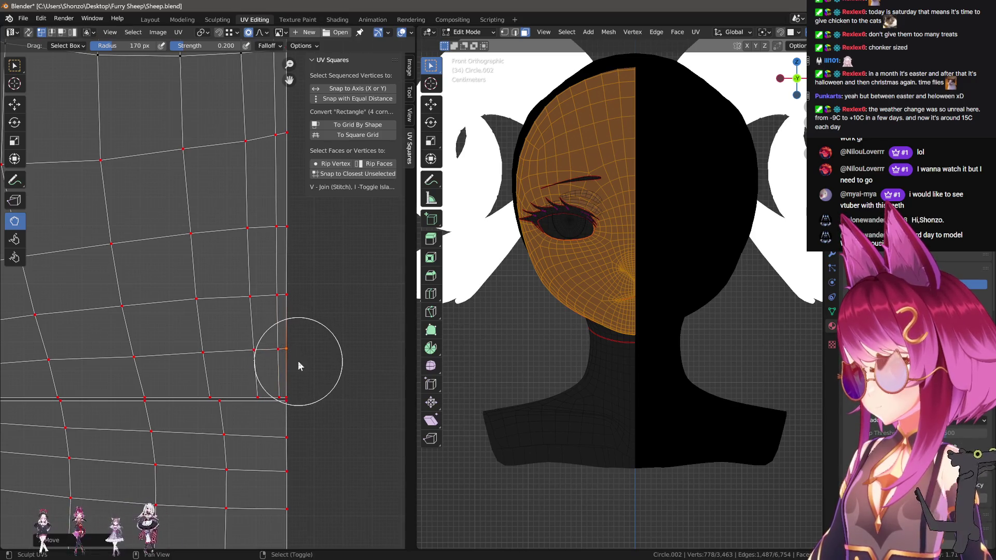
Move the lower row vertically, locked to Y, then raise it slightly.
key("g")
left_click(211, 410)
key("g")
key("y")
left_click(194, 371)
key("g")
left_click(161, 357)
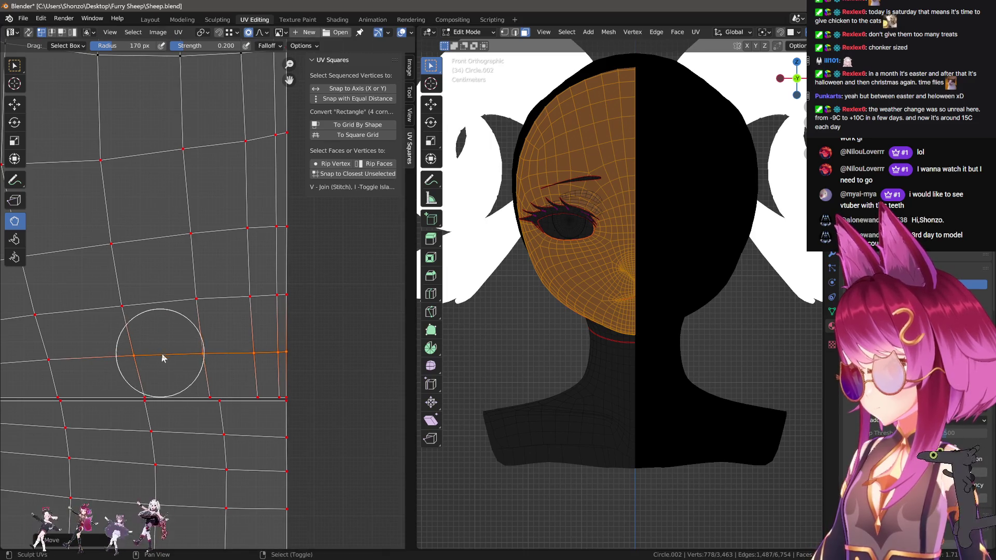
Zoom toward the straight seam and adjust the sculpt brush radius several times.
scroll(225, 371, "up", 2)
middle_click_drag(222, 358, 258, 304)
key("f")
left_click(204, 298)
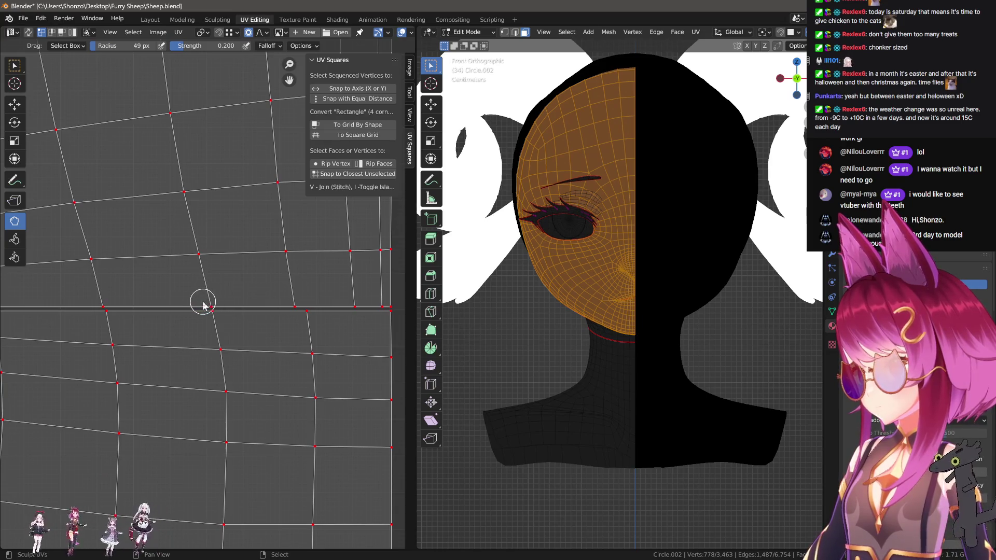
key("f")
left_click(208, 291)
scroll(178, 267, "down", 2)
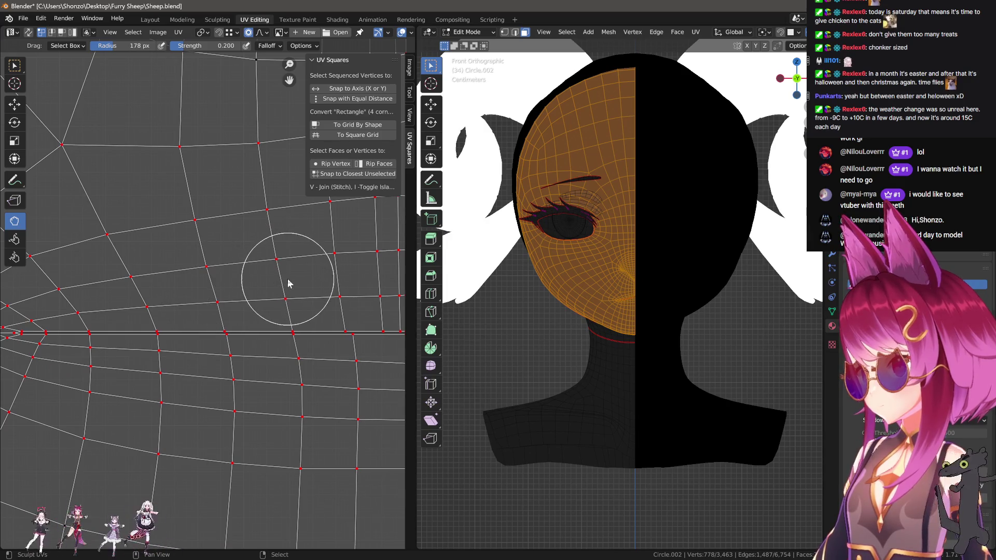
middle_click_drag(289, 283, 234, 297)
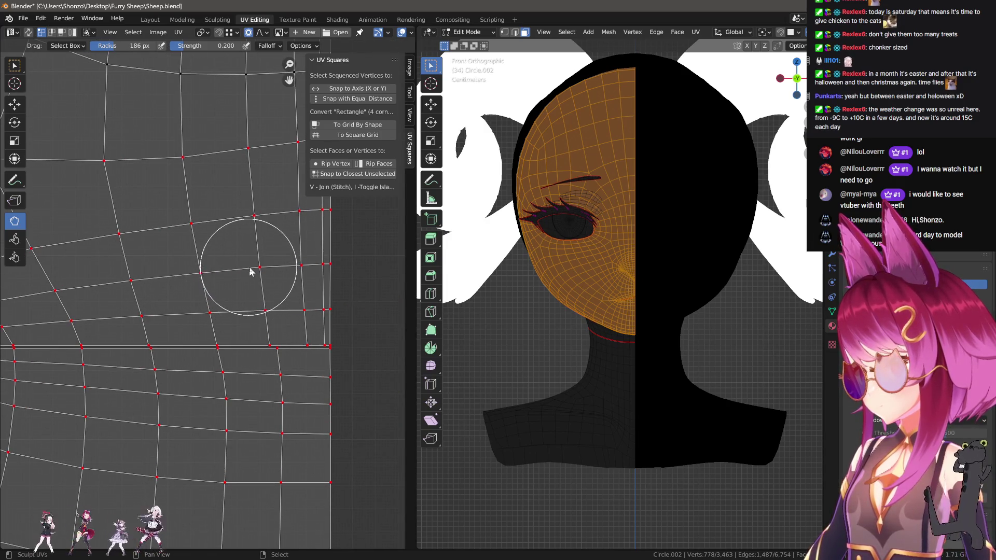
scroll(265, 236, "down", 1)
middle_click_drag(265, 237, 230, 345)
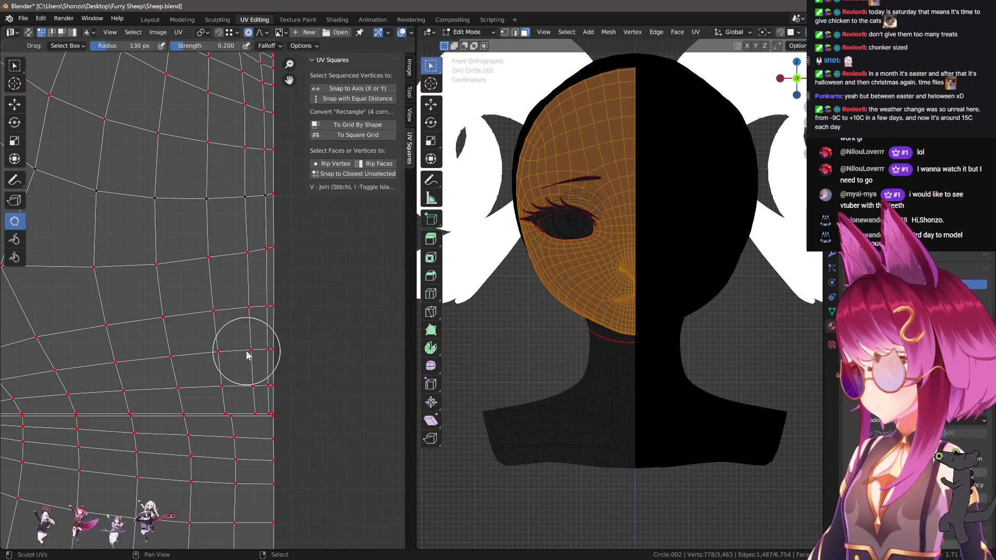
key("f")
left_click(247, 388)
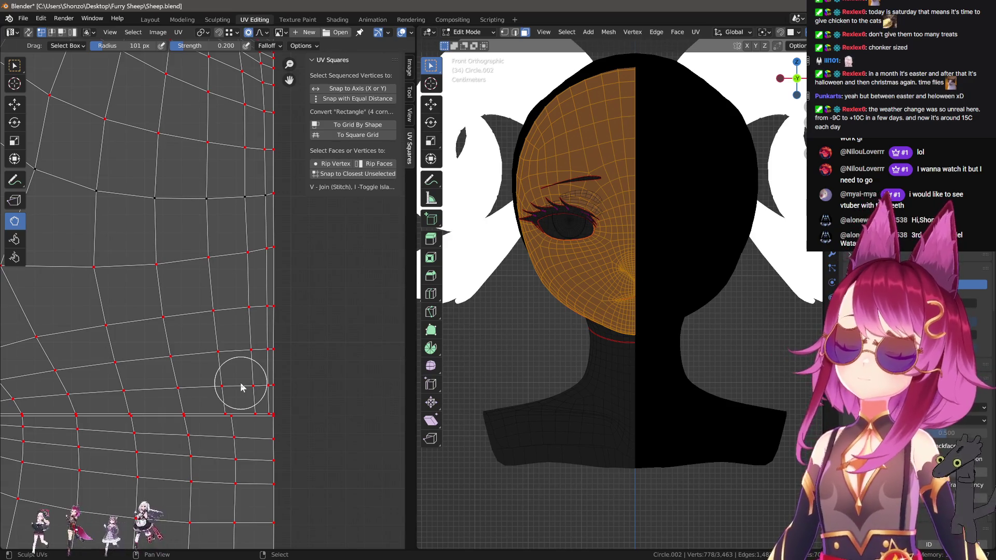
Try a Y-locked proportional move on a border vertex, then cancel it.
scroll(210, 362, "up", 3)
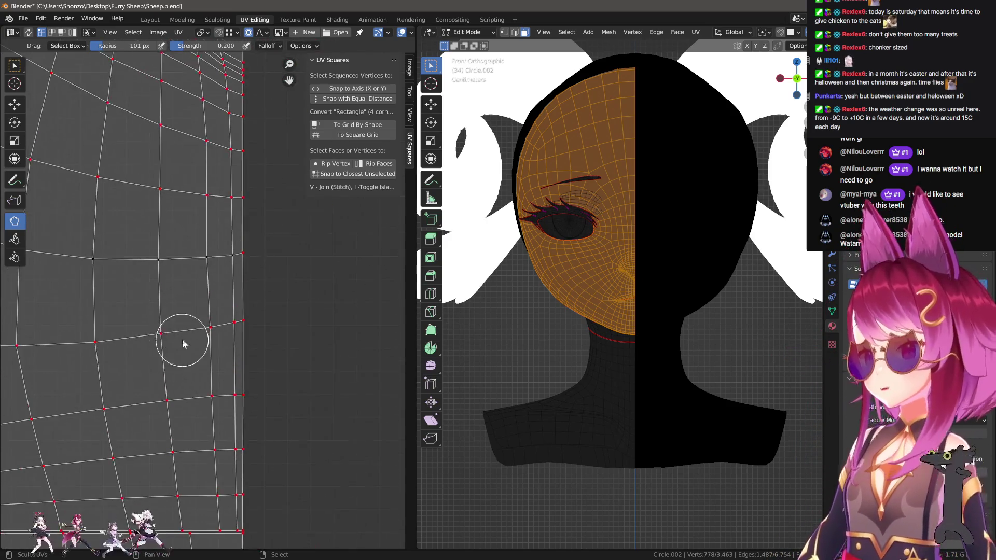
mouse_move(191, 355)
middle_mouse_down()
mouse_move(197, 301)
mouse_move(179, 315)
middle_mouse_up()
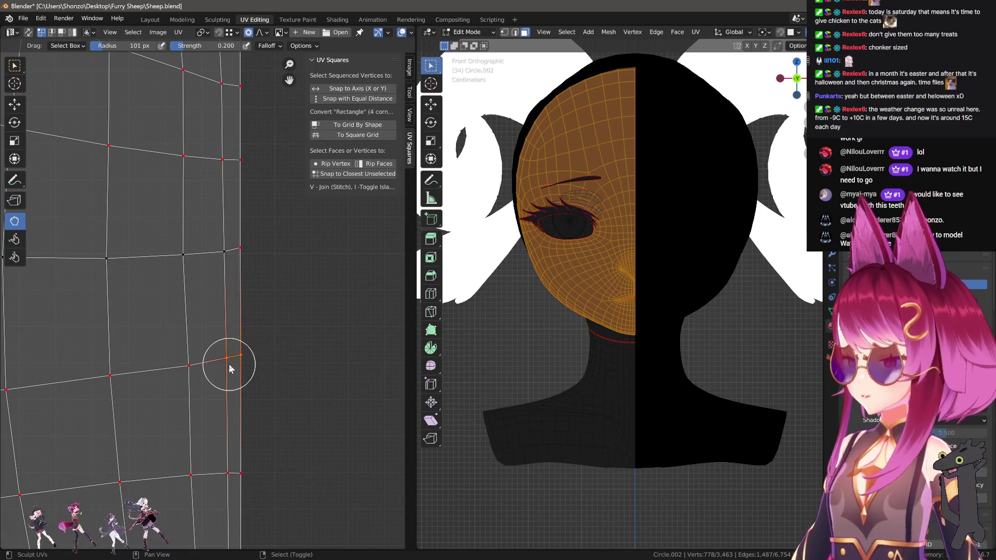
key("g")
key("Escape")
key("g")
key("y")
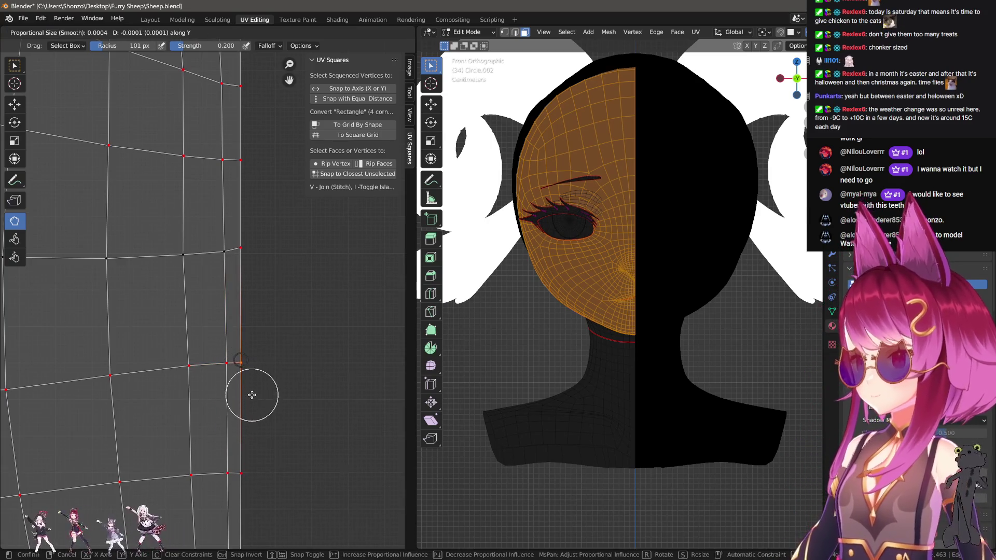
key("Escape")
Shift the view to the island's right edge and enlarge the sculpt brush.
scroll(110, 389, "down", 2)
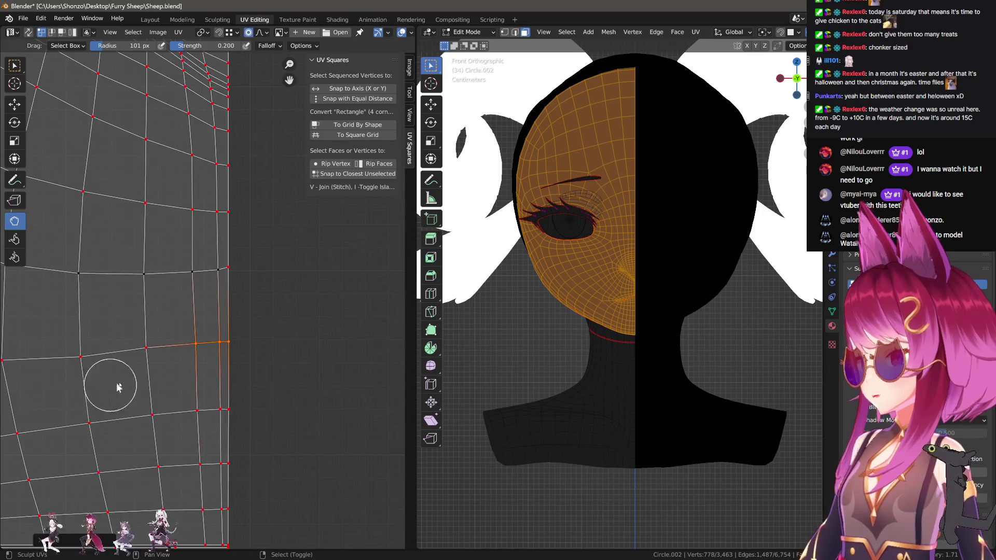
middle_click_drag(111, 389, 188, 374)
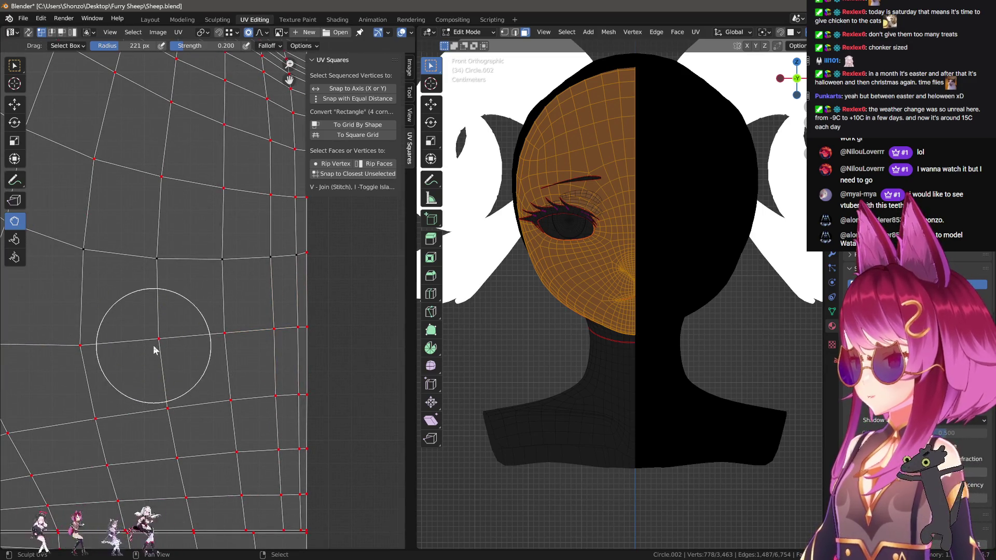
scroll(104, 347, "up", 1)
key("f")
left_click(177, 346)
middle_click_drag(312, 343, 218, 366)
Select the dark row's vertex path, attempt a Y move, cancel it, and shrink the brush to 188 px.
middle_click_drag(296, 299, 242, 338)
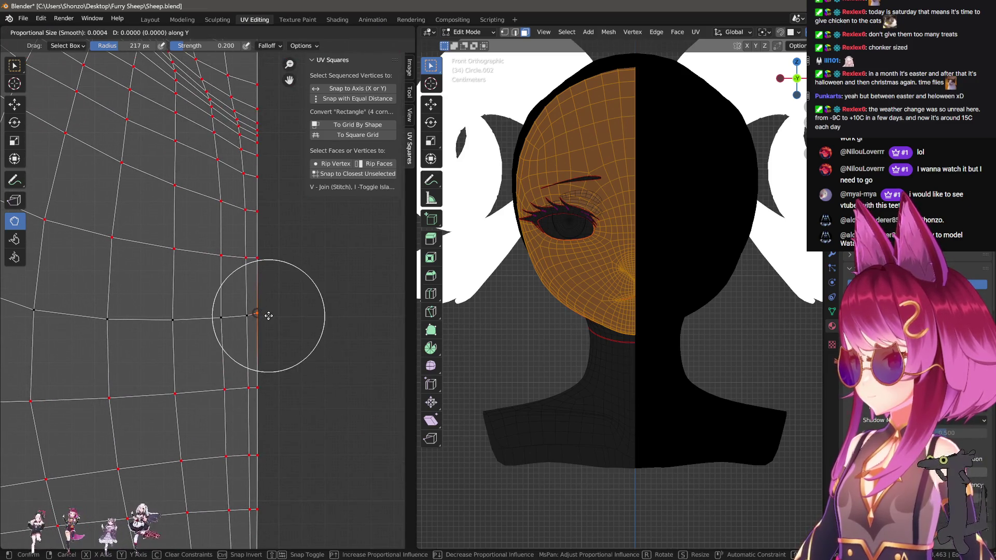
right_click(232, 329, "ctrl")
key("g")
key("Escape")
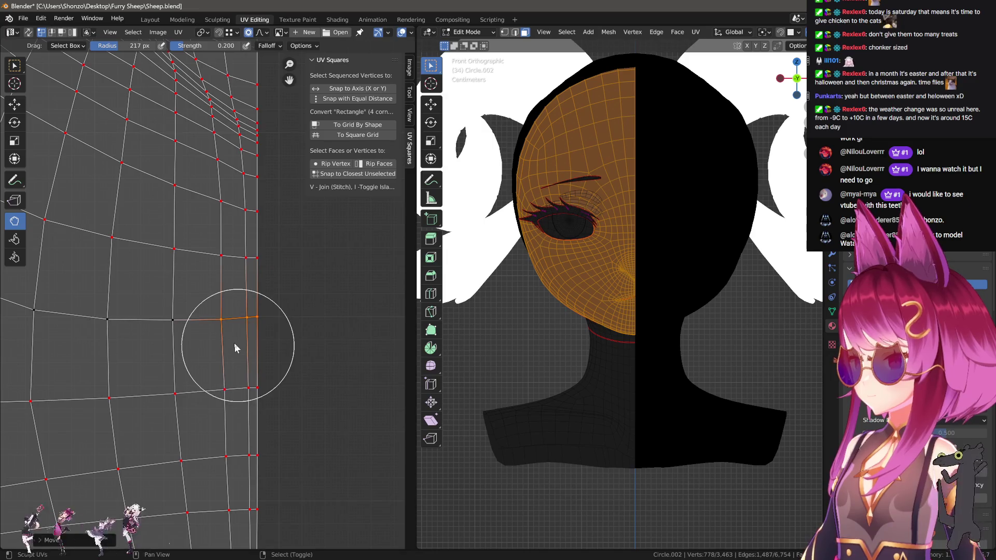
key("g")
key("y")
key("Escape")
key("f")
left_click(216, 351)
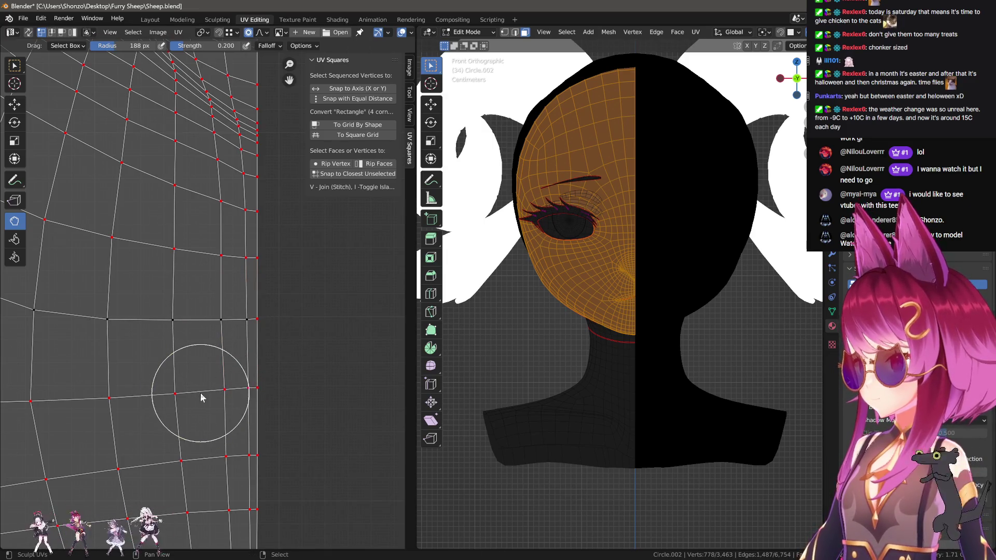
Relax the UV vertices with one brush stroke, then shrink the sculpt brush.
scroll(206, 360, "up", 3)
scroll(250, 238, "down", 2)
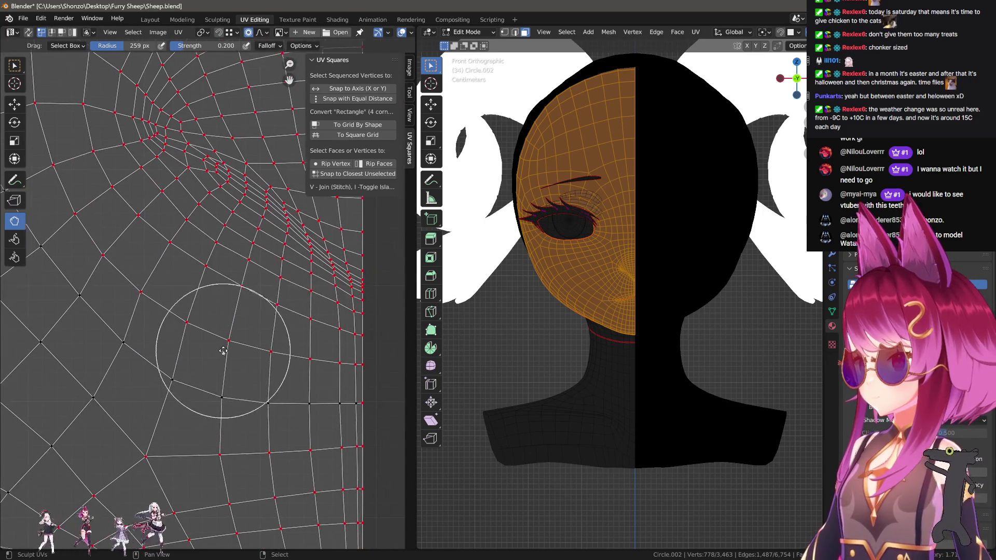
mouse_move(176, 294)
left_mouse_down()
mouse_move(147, 307)
mouse_move(123, 338)
left_mouse_up()
key("f")
left_click(129, 346)
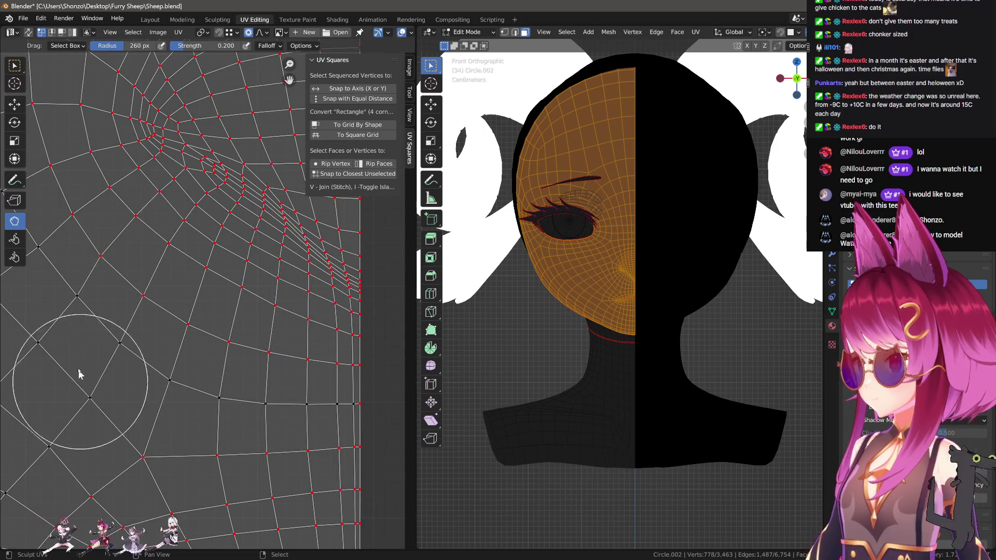
Move in on the faces around the eye hole and enlarge the brush to 186 px.
scroll(166, 327, "up", 2)
middle_click_drag(156, 333, 203, 359)
scroll(203, 359, "up", 1)
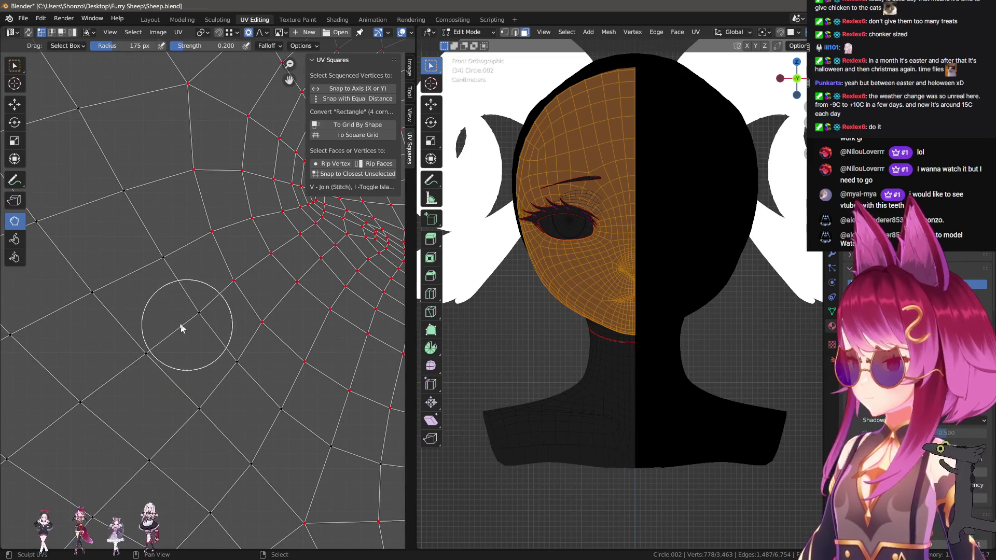
middle_click_drag(147, 272, 173, 330)
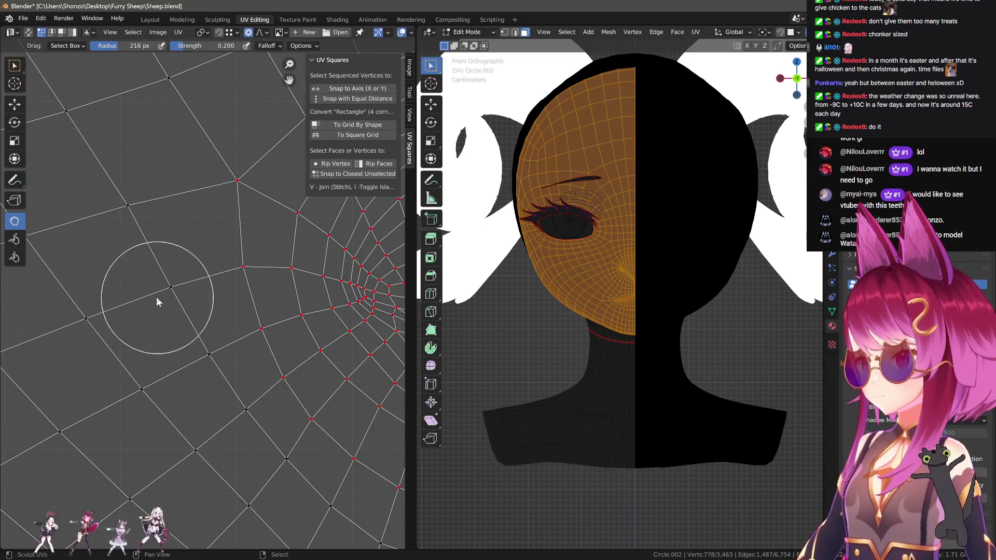
middle_click_drag(179, 255, 145, 328)
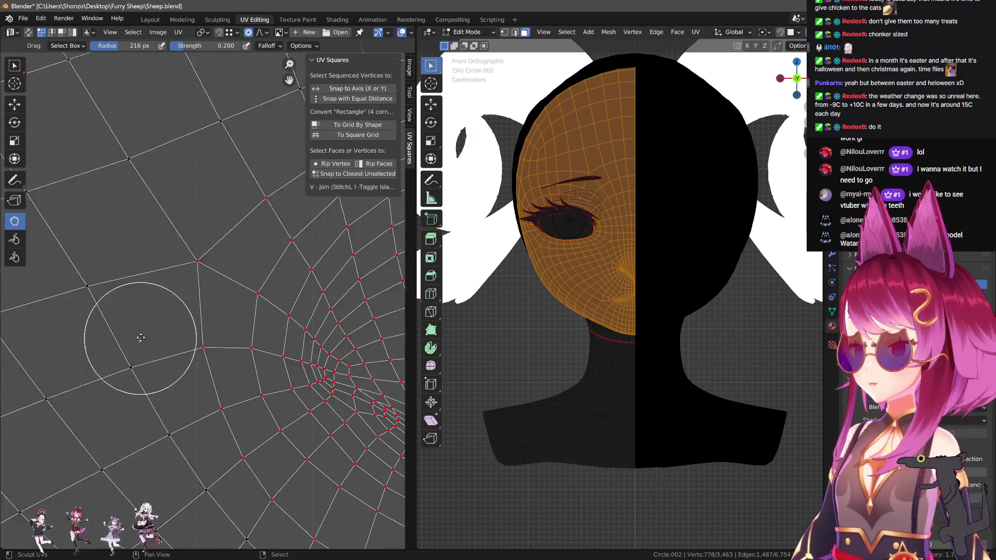
scroll(238, 342, "up", 2)
middle_click_drag(238, 332, 215, 396)
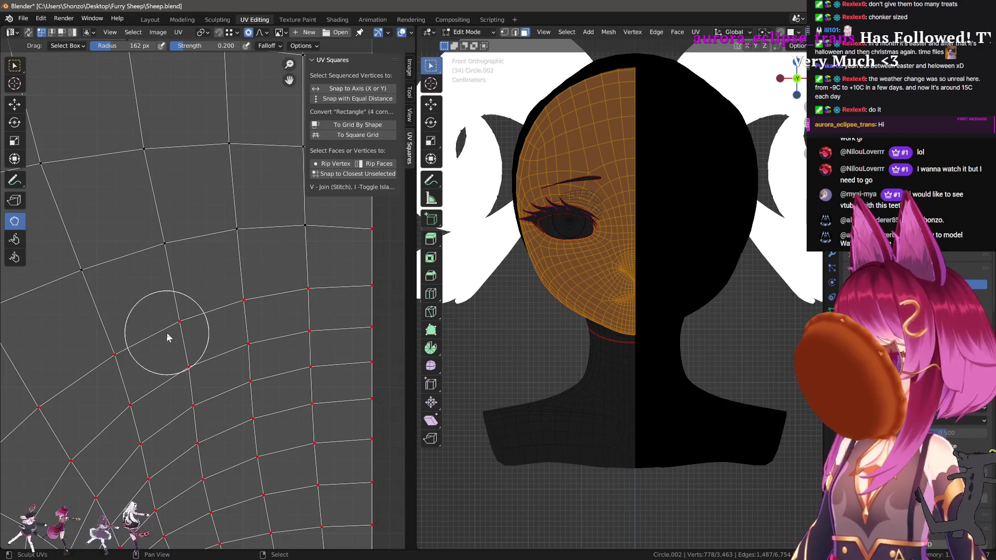
scroll(171, 333, "down", 1)
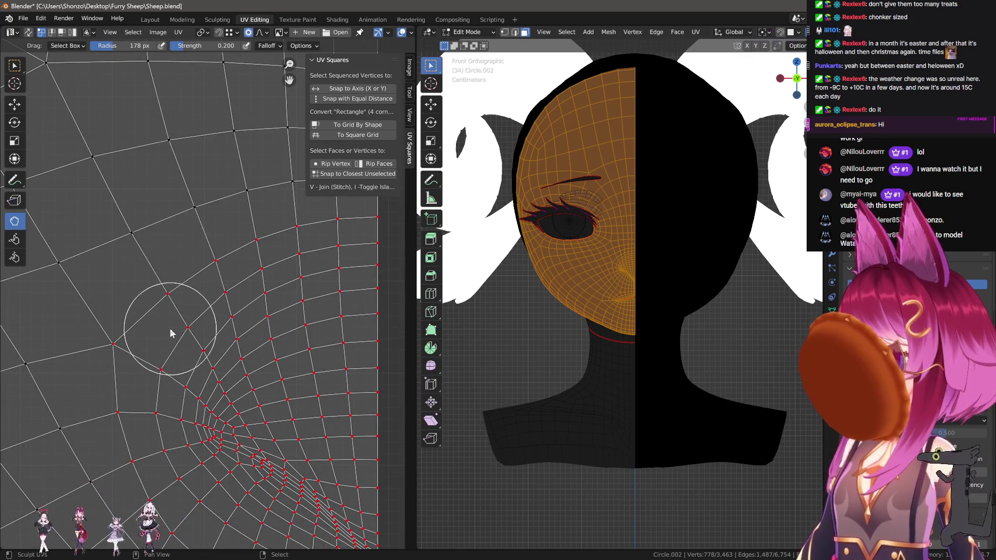
scroll(171, 333, "down", 2)
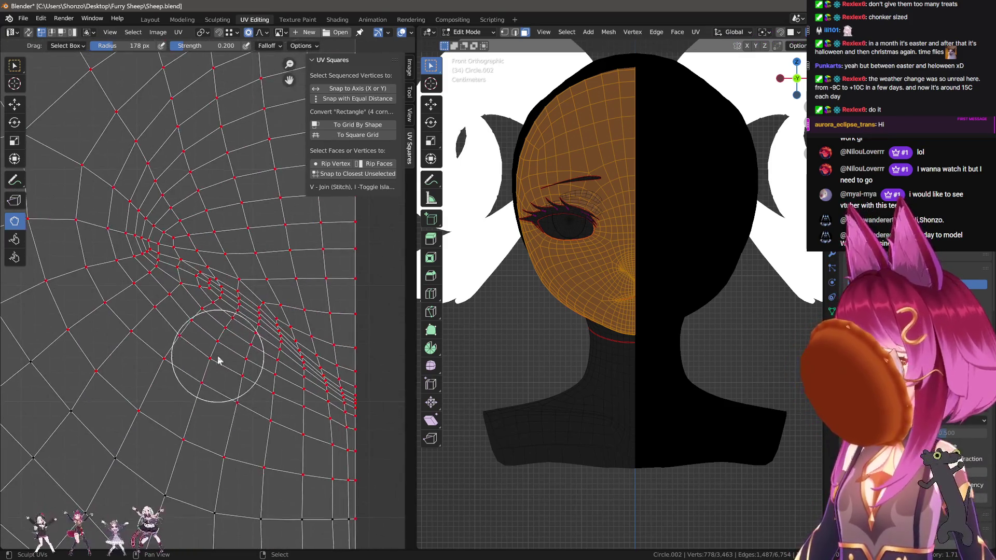
scroll(199, 355, "up", 2)
key("f")
left_click(102, 250)
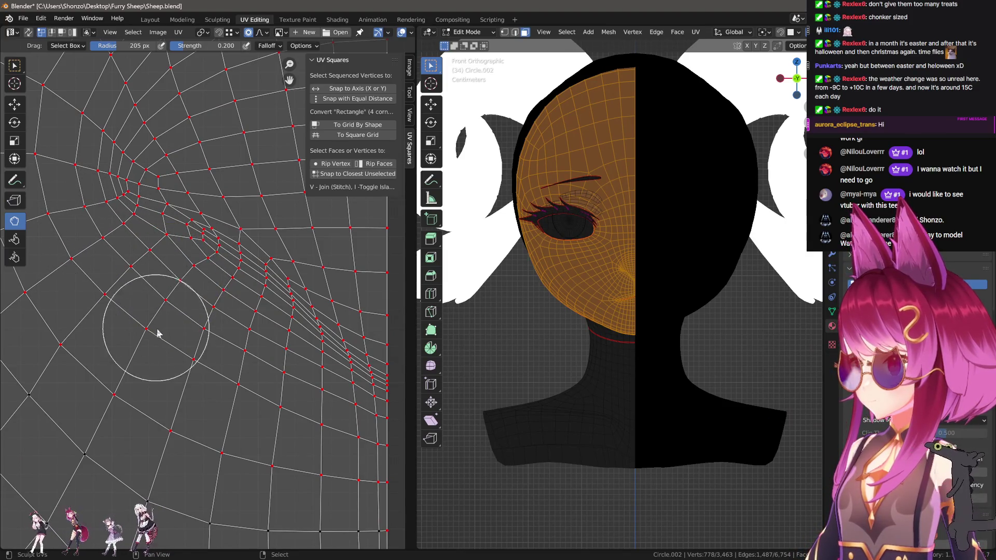
Select a border vertex on the right seam and move it along Y with proportional falloff.
scroll(111, 324, "up", 1)
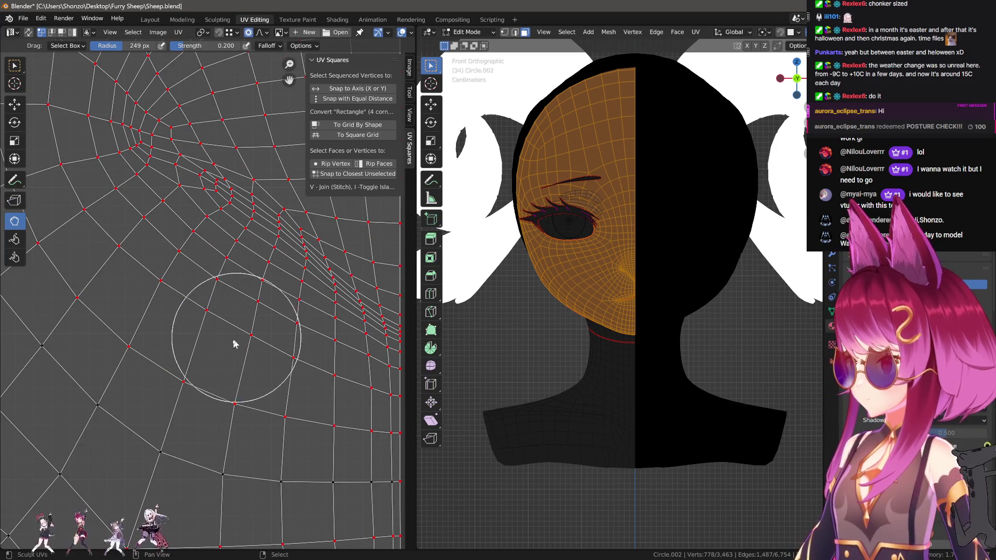
scroll(207, 307, "down", 1)
mouse_move(281, 374)
middle_mouse_down()
mouse_move(251, 316)
mouse_move(226, 338)
mouse_move(204, 305)
mouse_move(187, 353)
mouse_move(204, 363)
mouse_move(218, 296)
mouse_move(233, 356)
mouse_move(213, 399)
mouse_move(167, 351)
mouse_move(89, 411)
mouse_move(151, 222)
mouse_move(219, 387)
middle_mouse_up()
scroll(214, 400, "up", 3)
scroll(151, 222, "up", 3)
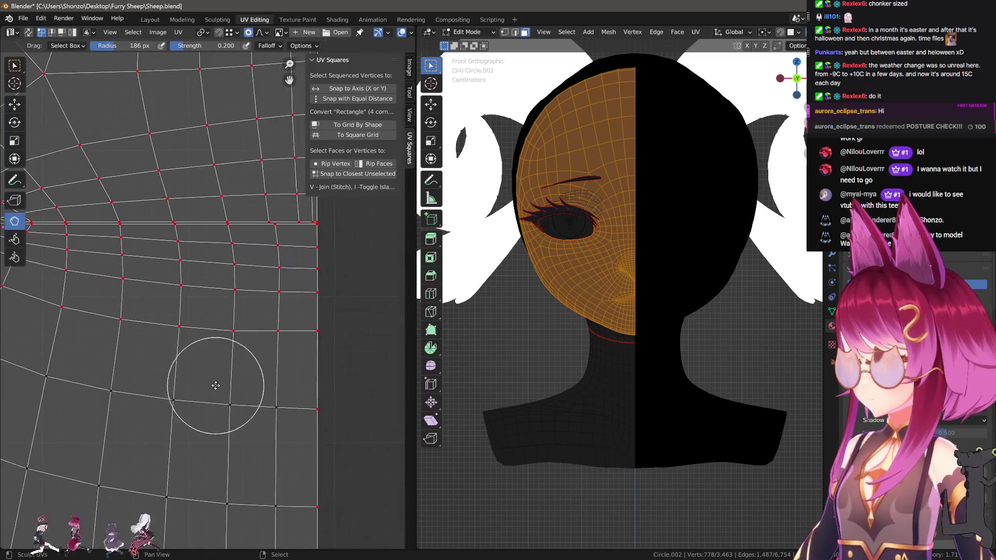
scroll(218, 386, "down", 1)
left_click(260, 327)
key("g")
key("y")
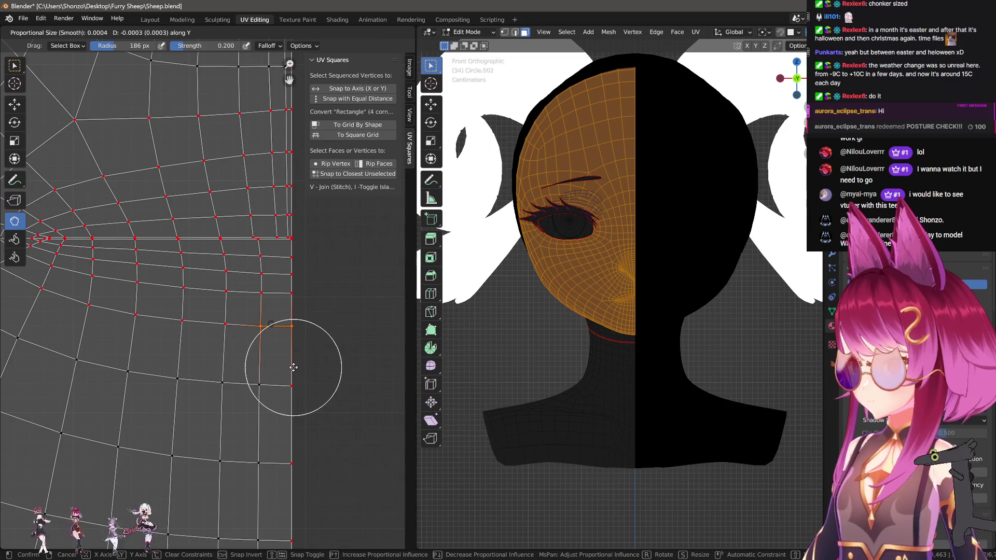
left_click(294, 338)
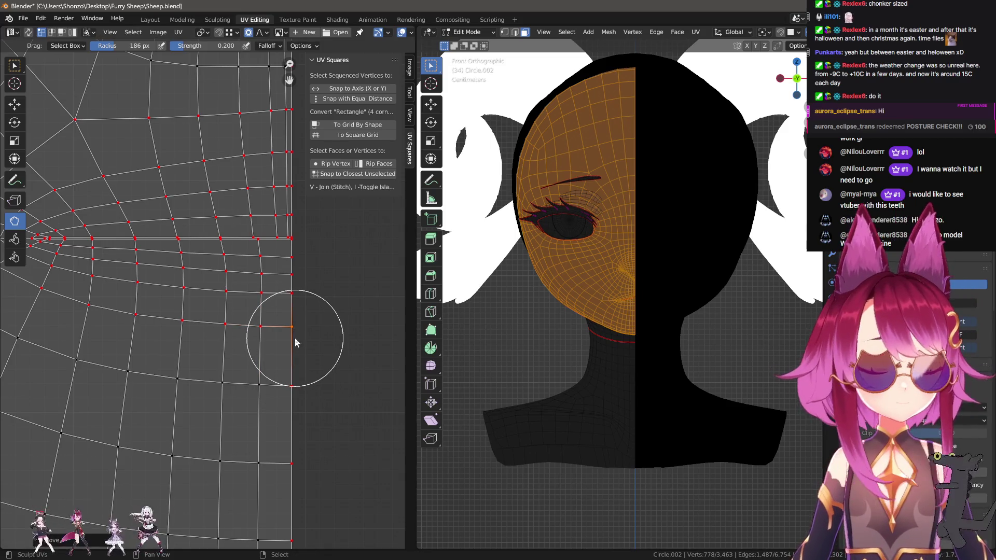
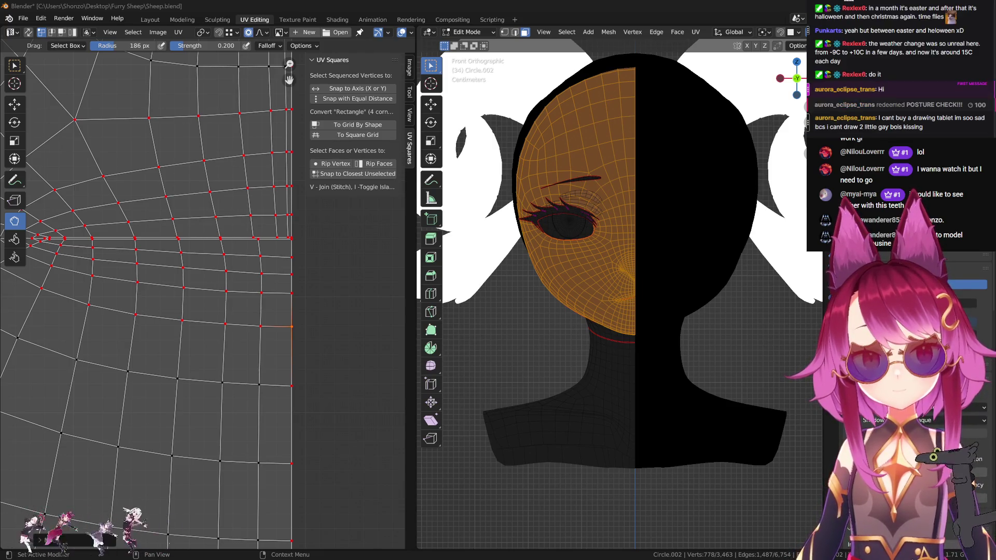
Nudge UV vertices near the seam edge, then try and cancel a Y-constrained move of the edge vertex.
mouse_move(192, 283)
middle_mouse_down()
mouse_move(249, 231)
mouse_move(259, 249)
mouse_move(251, 215)
mouse_move(266, 211)
mouse_move(259, 188)
mouse_move(266, 278)
mouse_move(196, 334)
mouse_move(234, 482)
mouse_move(183, 309)
middle_mouse_up()
scroll(183, 308, "up", 2)
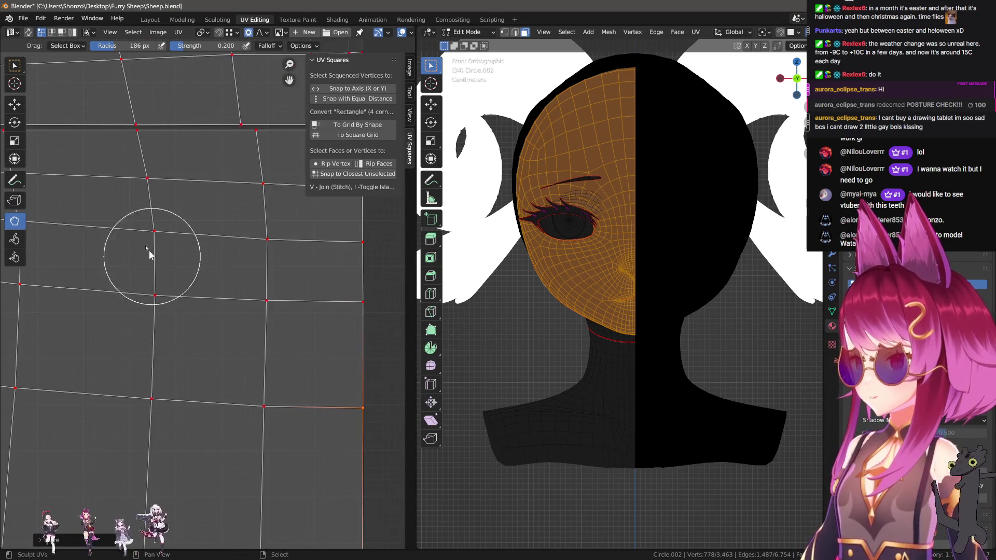
mouse_move(235, 249)
left_mouse_down()
mouse_move(296, 251)
mouse_move(295, 240)
mouse_move(300, 251)
mouse_move(343, 251)
left_mouse_up()
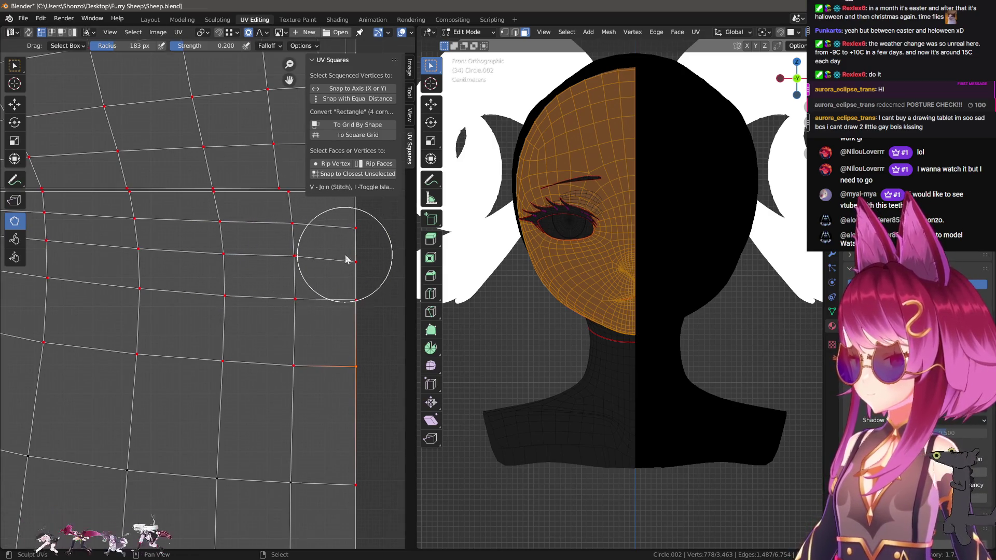
left_click(355, 229)
key("g")
key("y")
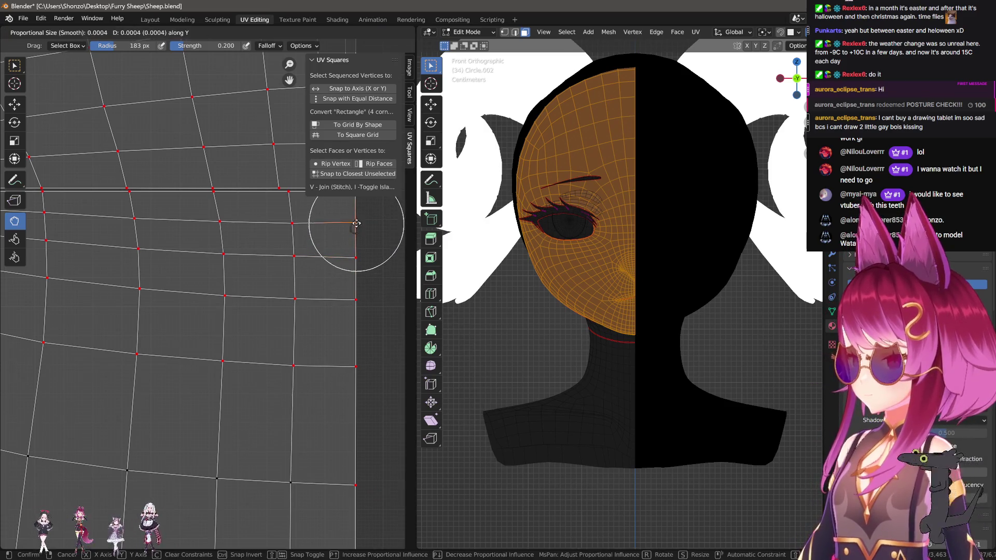
right_click(356, 223)
Select more row vertices along the seam and shift them slightly, abandoning the vertical-only move.
left_click(292, 222, "shift")
left_click(218, 222, "shift")
key("g")
key("y")
right_click(232, 224)
key("g")
left_click(366, 222)
Resize the UV sculpt brush, trying 94 px, then larger, settling on 133 px.
mouse_move(71, 241)
middle_mouse_down()
mouse_move(193, 253)
mouse_move(183, 245)
mouse_move(190, 255)
middle_mouse_up()
key("f")
left_click(192, 258)
key("f")
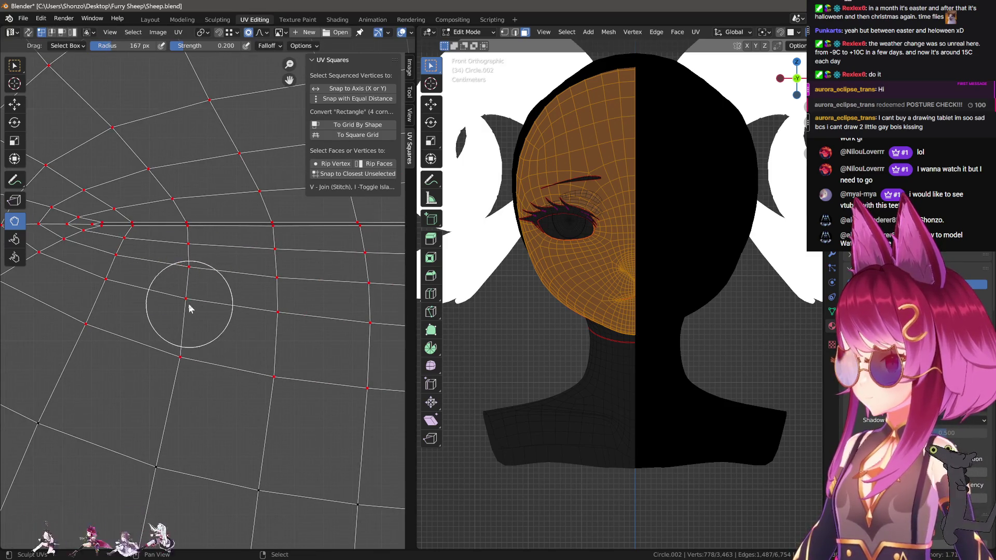
left_click(184, 313)
key("f")
left_click(196, 276)
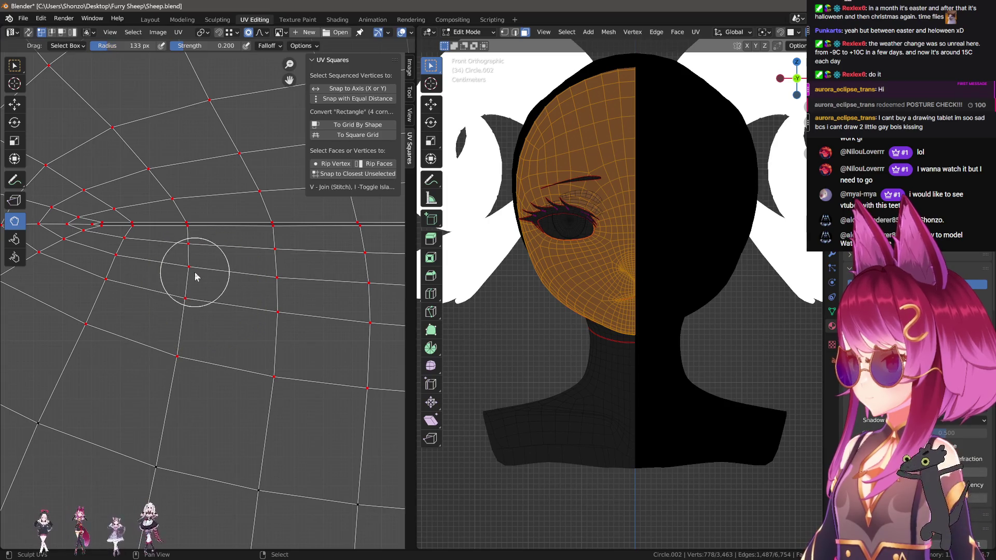
Working left along the seam, set the brush radius to 183, then 197, then 110 px.
middle_click_drag(196, 304, 119, 304)
key("f")
left_click(211, 332)
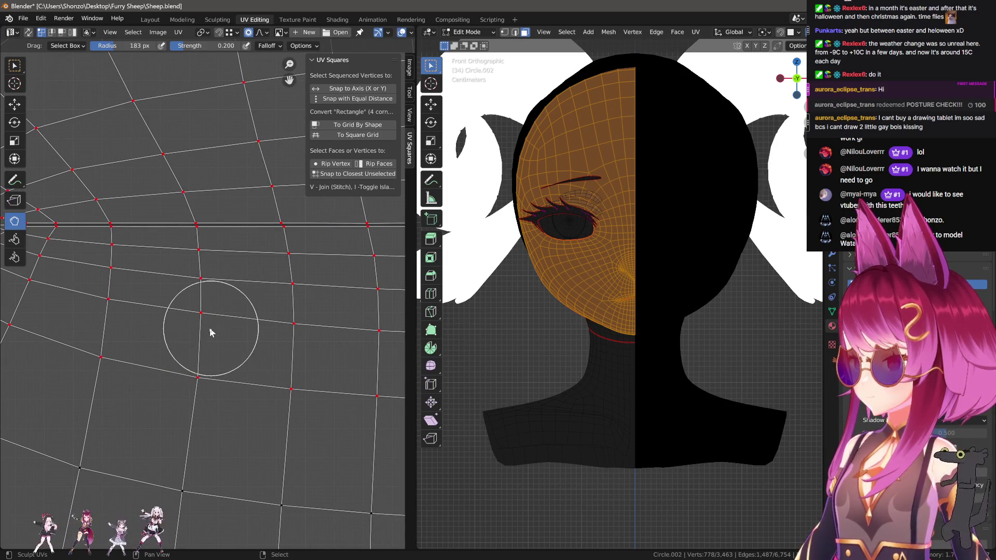
middle_click_drag(276, 362, 224, 349)
key("f")
left_click(225, 349)
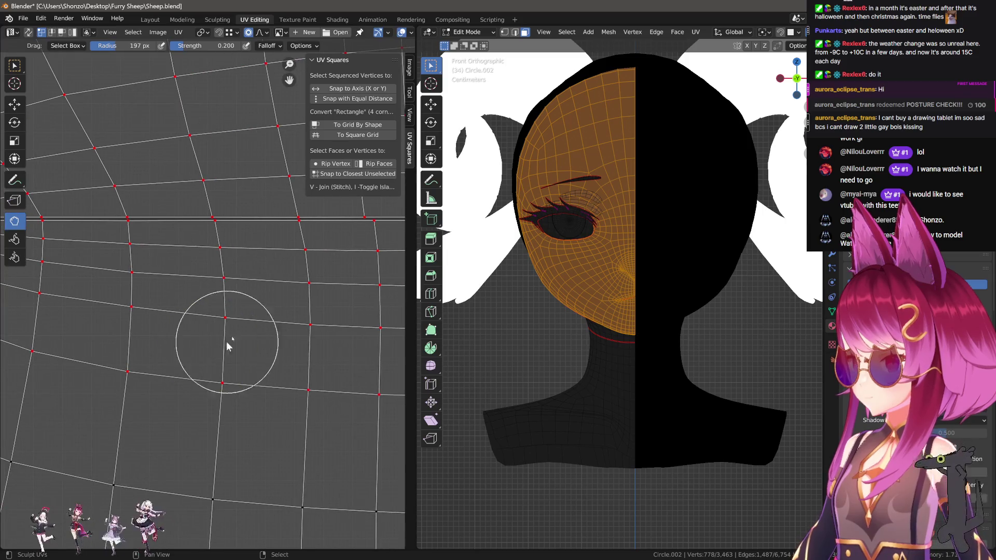
key("f")
left_click(225, 258)
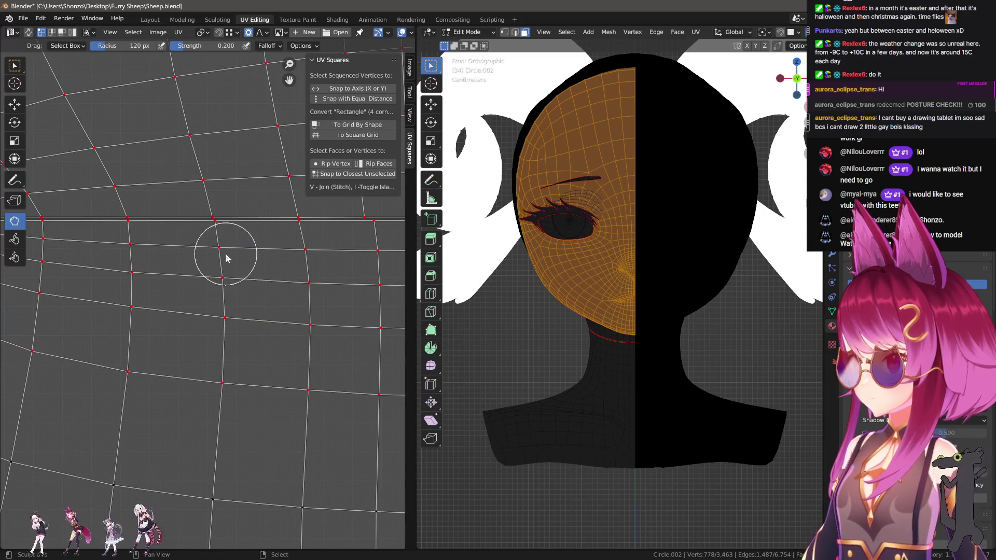
Move nearby UV vertices, set a 202 px brush, and smooth the grid rows above the seam.
key("g")
left_click(216, 217)
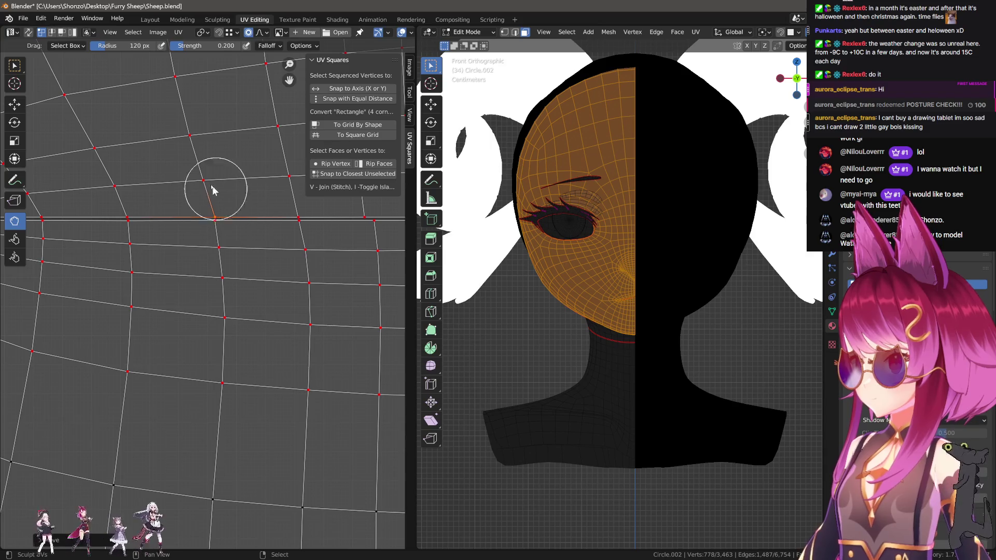
middle_click_drag(228, 186, 218, 284)
key("f")
left_click(226, 278)
mouse_move(192, 252)
left_mouse_down()
mouse_move(236, 230)
mouse_move(181, 251)
left_mouse_up()
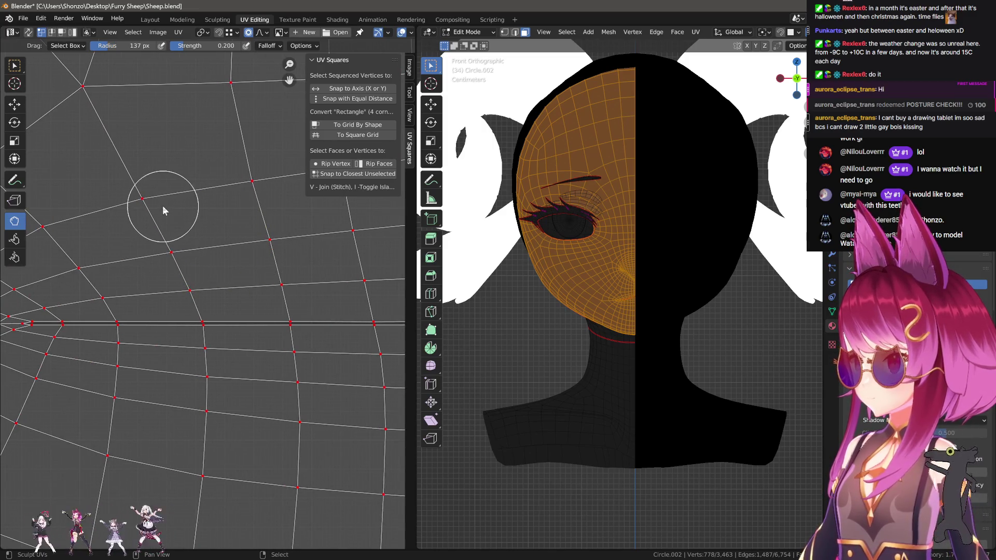
left_click_drag(149, 216, 209, 235)
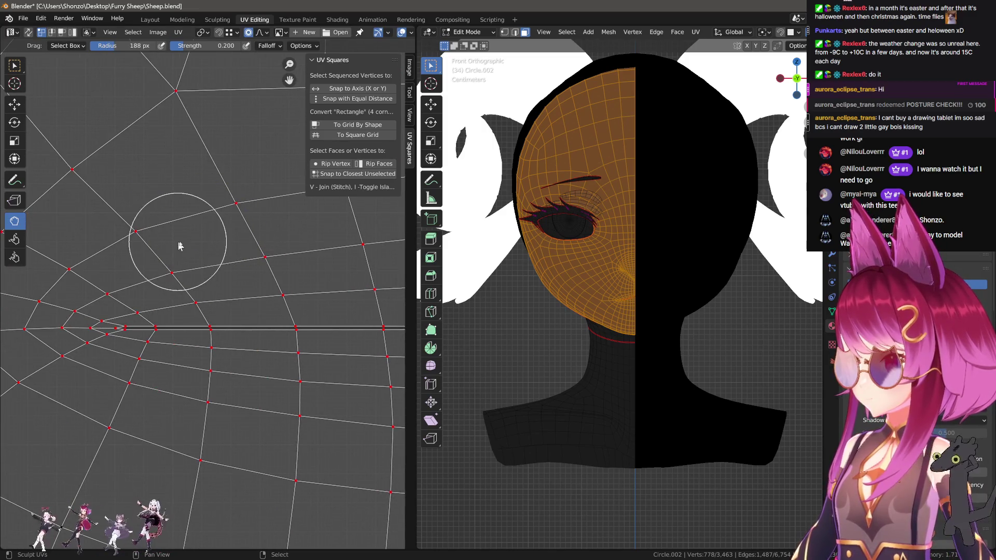
mouse_move(164, 236)
middle_mouse_down()
mouse_move(322, 167)
mouse_move(184, 249)
middle_mouse_up()
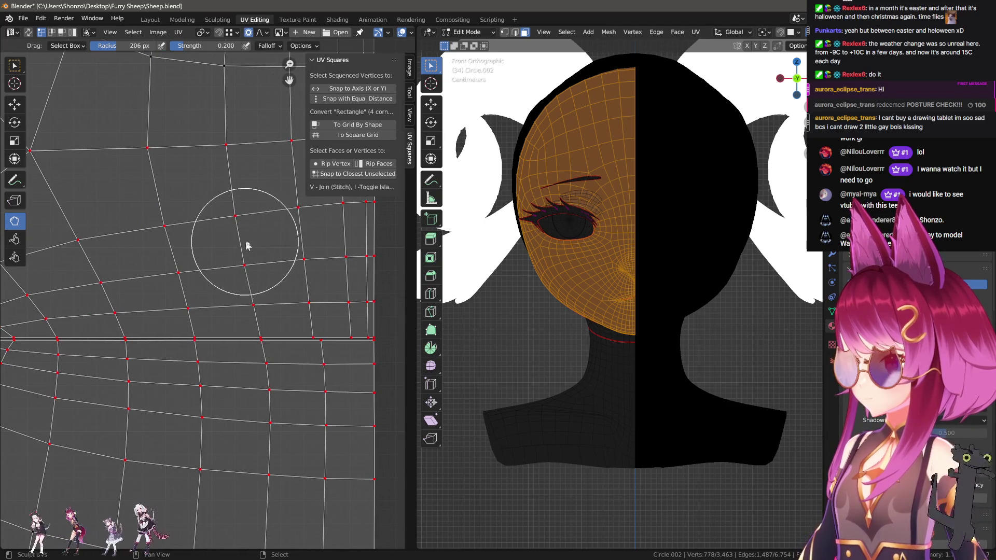
Bring the island edge to the view centre and set the sculpt brush to 195 px.
scroll(220, 280, "up", 1)
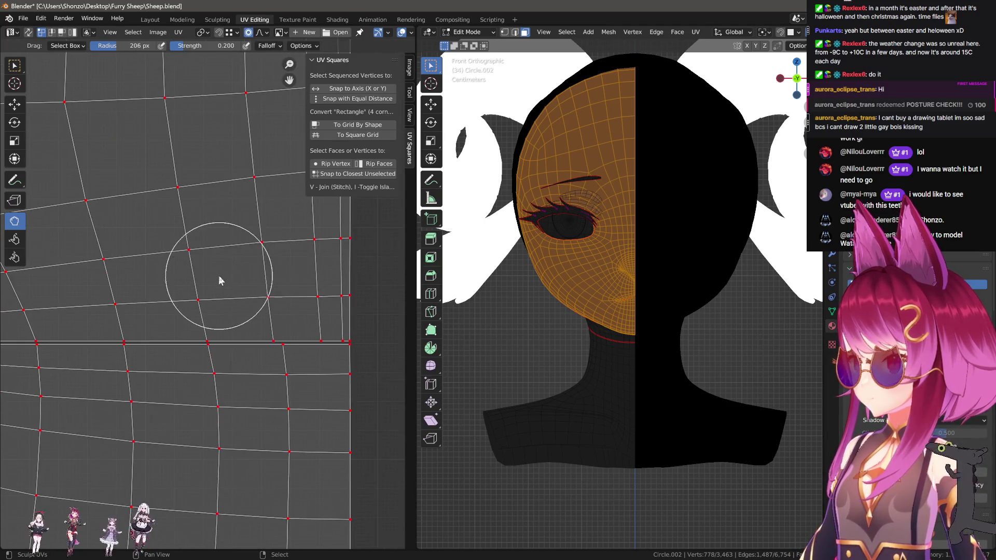
middle_click_drag(226, 353, 207, 322)
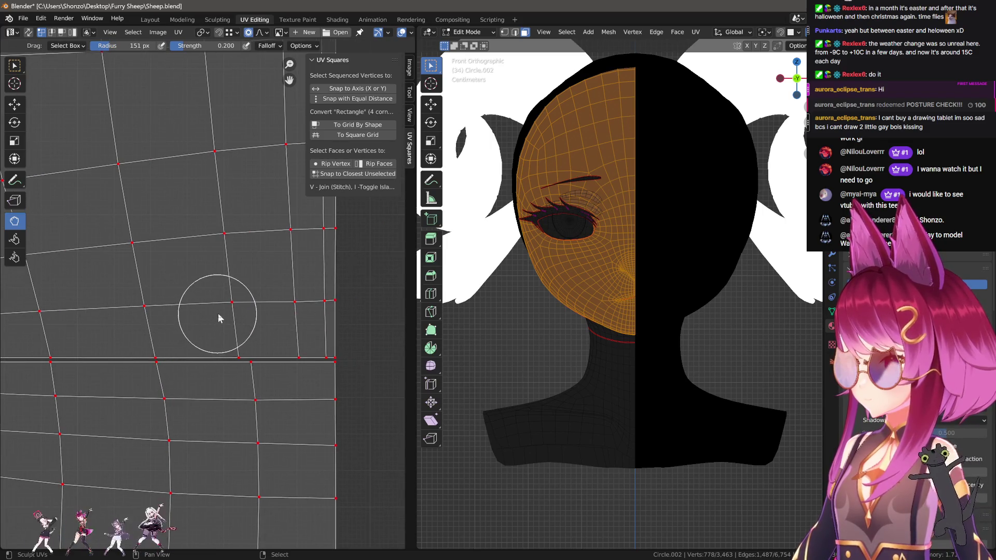
mouse_move(212, 245)
middle_mouse_down()
mouse_move(222, 262)
mouse_move(274, 212)
middle_mouse_up()
middle_click_drag(171, 305, 223, 254)
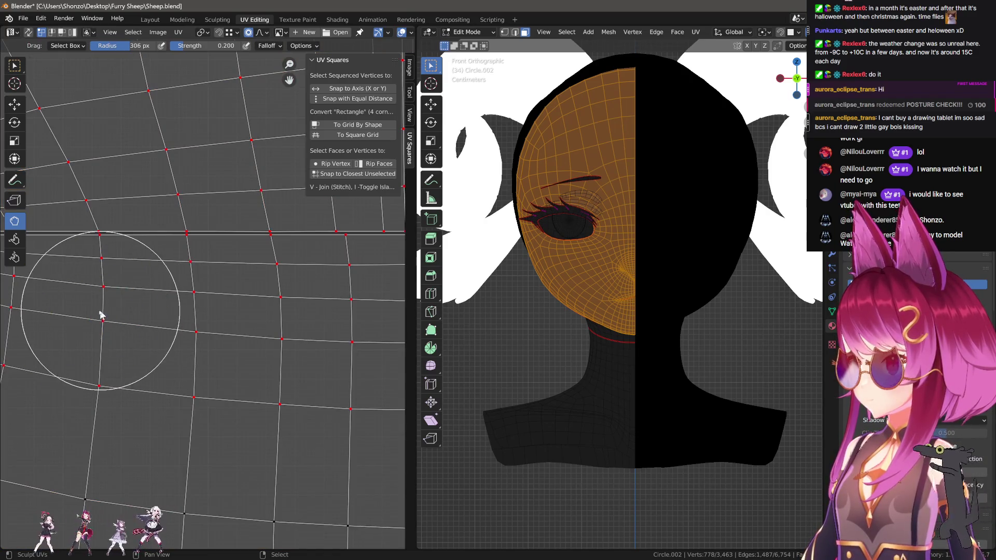
scroll(89, 318, "down", 1)
key("f")
left_click(158, 363)
Set the sculpt brush radius to 231, 195, 155, 207, then 156 px while zooming around.
key("f")
left_click(178, 370)
key("f")
left_click(162, 377)
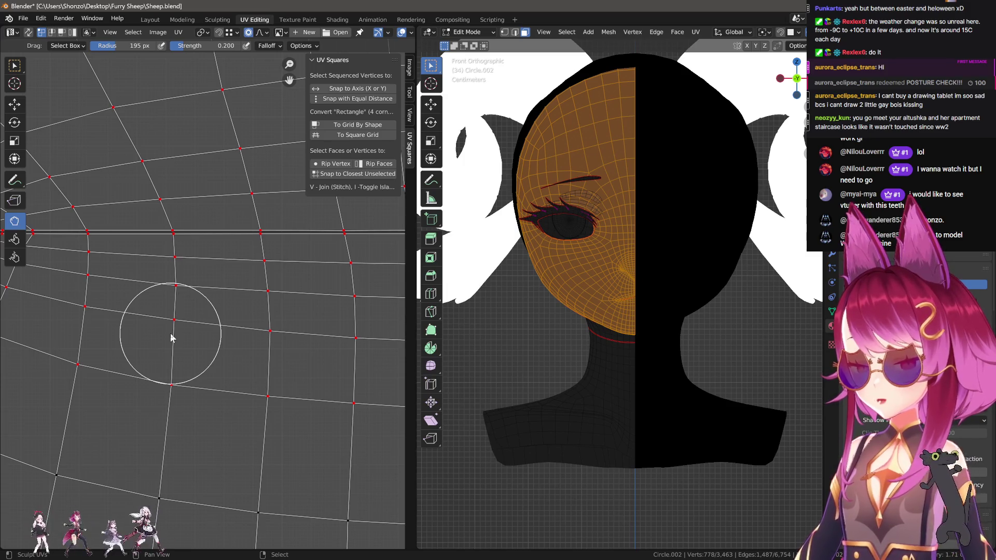
scroll(172, 337, "up", 2)
key("f")
left_click(149, 327)
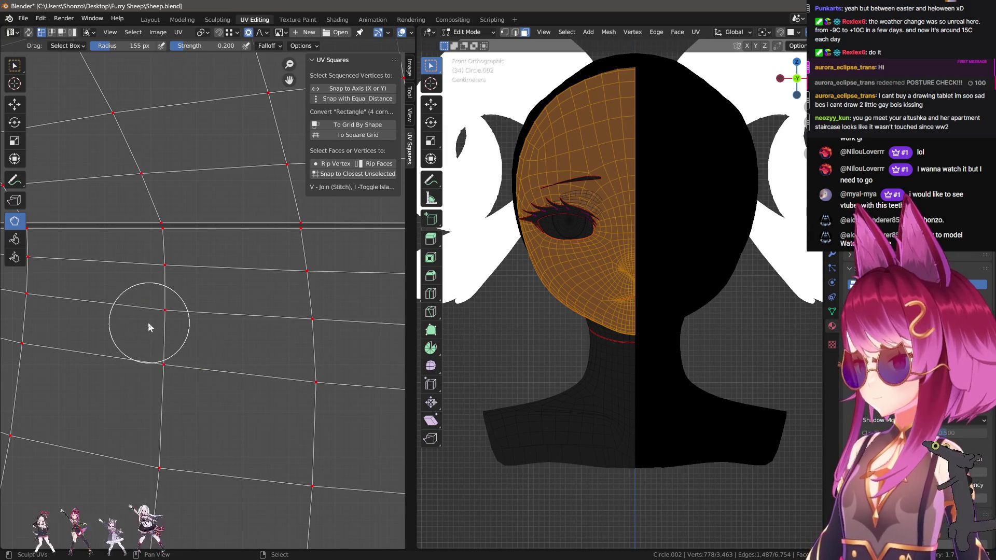
scroll(217, 364, "right", 3)
key("f")
left_click(233, 330)
key("f")
left_click(222, 283)
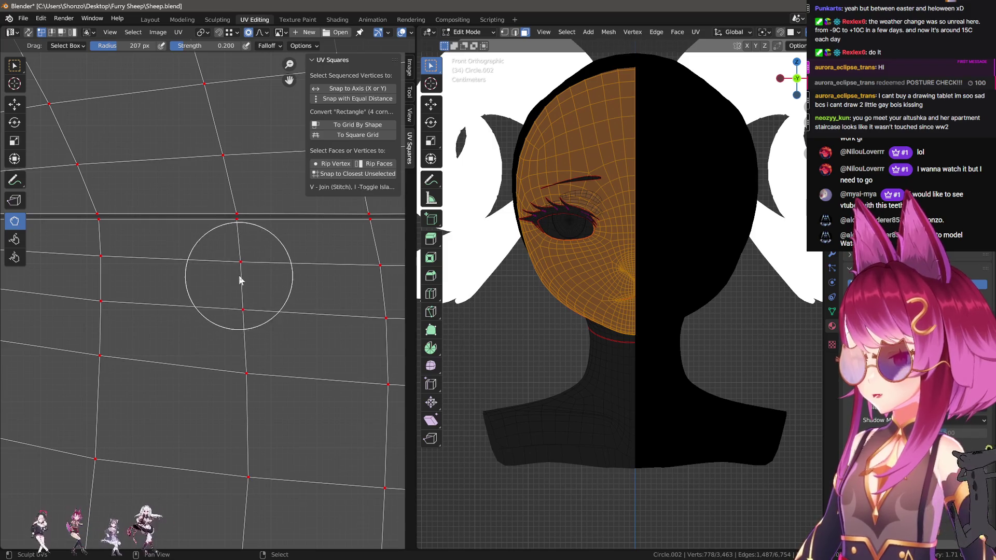
Set the brush radius to 379, 244, 212, then 176 px as the zoom changes.
scroll(239, 385, "down", 5, "shift")
key("f")
left_click(235, 381)
scroll(202, 392, "down", 3)
key("f")
left_click(219, 308)
scroll(219, 308, "up", 2)
key("f")
left_click(231, 289)
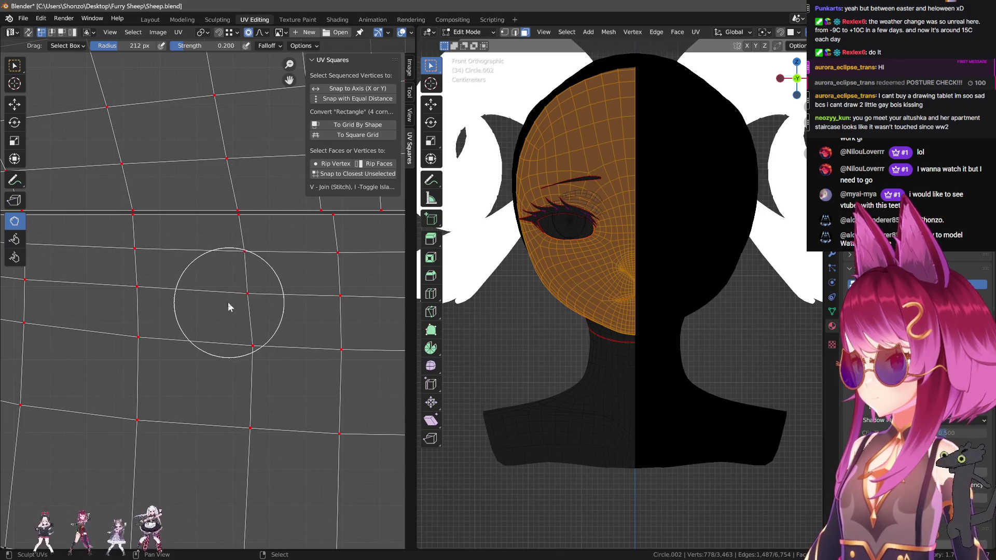
key("f")
left_click(220, 265)
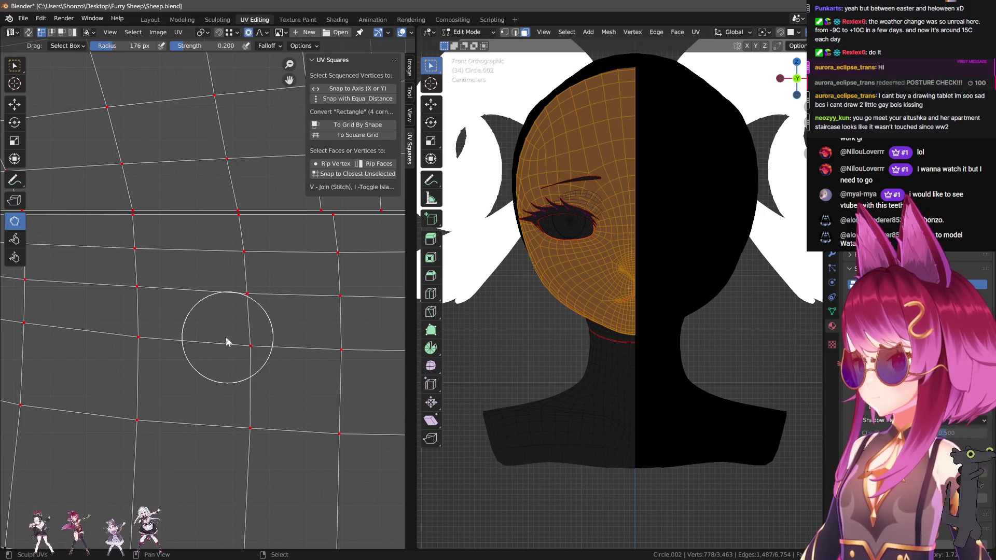
Pan left setting radii 186, 146 and 184 px, then frame the whole island edge.
middle_click_drag(217, 433, 170, 438)
key("f")
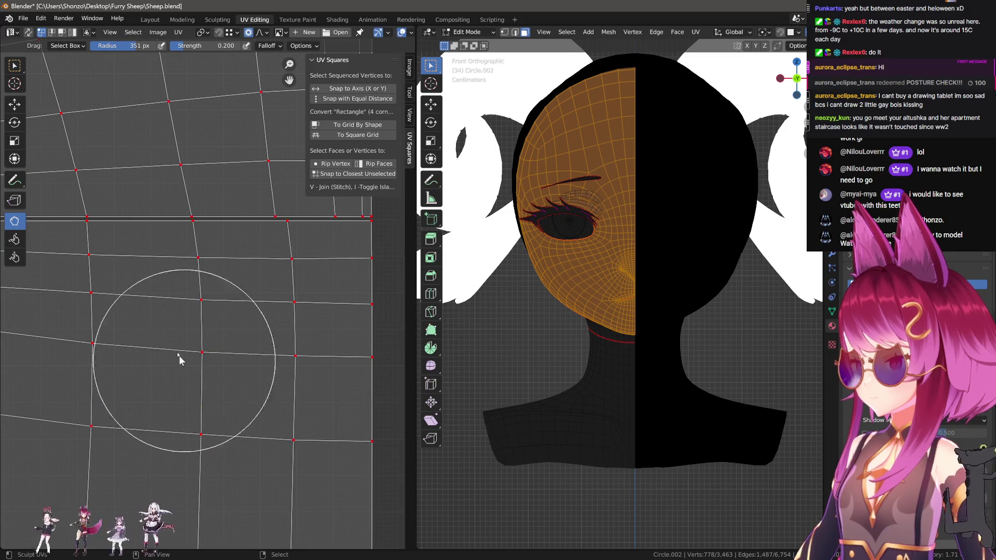
left_click(123, 332)
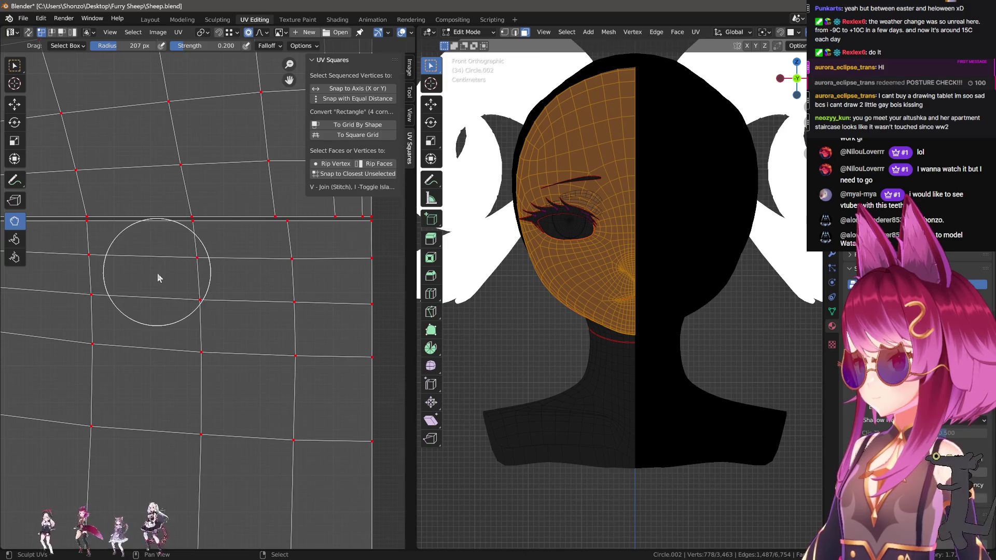
middle_click_drag(213, 356, 177, 366)
key("f")
left_click(215, 301)
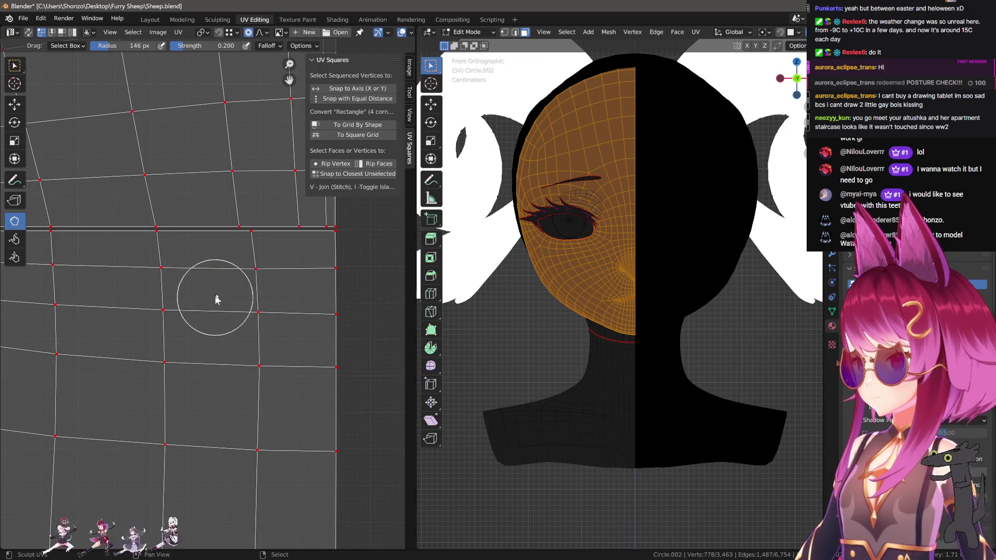
key("f")
left_click(244, 284)
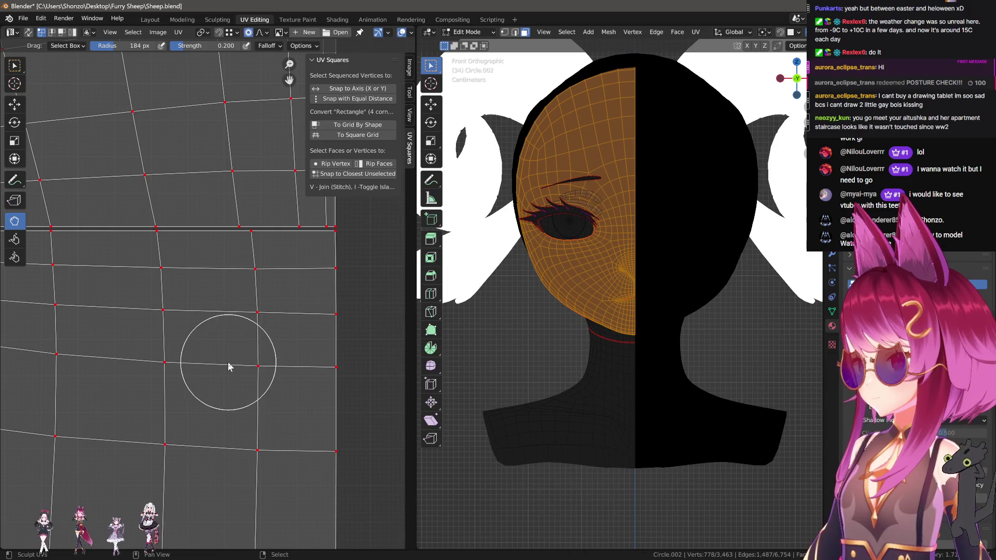
mouse_move(236, 371)
middle_mouse_down("ctrl")
mouse_move(244, 389)
mouse_move(235, 360)
mouse_move(242, 387)
mouse_move(233, 409)
mouse_move(136, 417)
mouse_move(219, 419)
mouse_move(159, 380)
mouse_move(184, 257)
middle_mouse_up("ctrl")
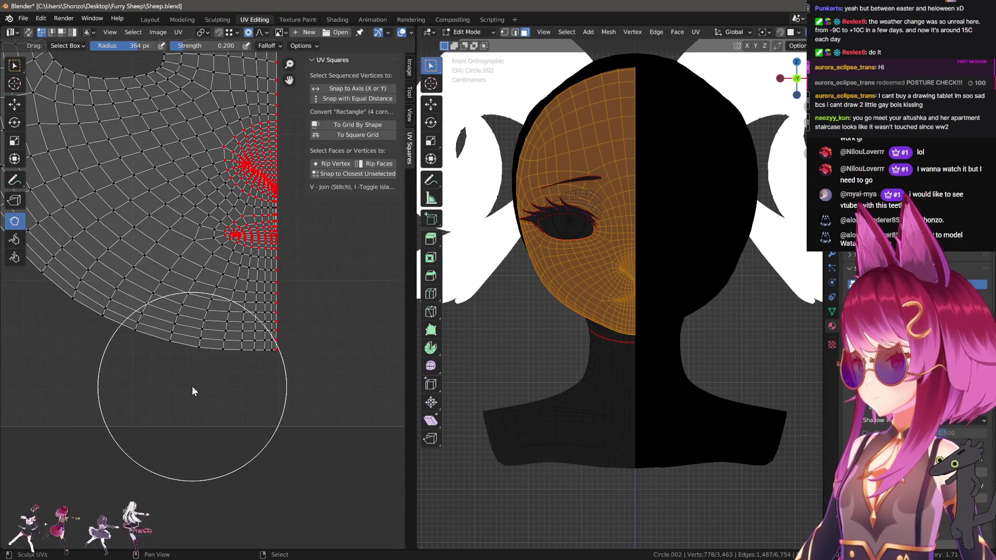
middle_click_drag(151, 388, 228, 419, "ctrl")
Set the sculpt brush radius to 419, then 311, then 430 px.
key("f")
left_click(238, 416)
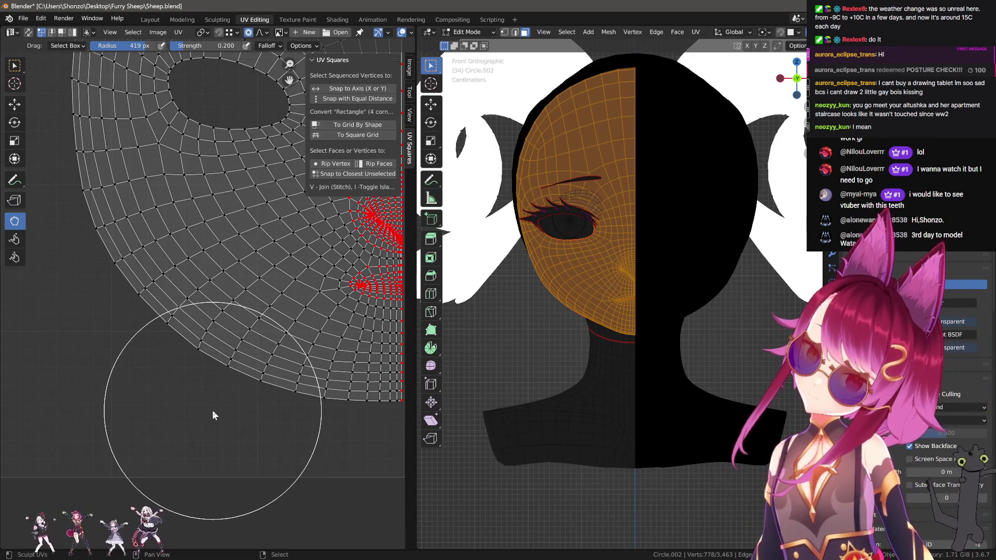
scroll(163, 346, "up", 3)
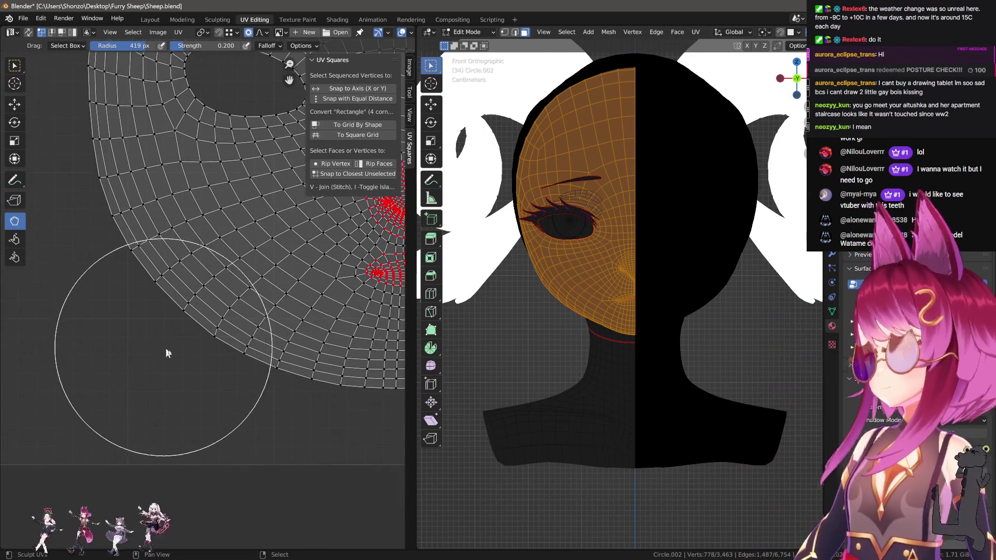
key("f")
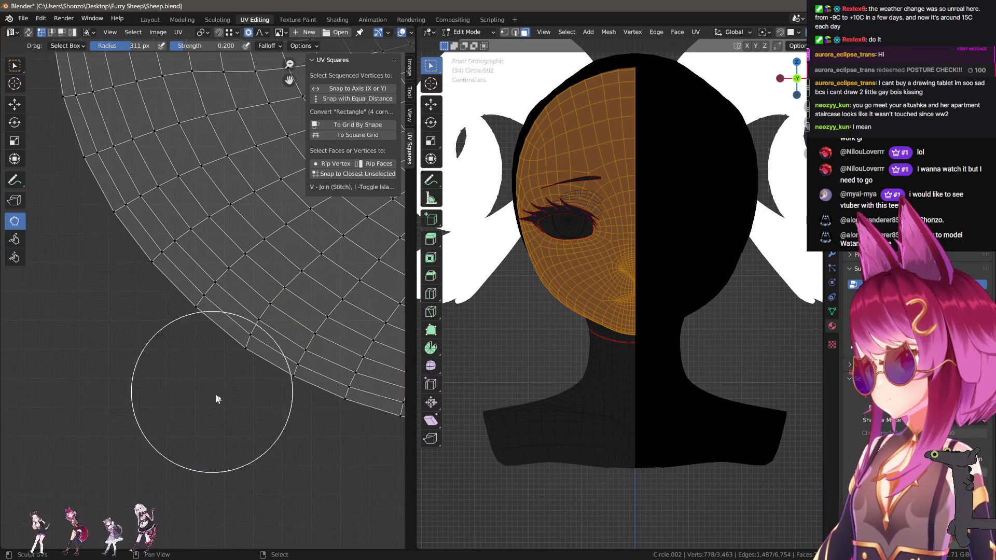
left_click(185, 381)
key("f")
left_click(232, 400)
scroll(225, 357, "down", 3)
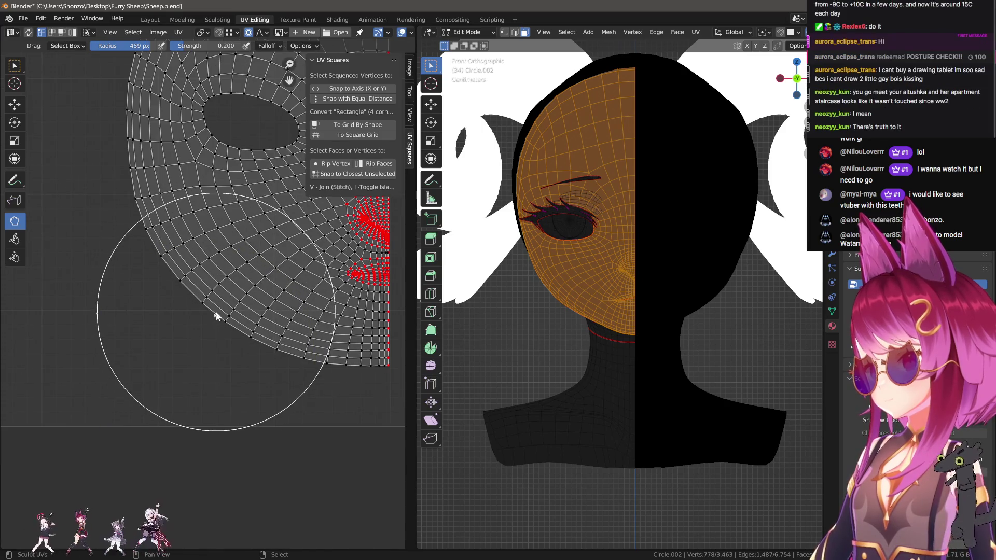
Frame the eye hole area and shrink, then enlarge, the sculpt brush.
mouse_move(143, 269)
middle_mouse_down()
mouse_move(119, 240)
mouse_move(160, 324)
mouse_move(163, 354)
middle_mouse_up()
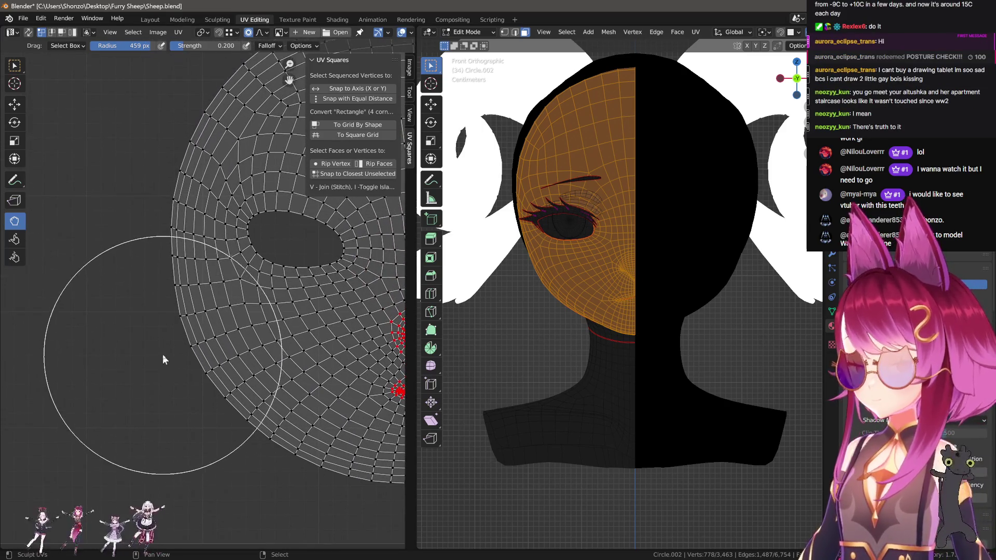
scroll(135, 329, "up", 2)
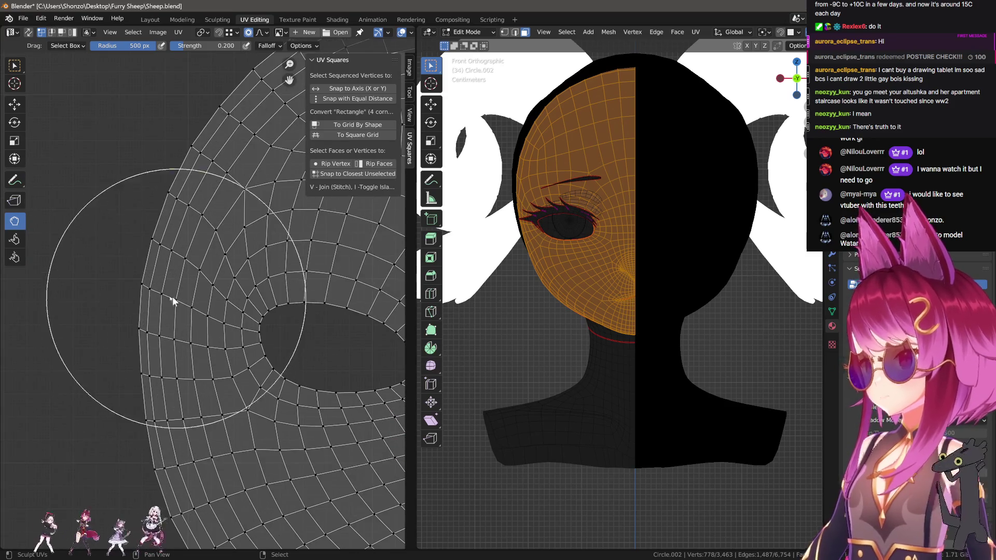
key("f")
left_click(178, 268)
key("f")
left_click(189, 280)
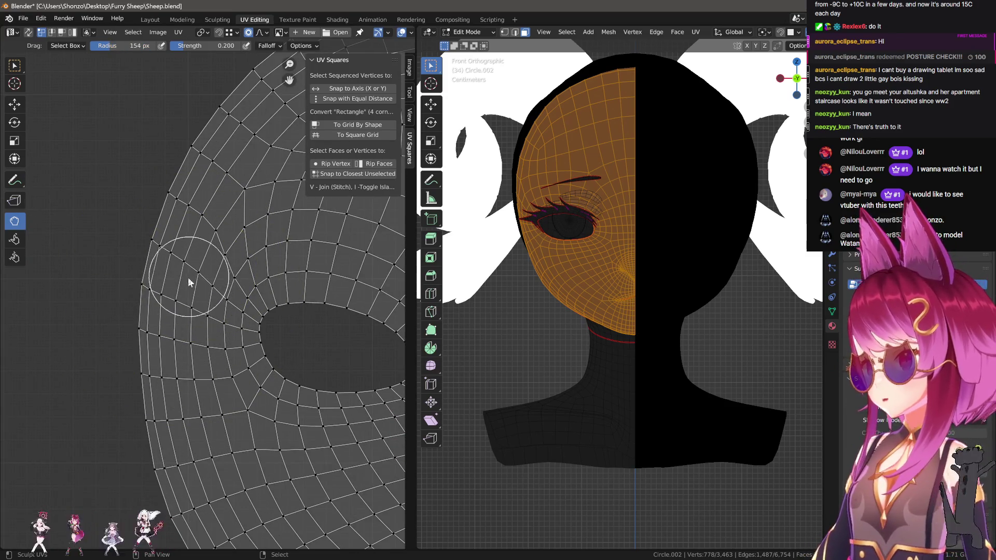
scroll(197, 281, "down", 1)
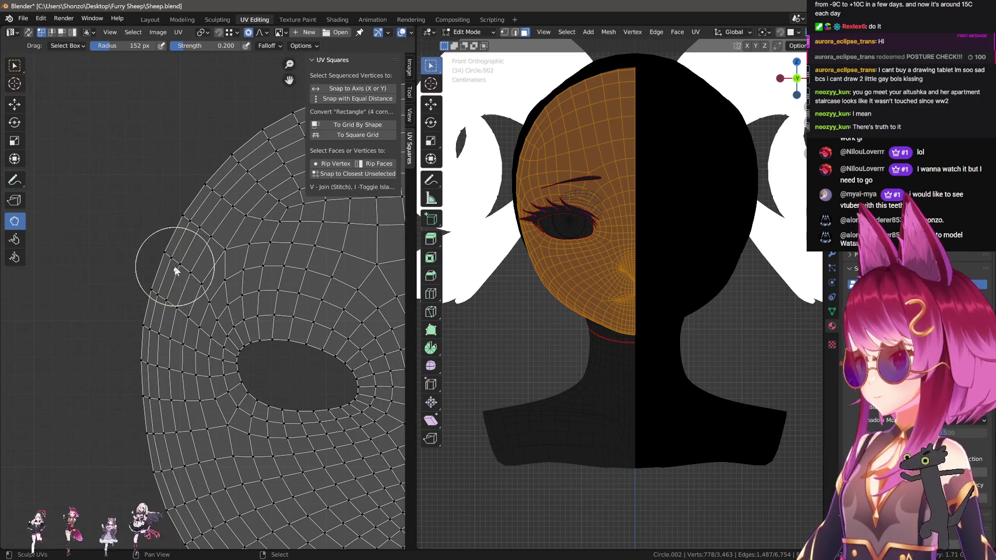
scroll(176, 269, "down", 3)
key("f")
left_click(140, 268)
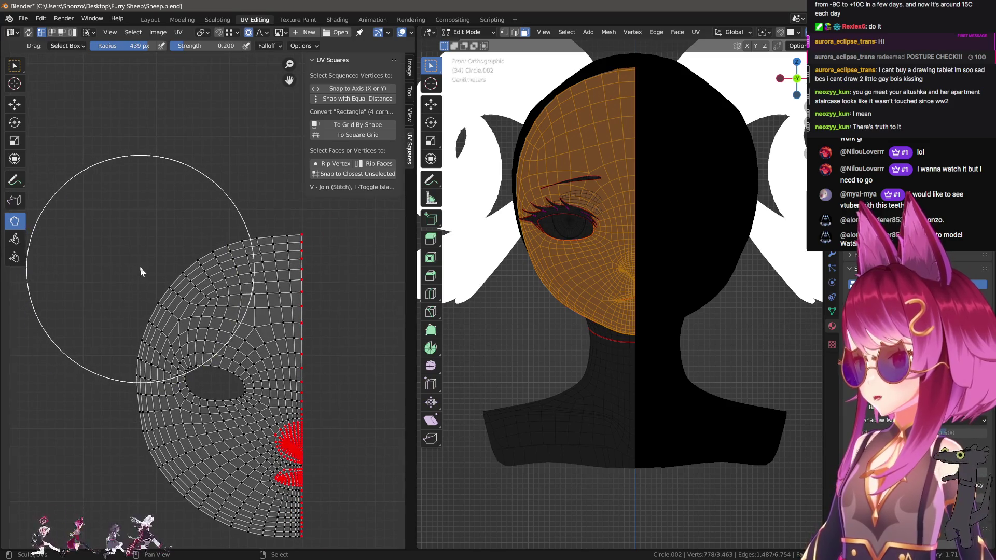
Reposition the view along the upper edge and enlarge the sculpt brush twice.
scroll(178, 241, "up", 2)
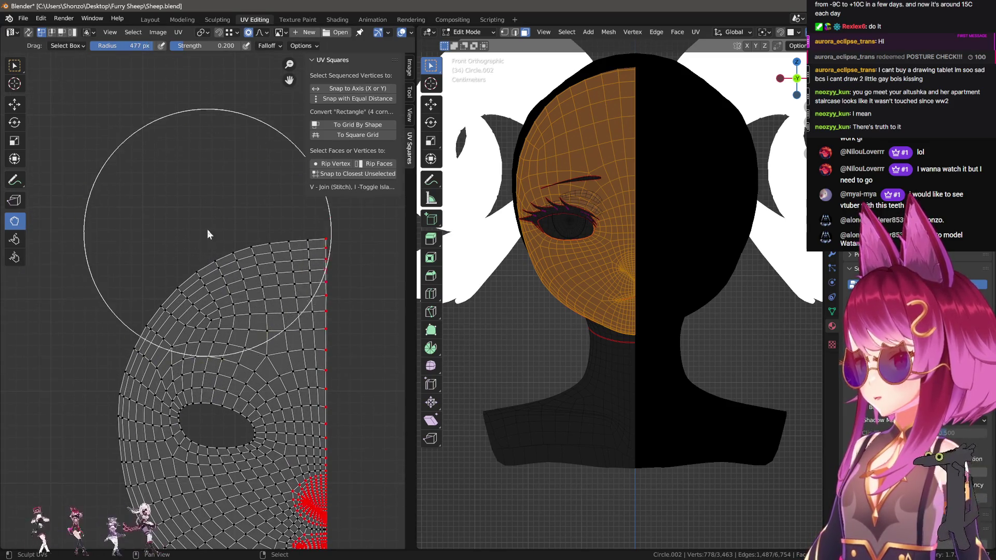
scroll(211, 223, "up", 7)
scroll(206, 281, "right", 2, "ctrl")
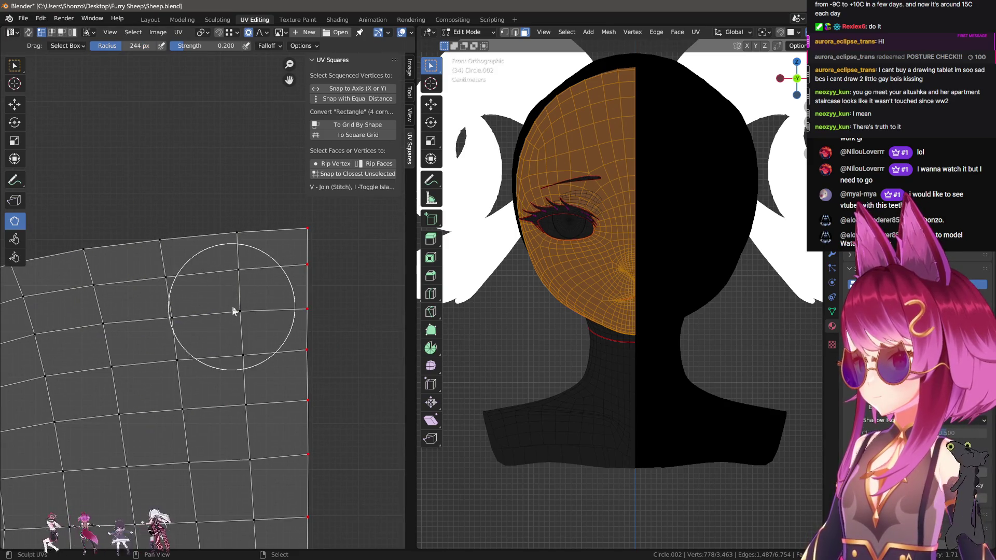
scroll(231, 353, "down", 3, "shift")
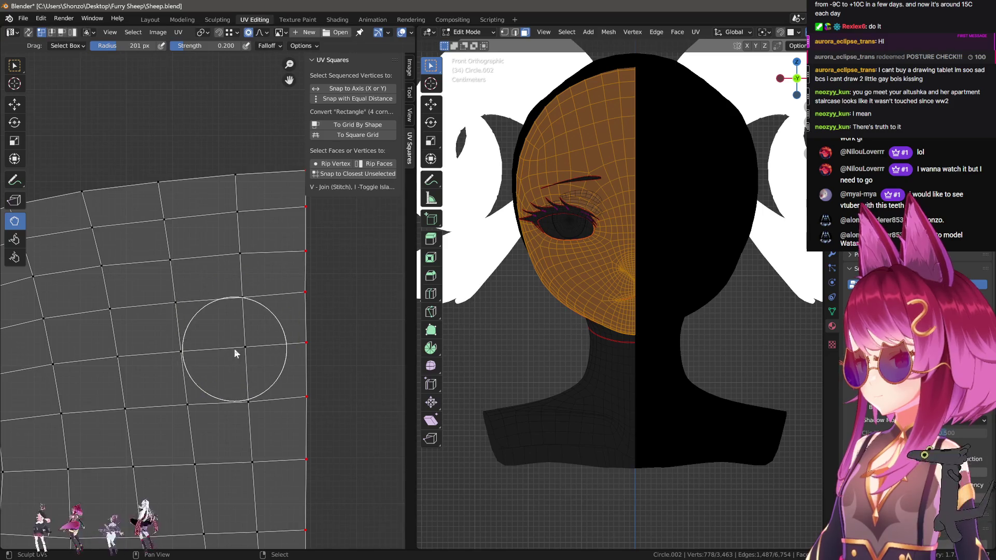
scroll(232, 400, "down", 4)
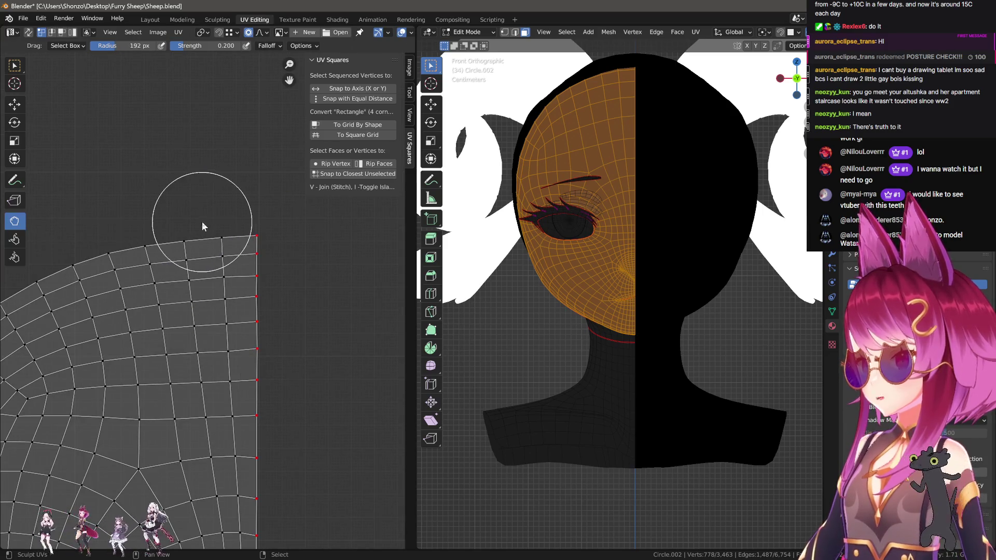
key("f")
left_click(190, 266)
key("f")
left_click(47, 234)
Set the Proportional Falloff to Sphere and enlarge the brush again.
left_click(260, 32)
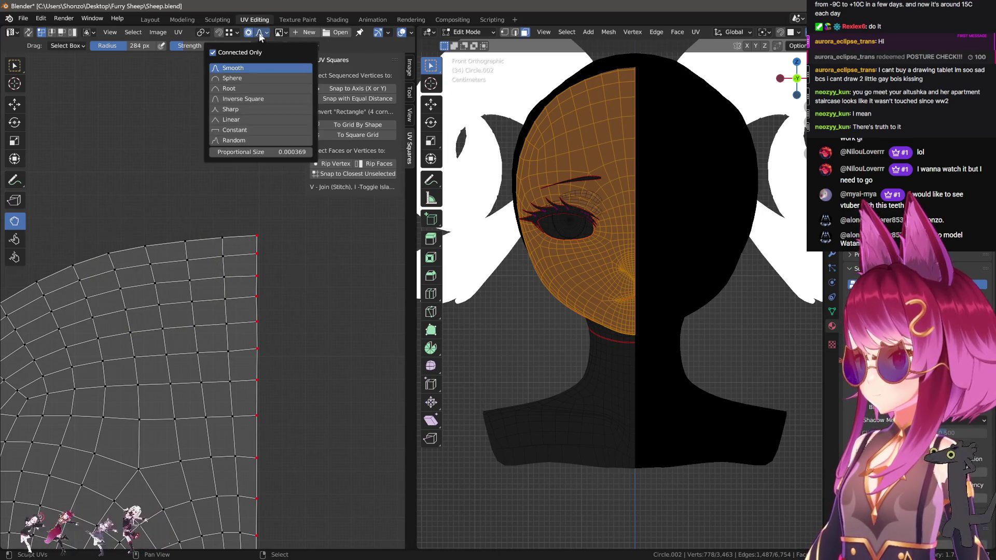
left_click(244, 79)
key("f")
left_click(171, 282)
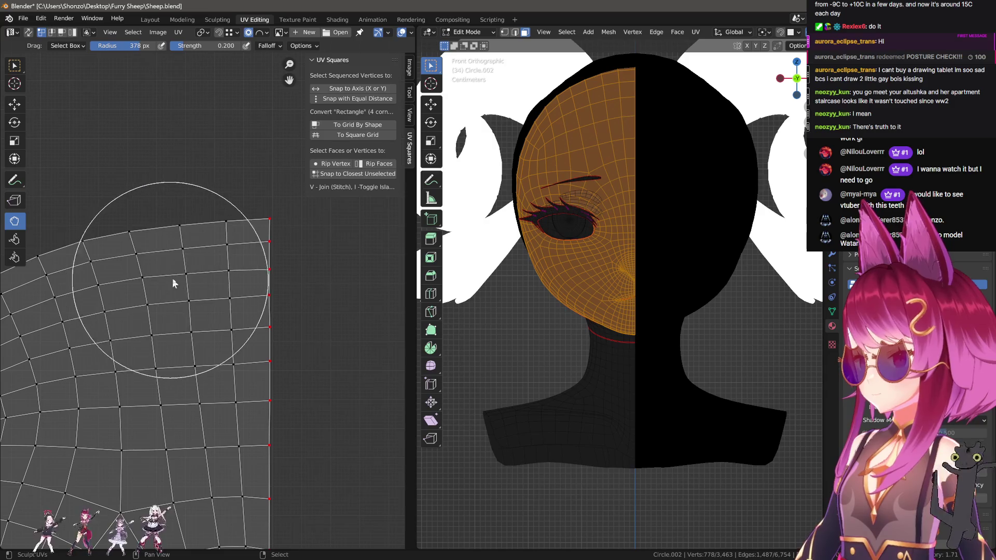
left_click(264, 33)
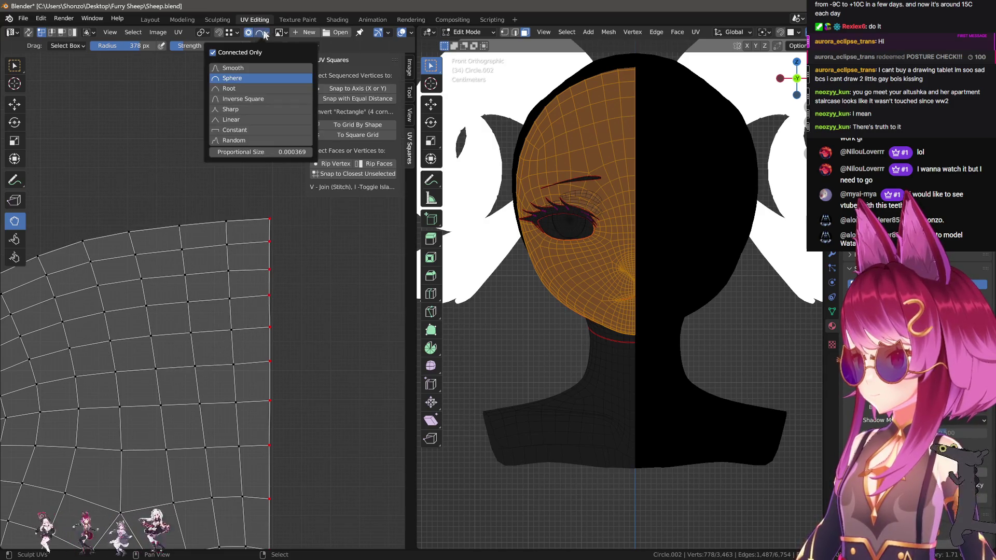
Shrink the UV sculpt brush and bring the face island's upper edge into view.
left_click(260, 33)
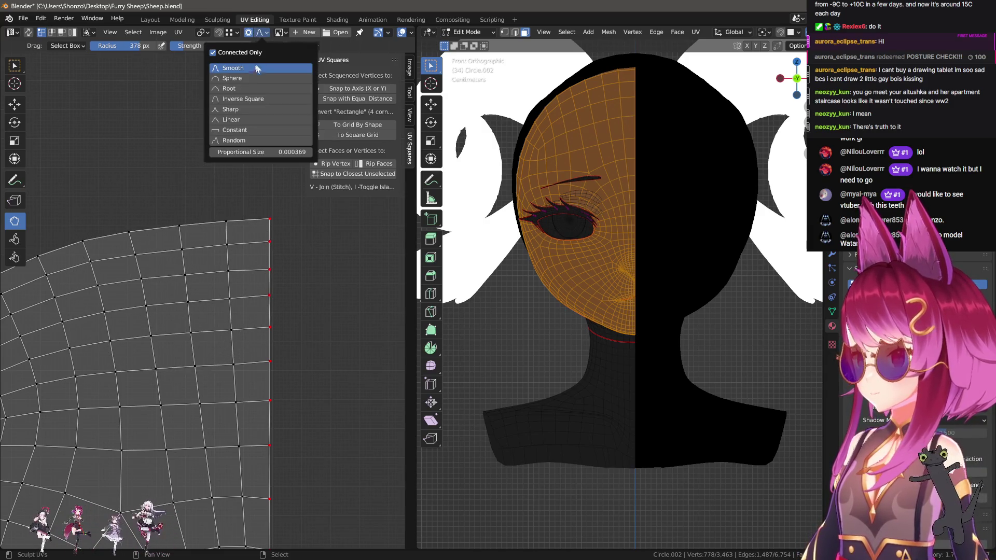
key("f")
left_click(167, 255)
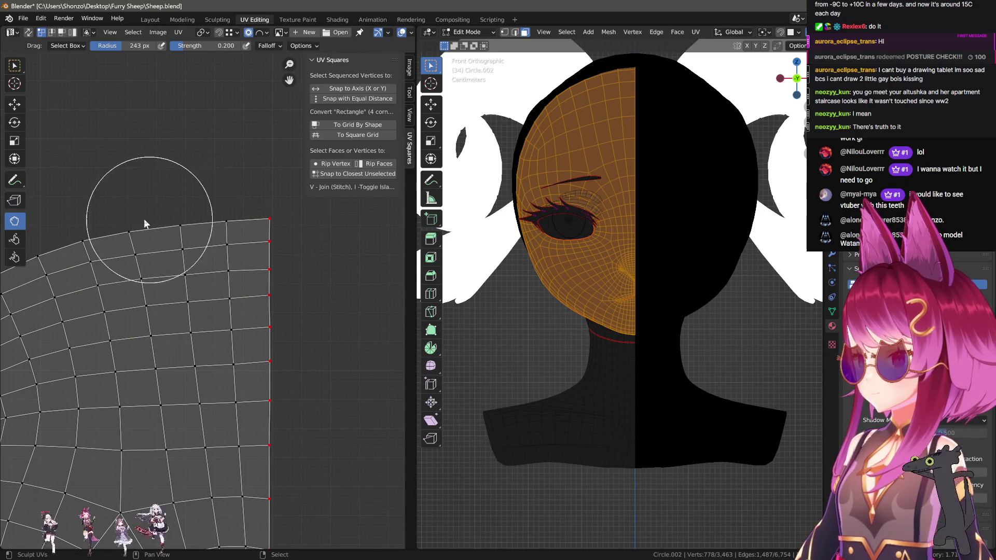
middle_click_drag(93, 230, 164, 228)
key("f")
left_click(127, 246)
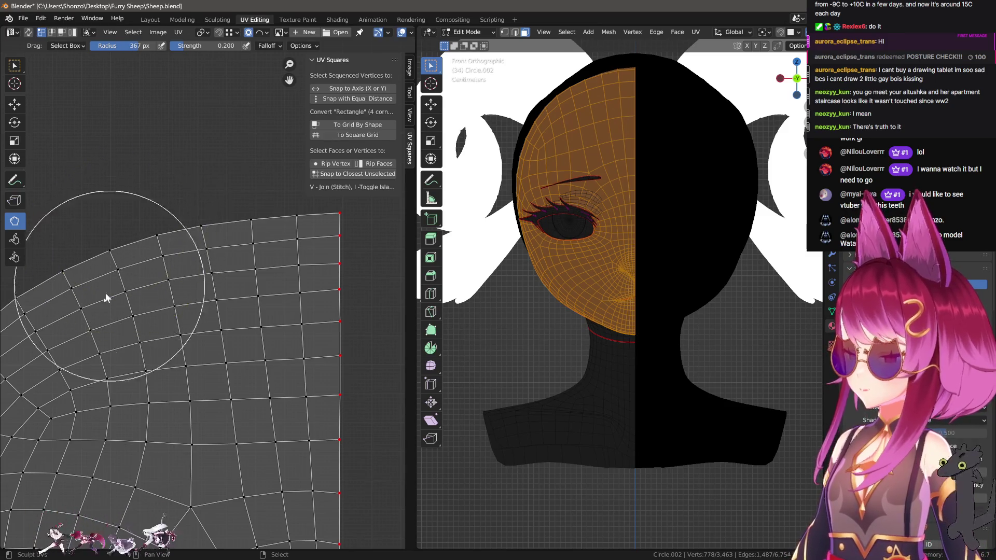
scroll(109, 287, "down", 2)
key("f")
left_click(134, 285)
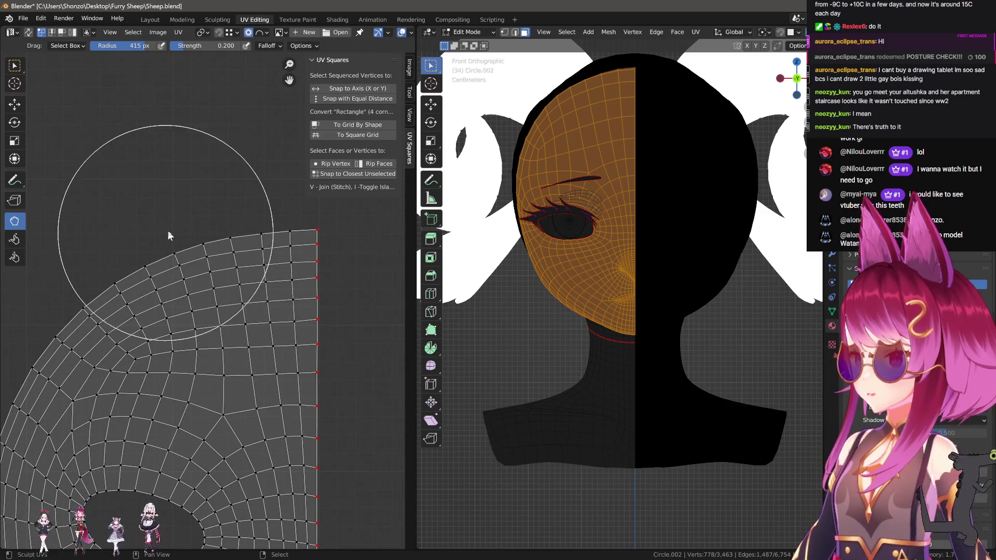
scroll(182, 232, "up", 3)
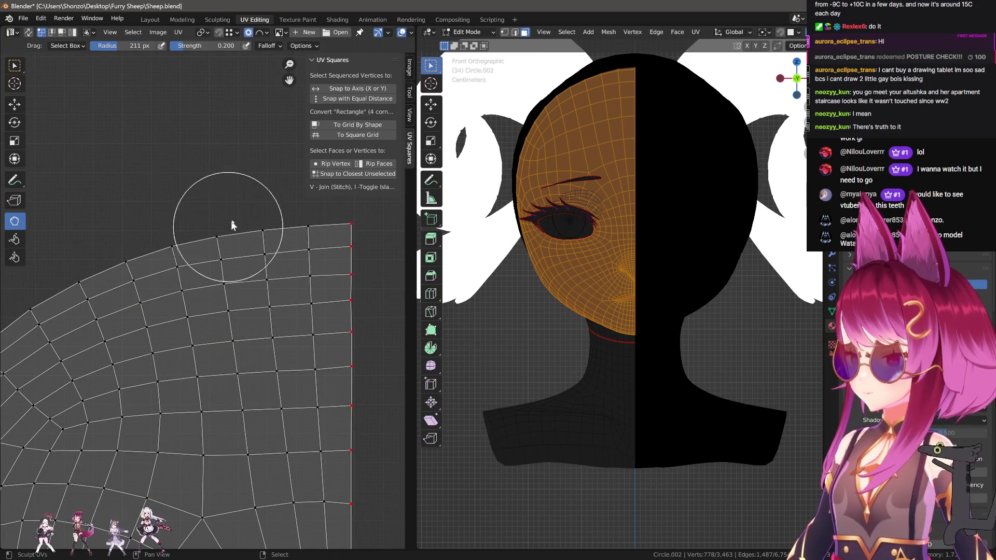
Resize the sculpt brush repeatedly while relaxing the next stretch of the upper edge.
key("f")
left_click(236, 328)
key("f")
left_click(243, 384)
middle_click_drag(241, 397, 191, 356)
key("f")
left_click(189, 311)
key("f")
left_click(200, 329)
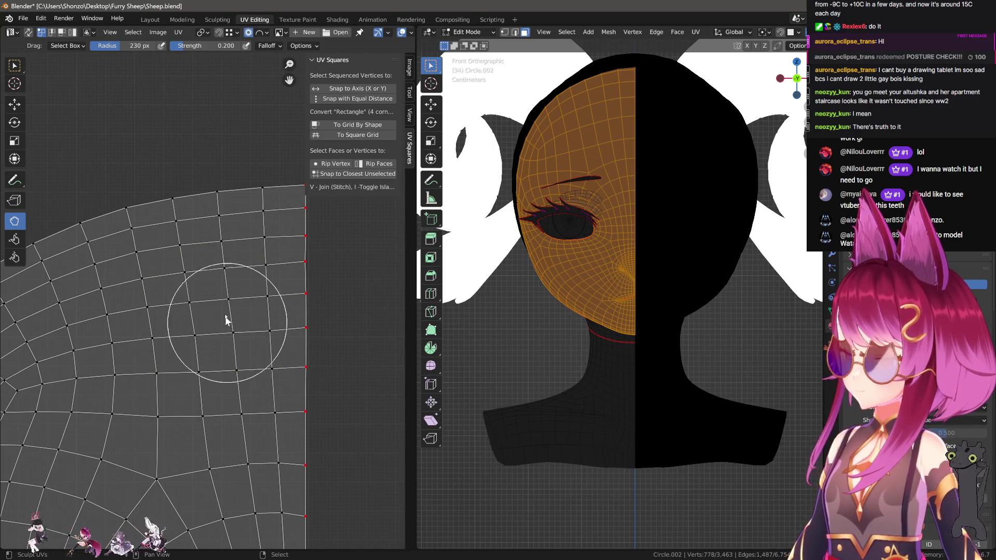
key("f")
left_click(222, 191)
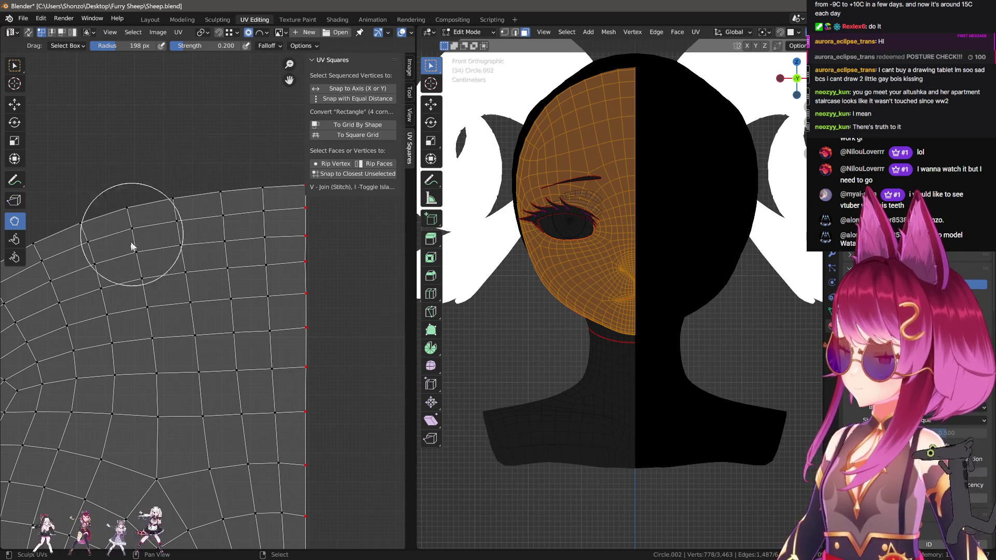
Keep adjusting the brush, down to 123 px, around the seam edge.
middle_click_drag(138, 271, 167, 287)
key("f")
left_click(156, 234)
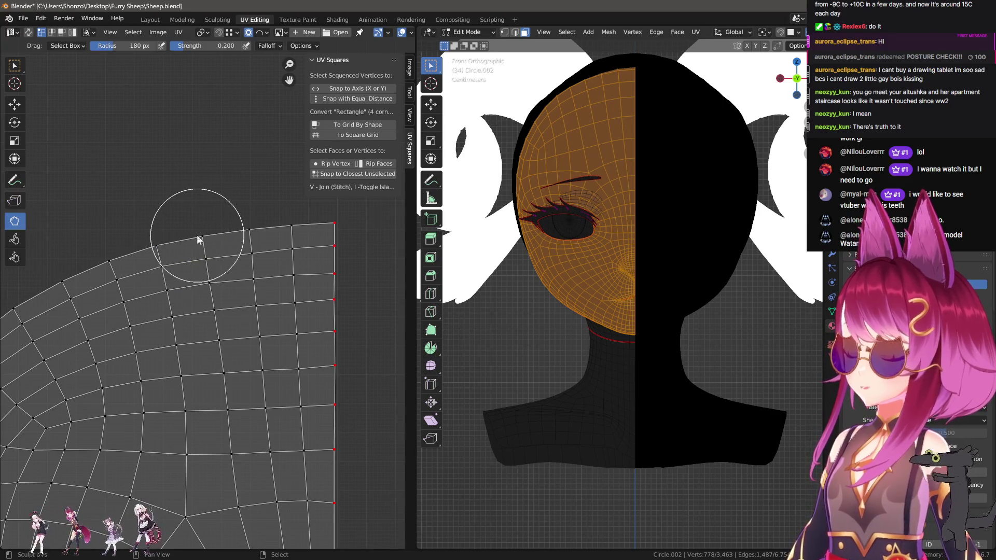
scroll(199, 242, "up", 1)
key("f")
left_click(197, 265)
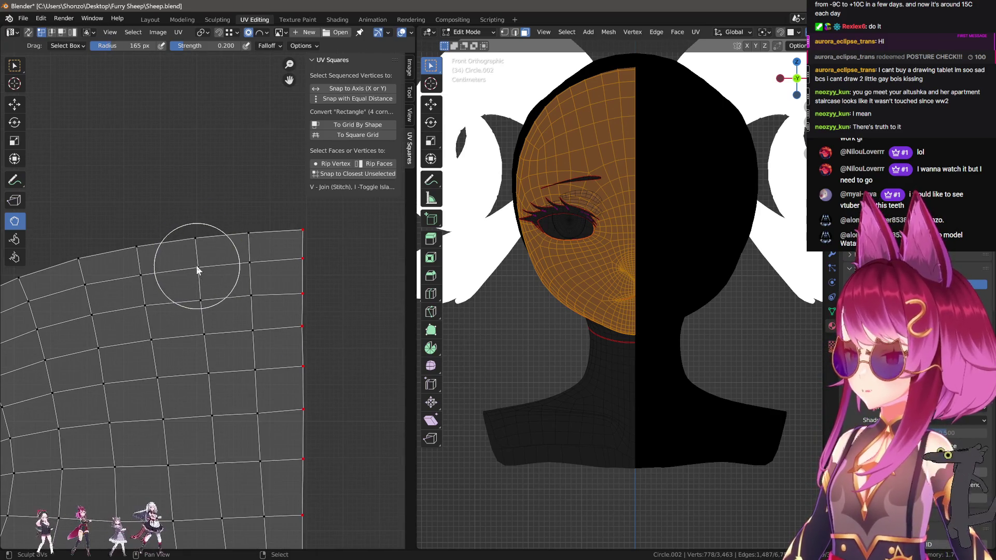
key("f")
left_click(239, 257)
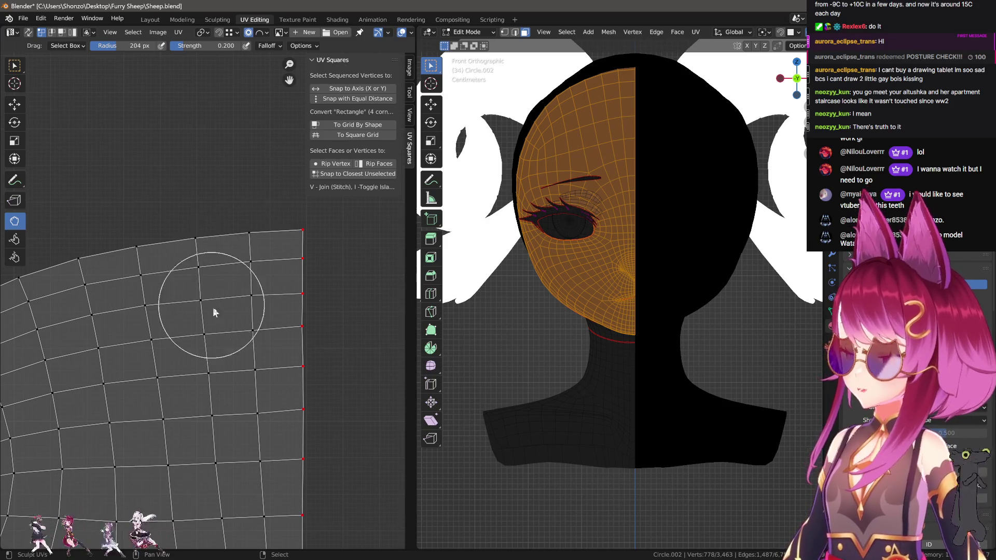
key("f")
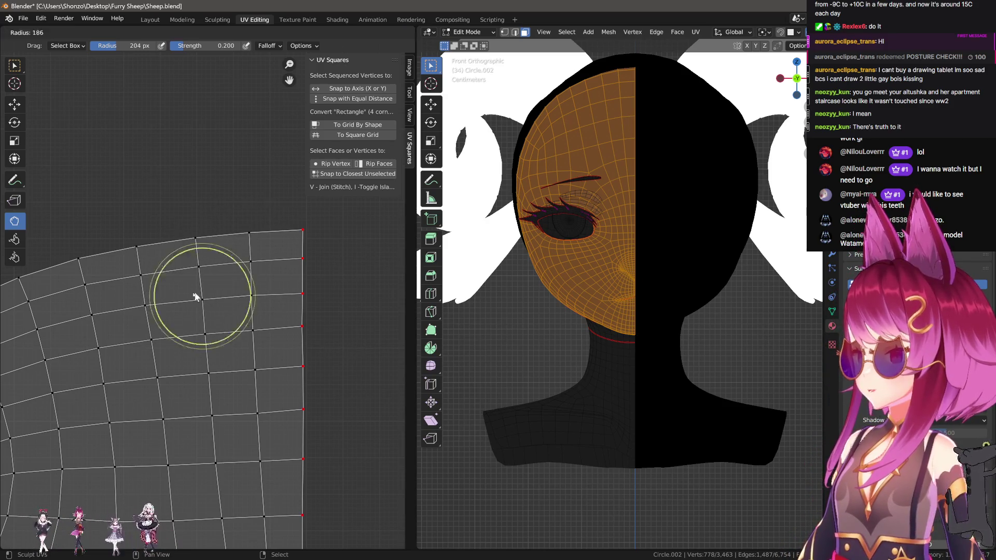
left_click(209, 303)
middle_click_drag(248, 316, 243, 300)
key("f")
left_click(266, 265)
Zoom in and out over the UV grid, then enlarge the sculpt brush.
scroll(311, 399, "down", 5)
scroll(257, 213, "up", 3)
scroll(238, 344, "up", 6)
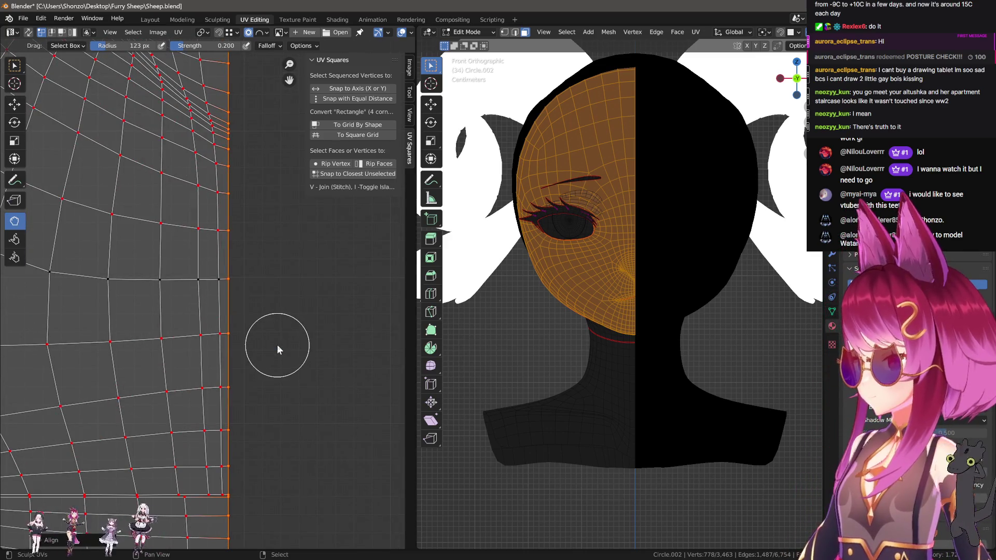
scroll(278, 344, "down", 3)
scroll(244, 360, "up", 3)
scroll(306, 384, "down", 2)
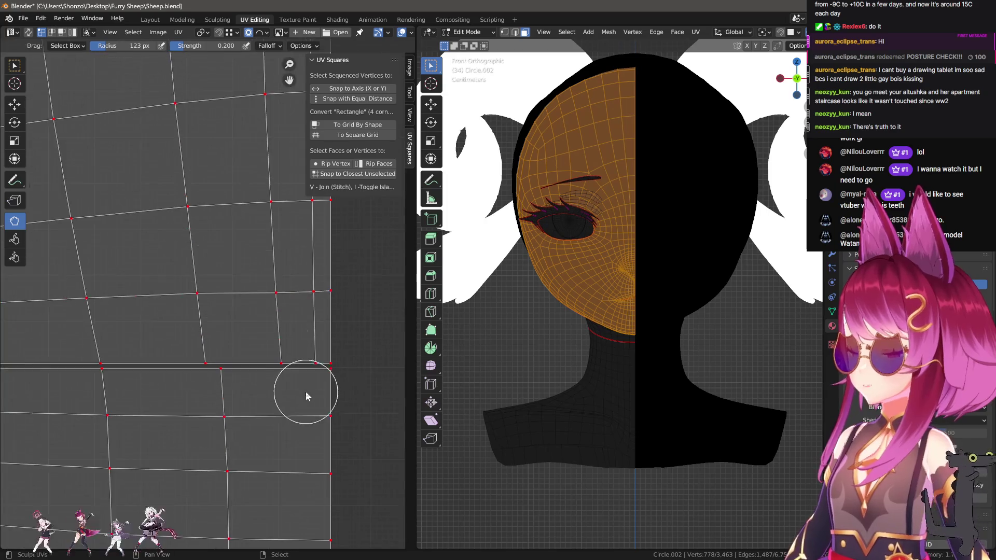
scroll(226, 356, "up", 3)
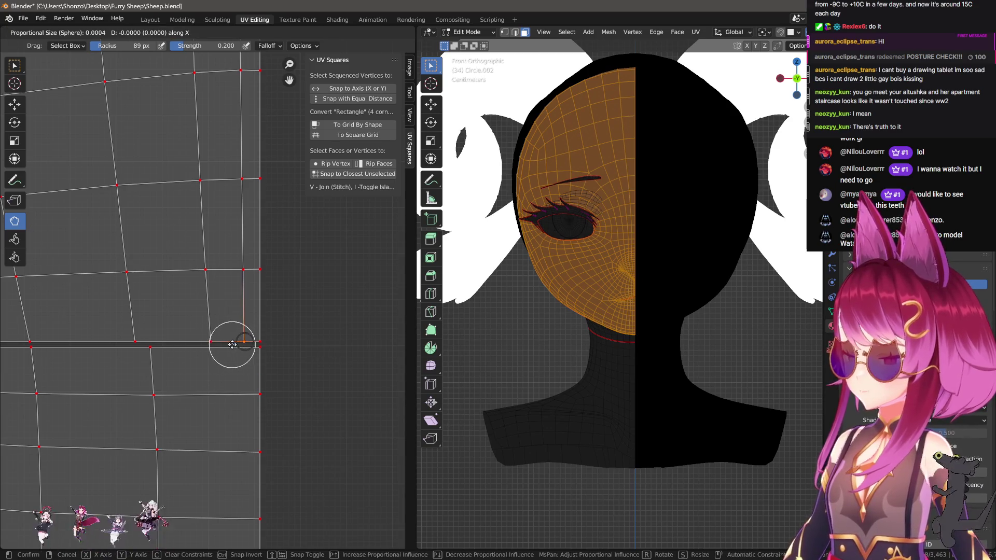
scroll(192, 286, "down", 3)
key("f")
left_click(186, 368)
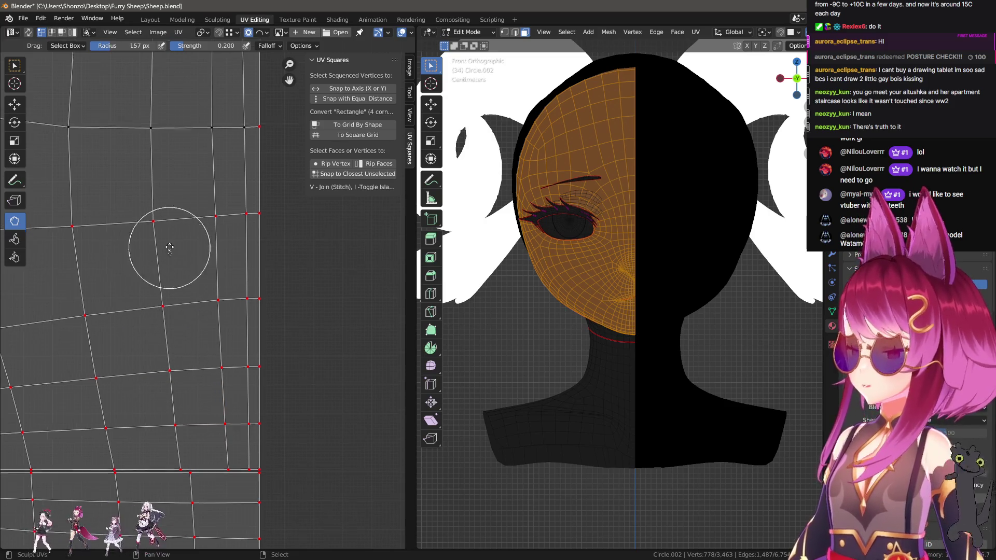
Pan along the seam and shrink the brush (147 px, then about 139 px) over the dense vertices.
middle_click_drag(170, 239, 187, 329)
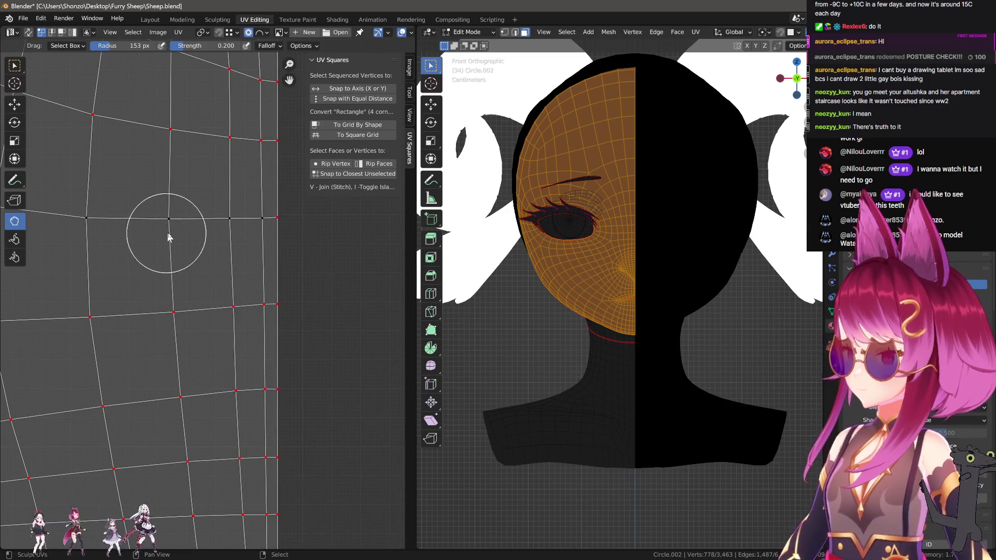
scroll(200, 315, "down", 2)
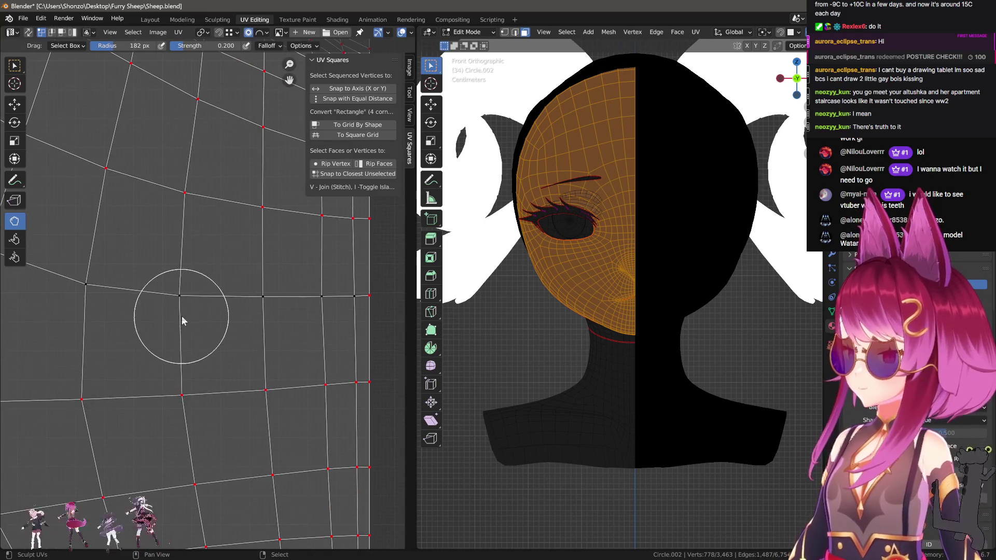
key("f")
left_click(137, 306)
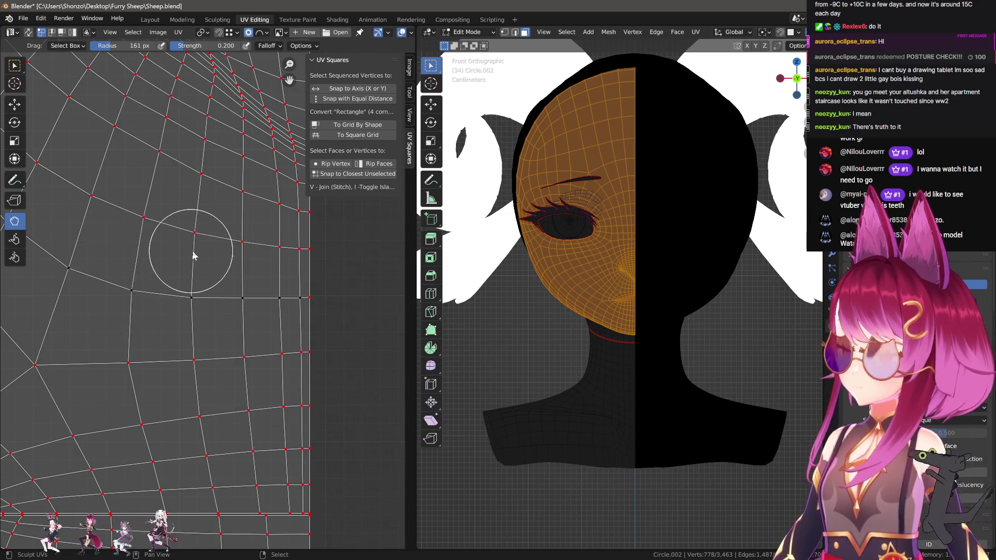
middle_click_drag(188, 228, 189, 341)
scroll(189, 341, "up", 2)
key("f")
left_click(182, 335)
scroll(192, 342, "down", 1)
scroll(180, 322, "up", 1)
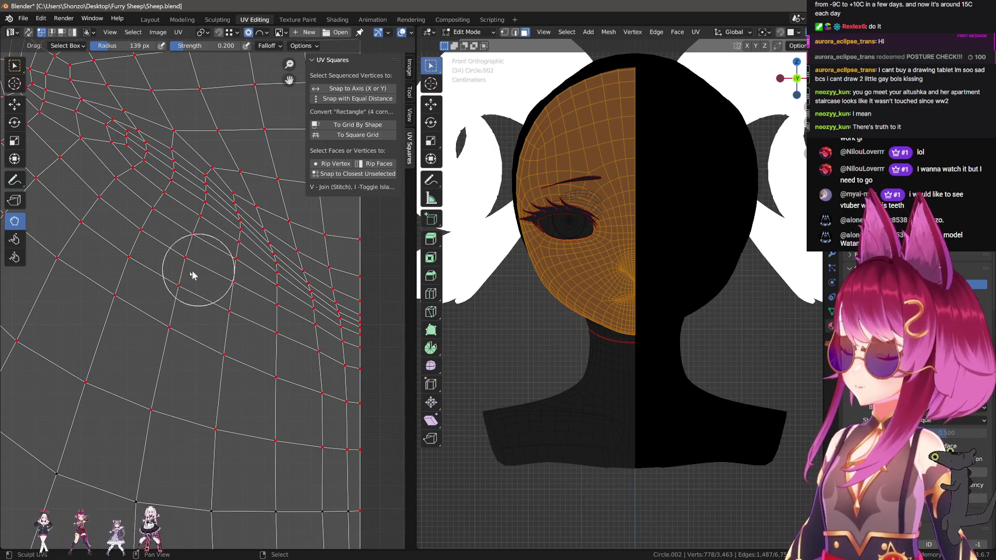
scroll(198, 274, "down", 2)
middle_click_drag(167, 356, 200, 394)
scroll(234, 327, "down", 2)
scroll(272, 411, "up", 3)
scroll(188, 380, "up", 1)
Raise the seam border vertices one at a time toward the centre line.
key("g")
left_click(219, 335)
key("g")
left_click(216, 323)
left_click(249, 290)
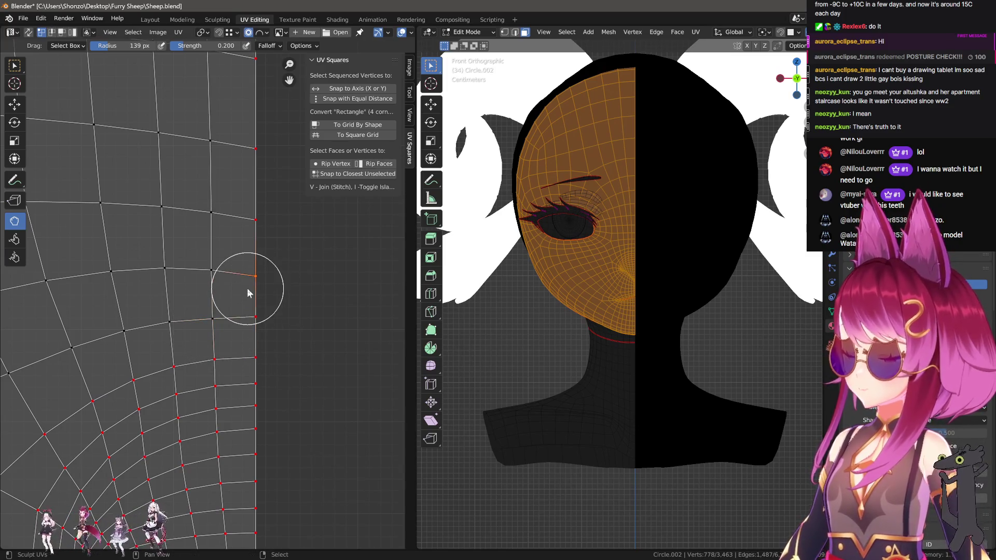
key("g")
left_click(226, 283)
key("g")
left_click(223, 264)
key("g")
left_click(251, 232)
Select the neighbouring edge vertices and move them together into place.
key("g")
left_click(249, 220)
left_click(213, 216)
key("g")
left_click(174, 215)
key("g")
left_click(222, 196)
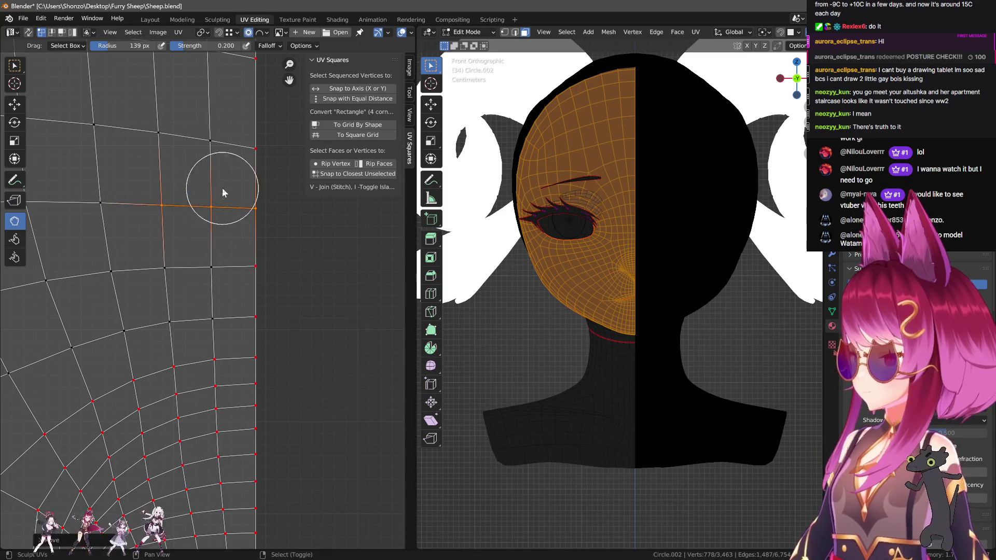
middle_click_drag(222, 196, 208, 304)
Try moving the row of edge vertices vertically, cancelling each attempt.
key("g")
right_click(262, 222)
left_click(123, 258, "alt")
key("g")
right_click(133, 235)
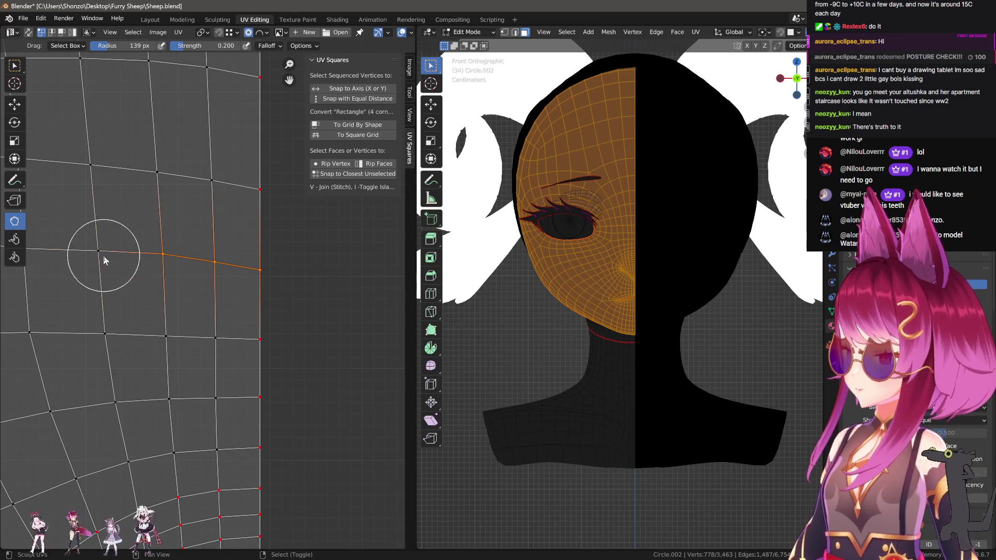
left_click(161, 257)
key("g")
right_click(162, 260)
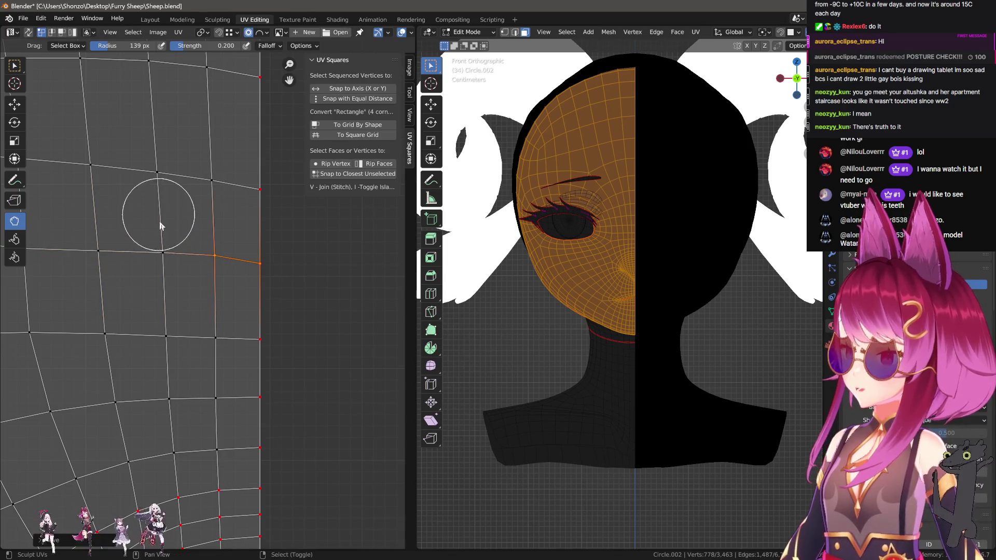
key("g")
right_click(236, 218)
middle_click_drag(235, 219, 247, 321)
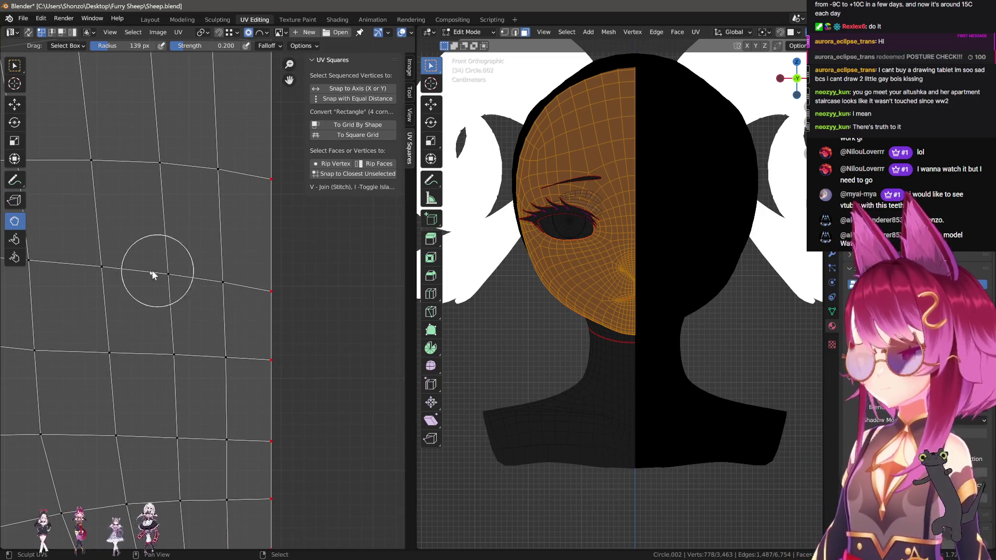
Undo an edge-loop lift and raise the right-border vertex about 10 px instead.
left_click(255, 273, "alt+shift")
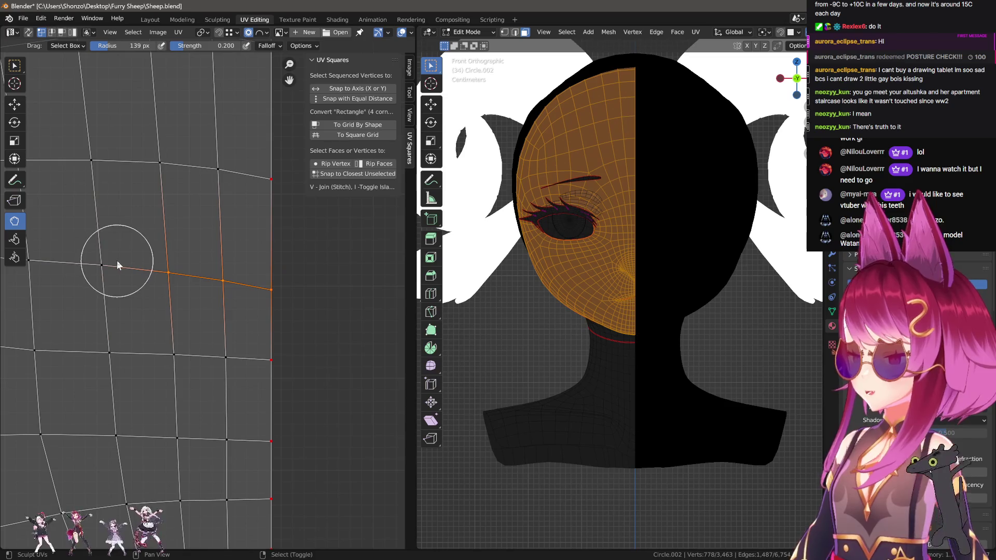
left_click_drag(223, 281, 218, 277)
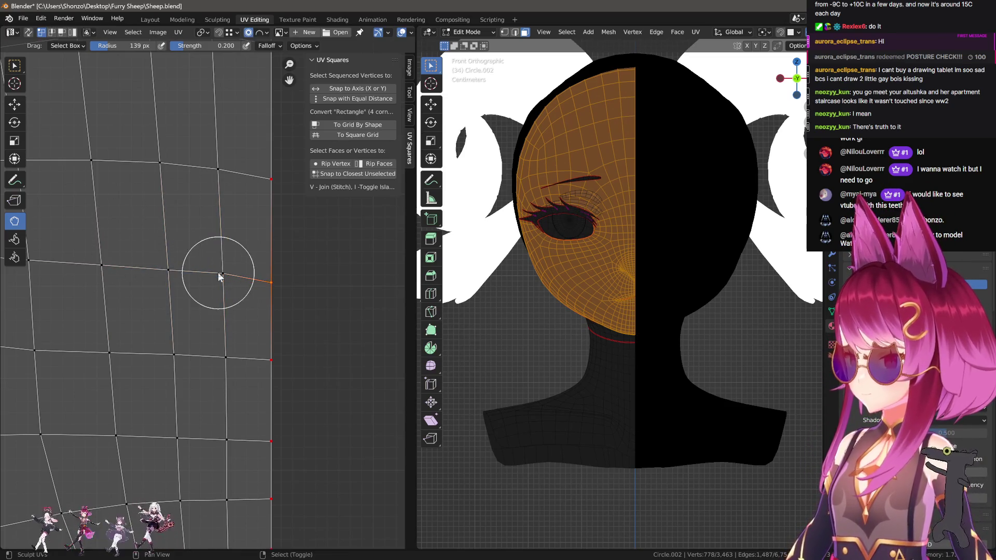
key("ctrl+z")
key("ctrl+z")
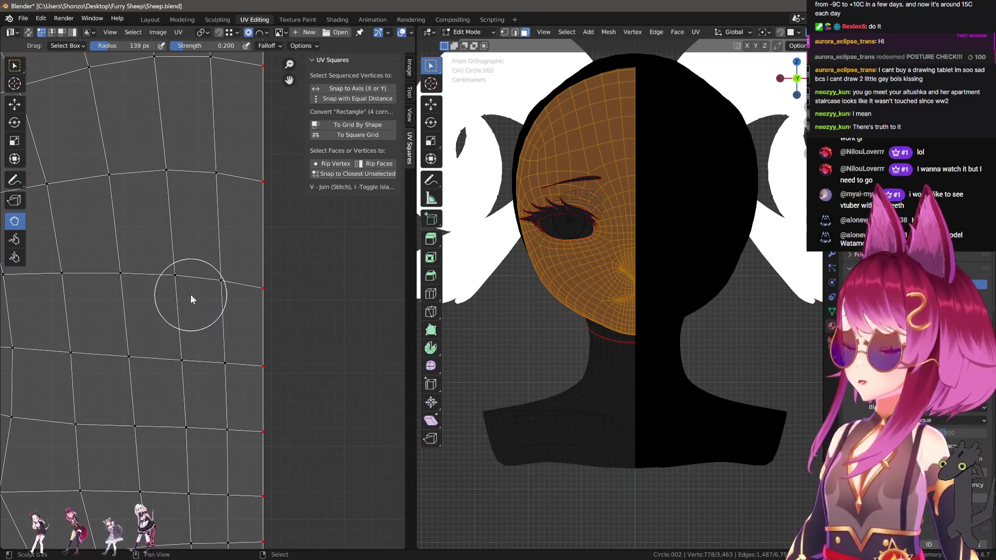
left_click(238, 296)
key("g")
left_click(246, 249)
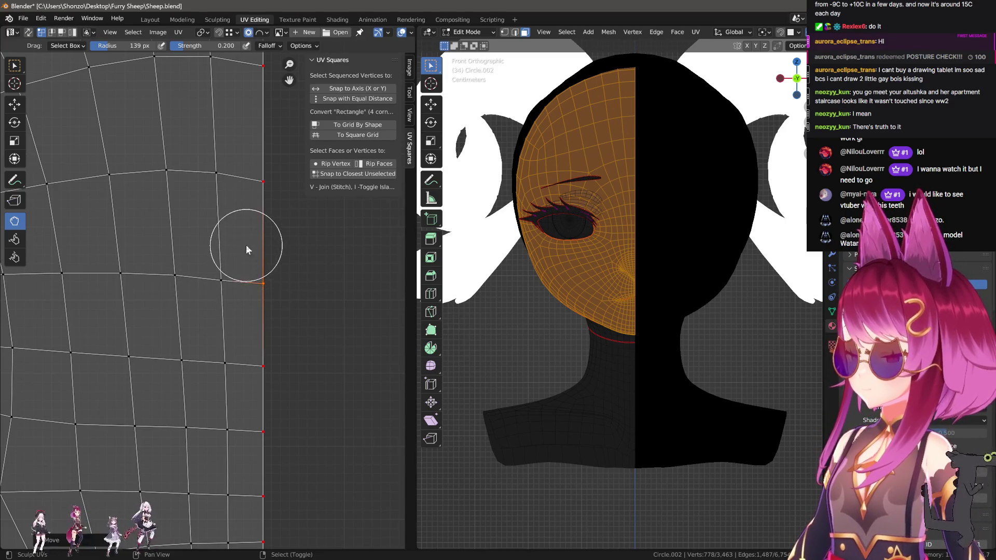
mouse_move(166, 290)
left_mouse_down()
mouse_move(174, 299)
mouse_move(167, 296)
left_mouse_up()
Resize the relax brush to 109 px and frame another part of the layout.
key("f")
left_click(115, 309)
middle_click_drag(74, 302, 180, 310)
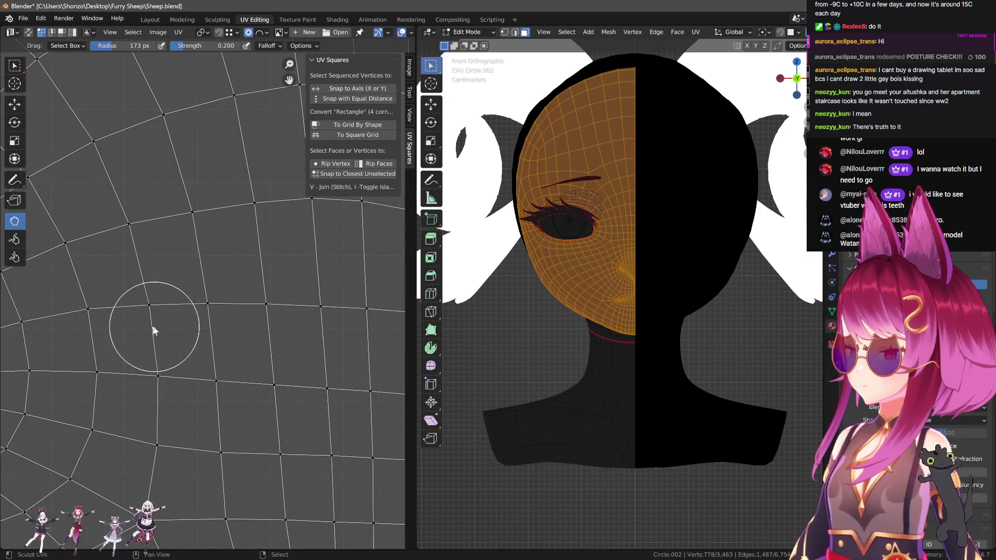
scroll(88, 330, "down", 2)
key("f")
left_click(160, 338)
scroll(141, 349, "up", 2)
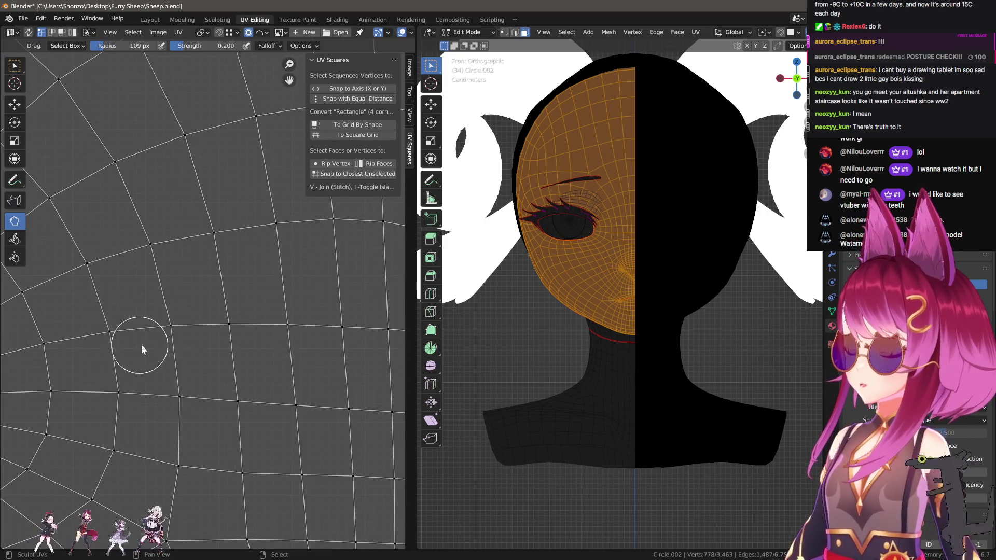
scroll(138, 355, "down", 1)
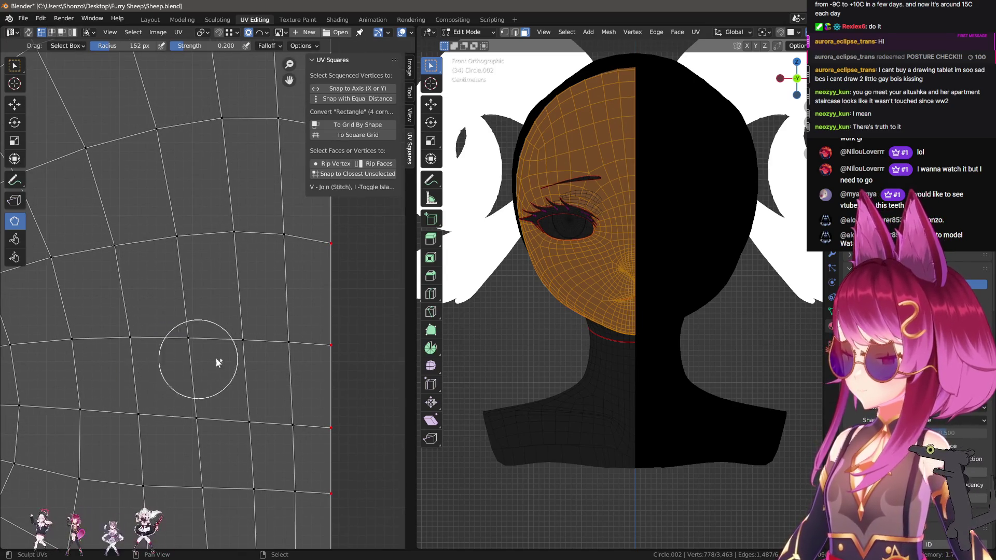
scroll(205, 359, "up", 1)
scroll(179, 375, "down", 2)
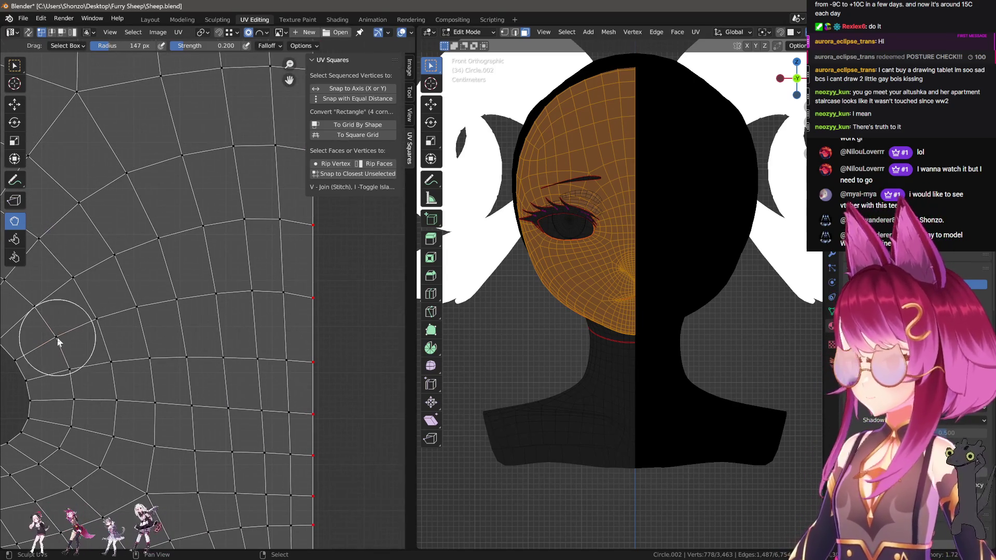
Proportionally move the single border vertex up along its vertex row.
left_click(266, 298, "ctrl")
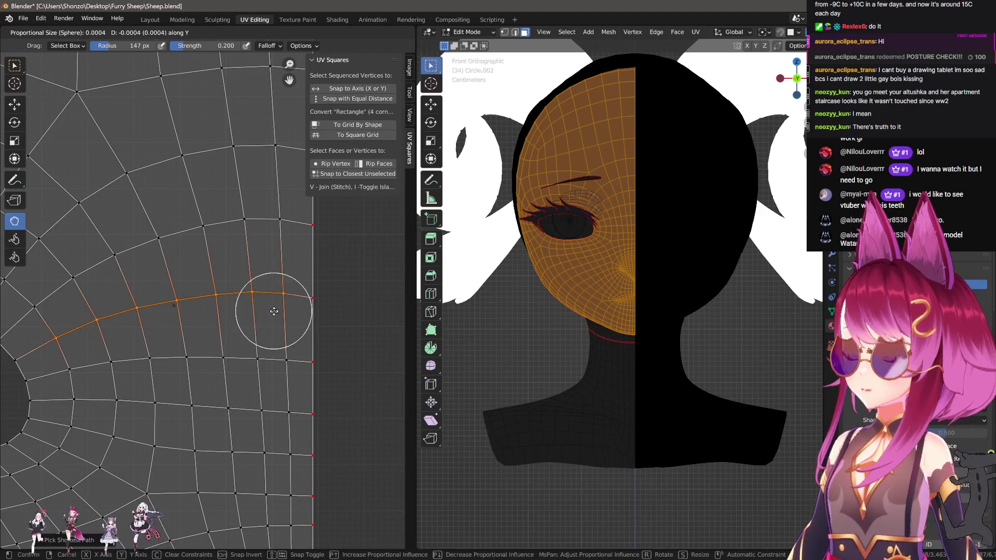
left_click(99, 322, "shift")
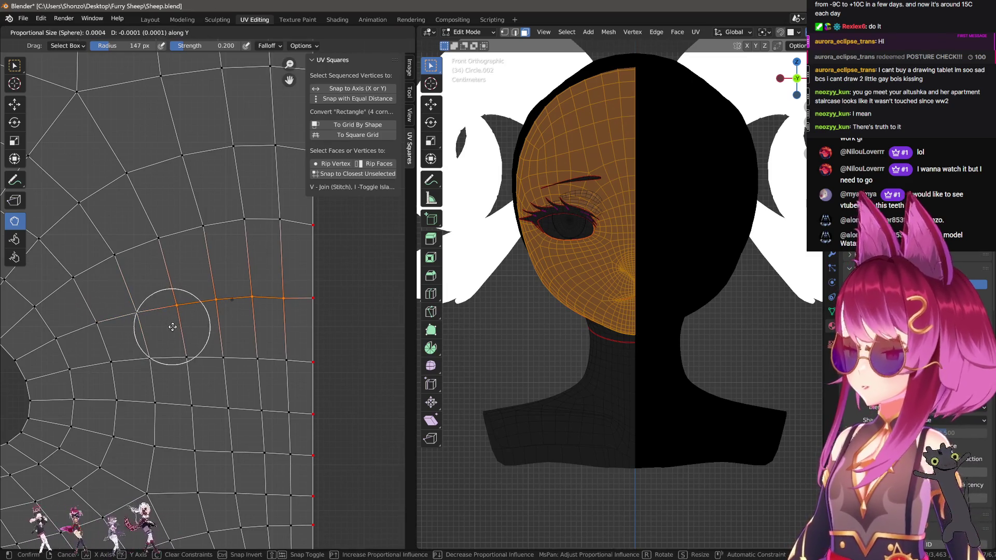
left_click(280, 297)
key("g")
left_click(279, 282)
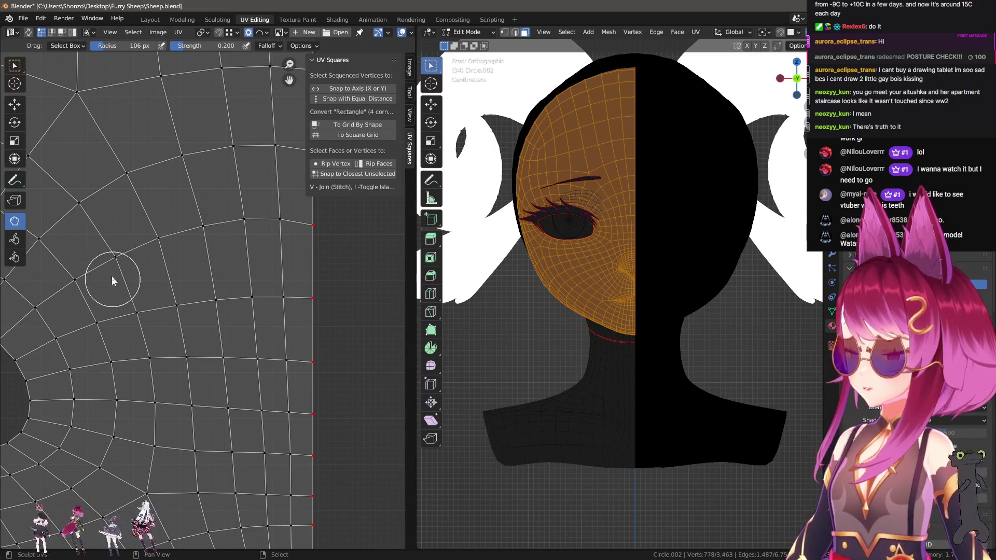
Set the brush radius to 136 px and relax the border vertices into a straighter edge.
key("f")
left_click(202, 269)
scroll(206, 278, "up", 2)
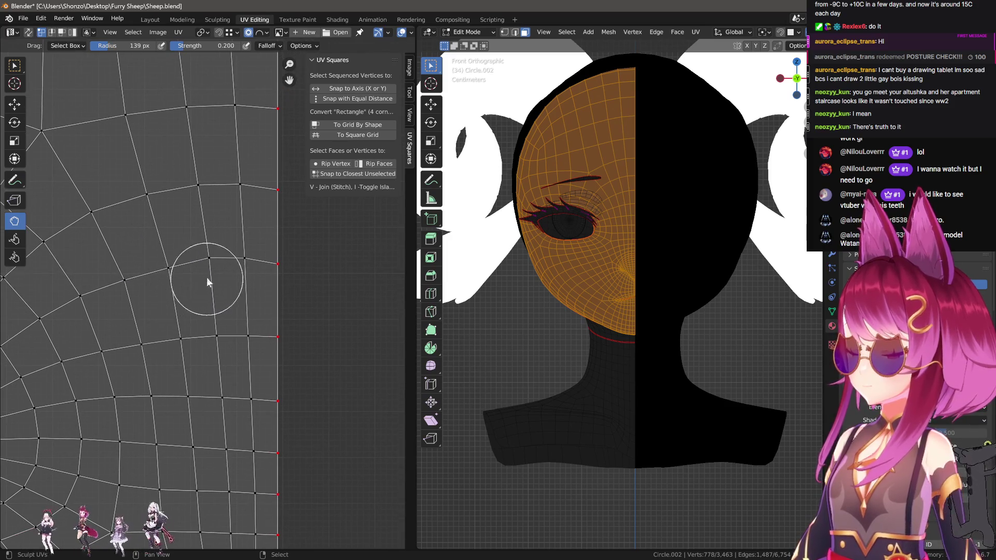
left_click(243, 287)
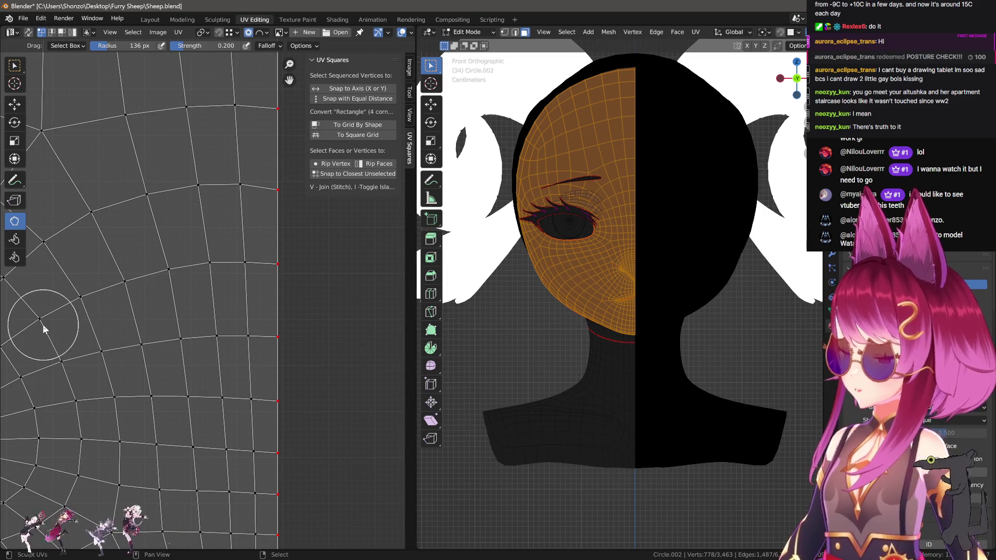
scroll(223, 280, "up", 1)
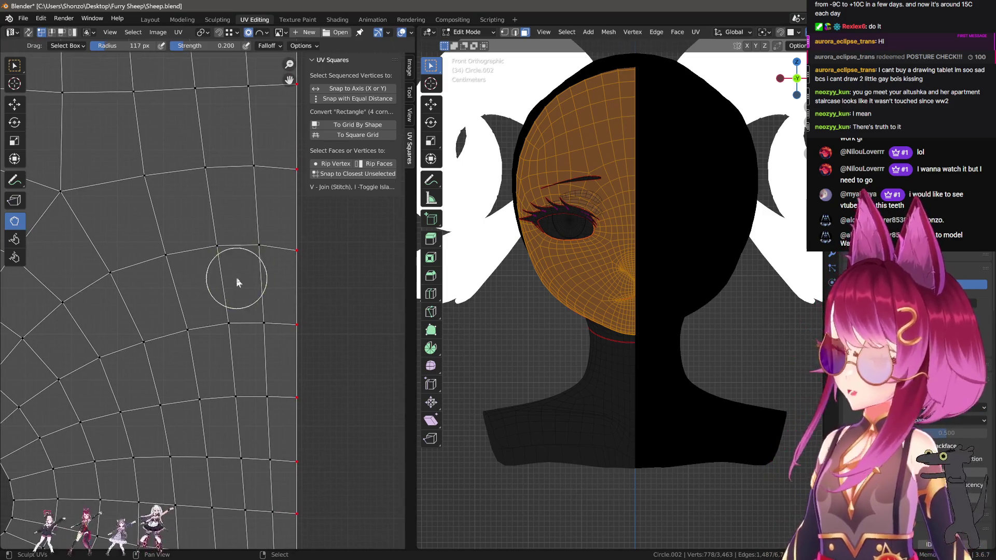
left_click_drag(318, 234, 305, 232)
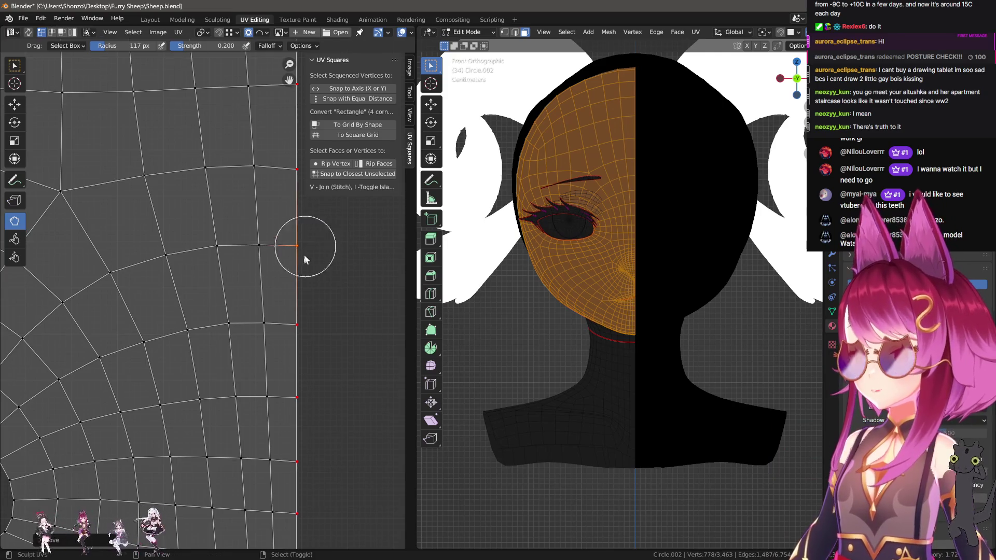
left_click_drag(261, 339, 264, 327)
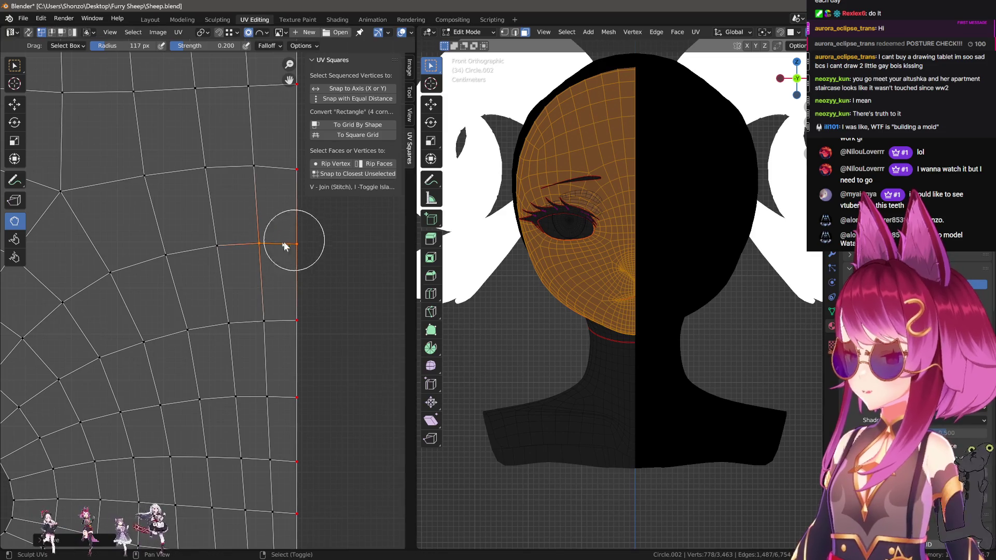
left_click_drag(289, 240, 238, 260)
middle_click_drag(234, 261, 229, 316)
mouse_move(259, 262)
left_mouse_down()
mouse_move(266, 234)
mouse_move(241, 258)
mouse_move(273, 271)
mouse_move(259, 263)
left_mouse_up()
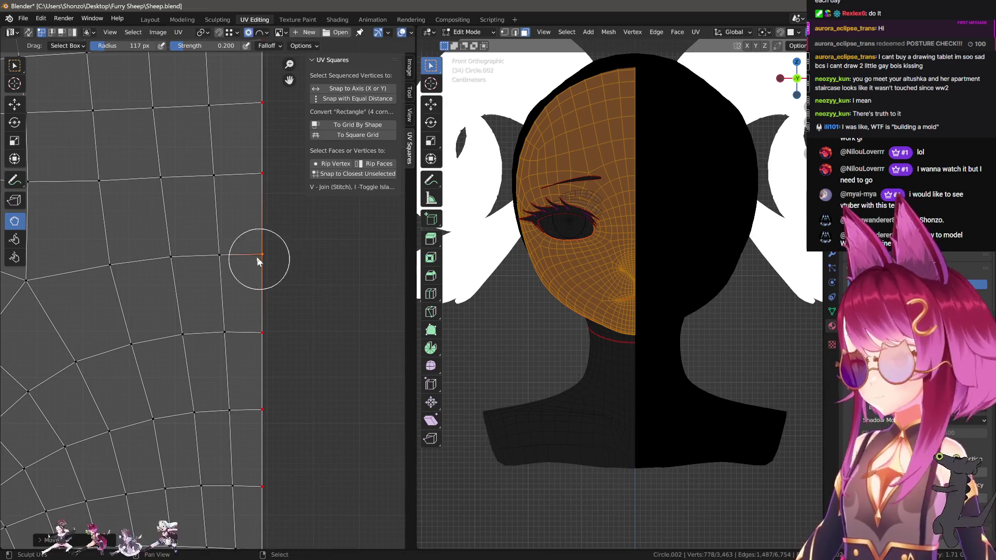
middle_click_drag(236, 229, 265, 307)
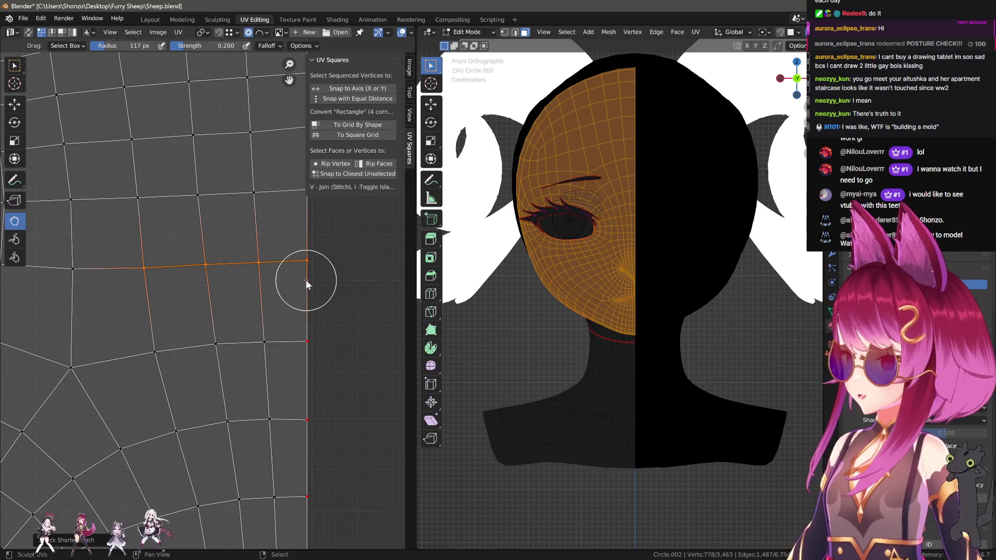
left_click_drag(306, 280, 309, 289)
left_click_drag(151, 276, 194, 280)
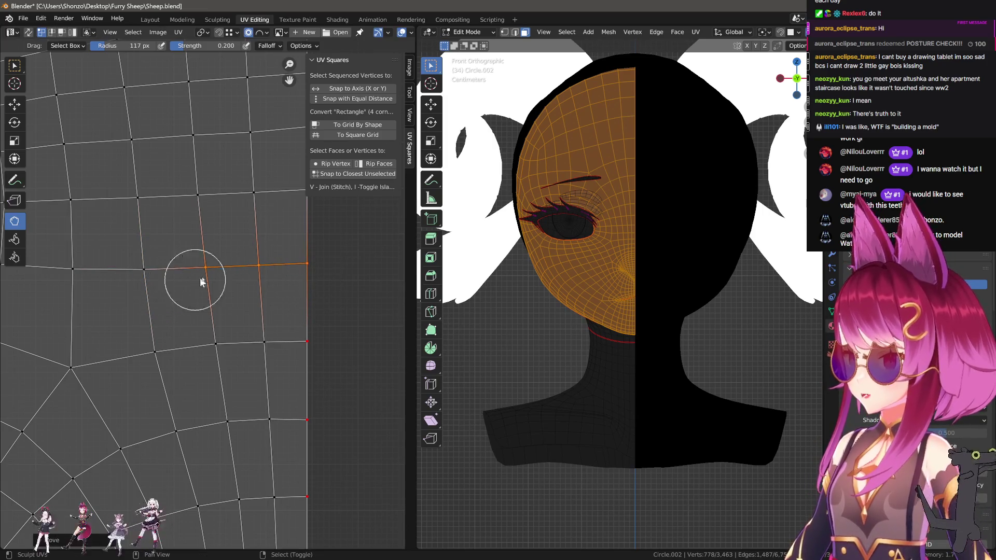
Check the lower seam vertices, then switch to the Google Maps browser window.
scroll(207, 275, "down", 3)
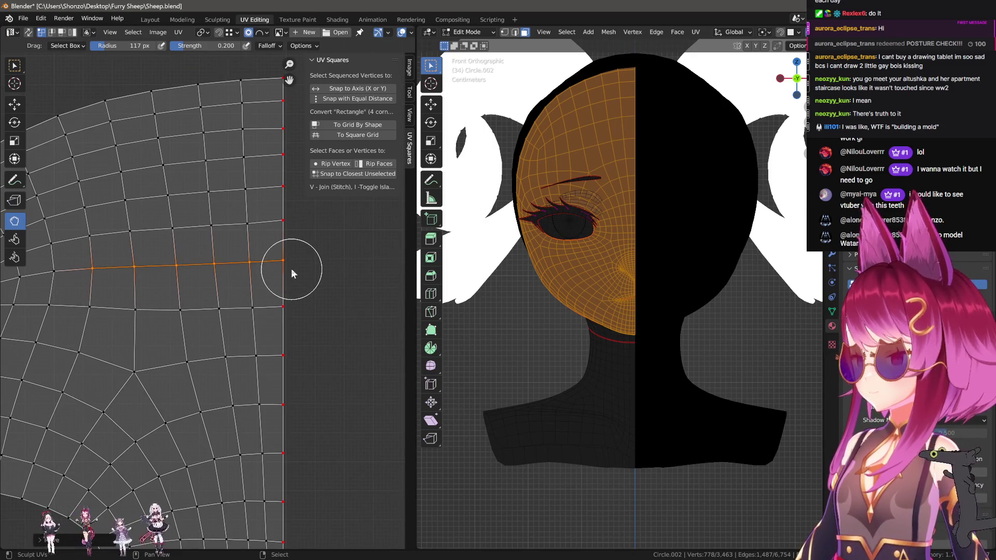
middle_click_drag(291, 269, 259, 318)
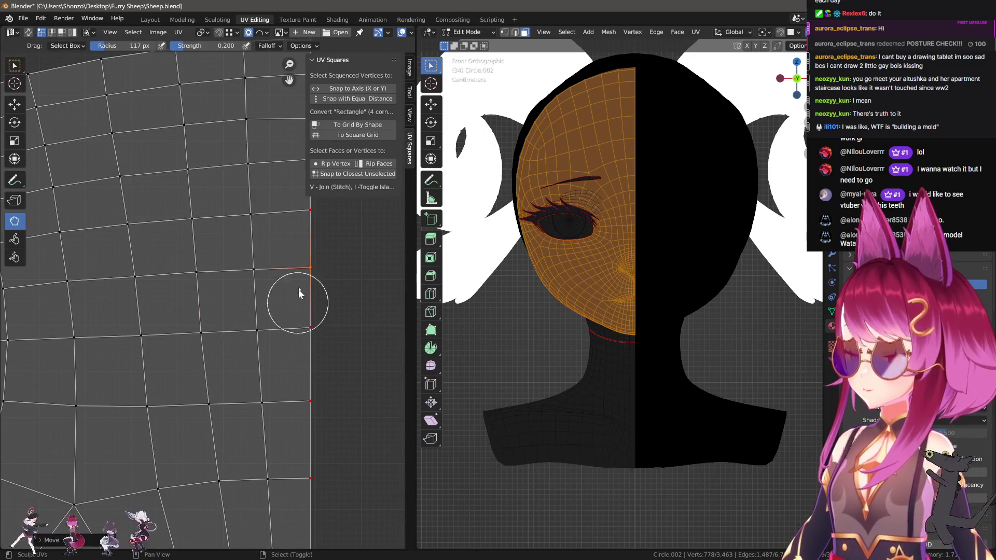
scroll(297, 296, "up", 2)
scroll(116, 294, "down", 1)
left_click(76, 290, "alt")
key("g")
right_click(128, 295)
scroll(238, 292, "down", 3)
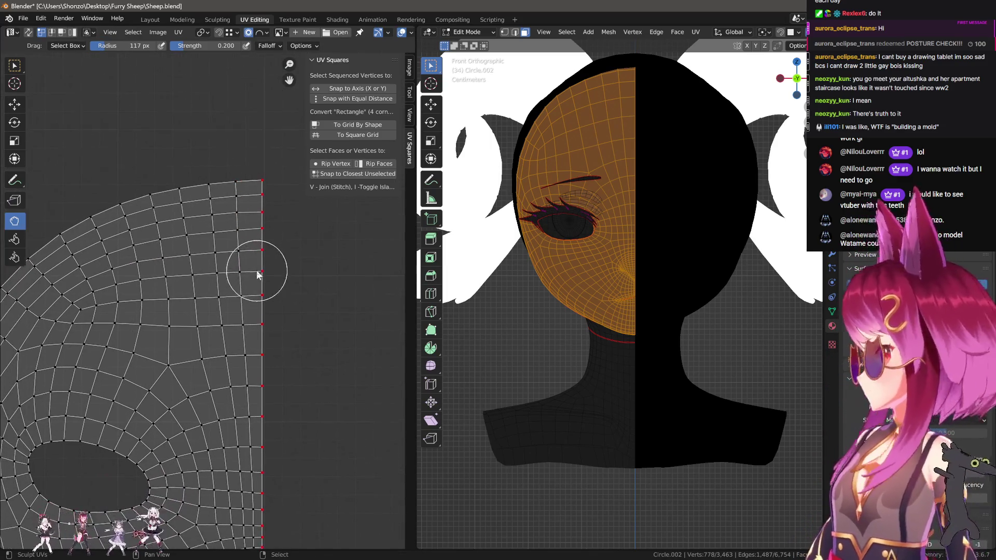
scroll(269, 261, "down", 4)
middle_click_drag(212, 344, 233, 289)
scroll(234, 289, "up", 6)
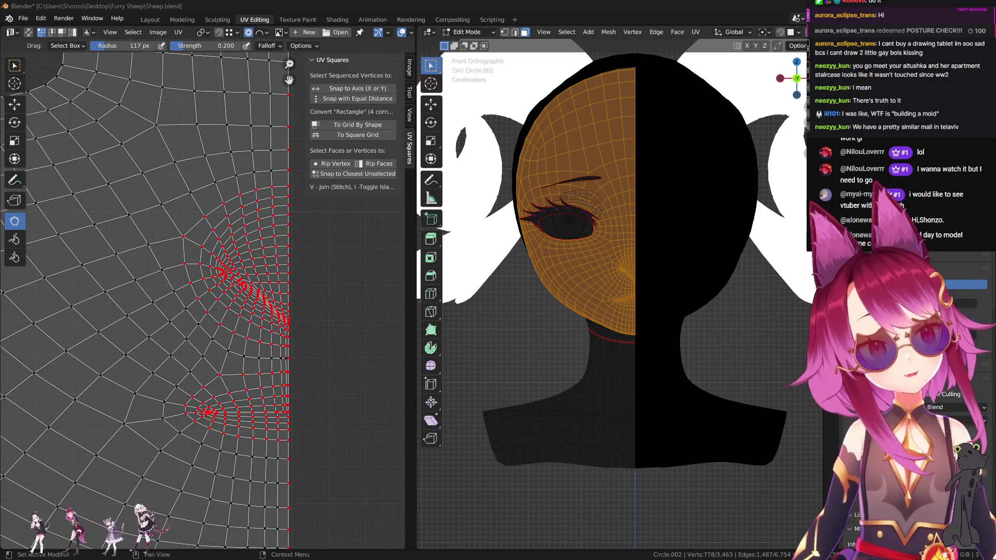
key("alt+Tab")
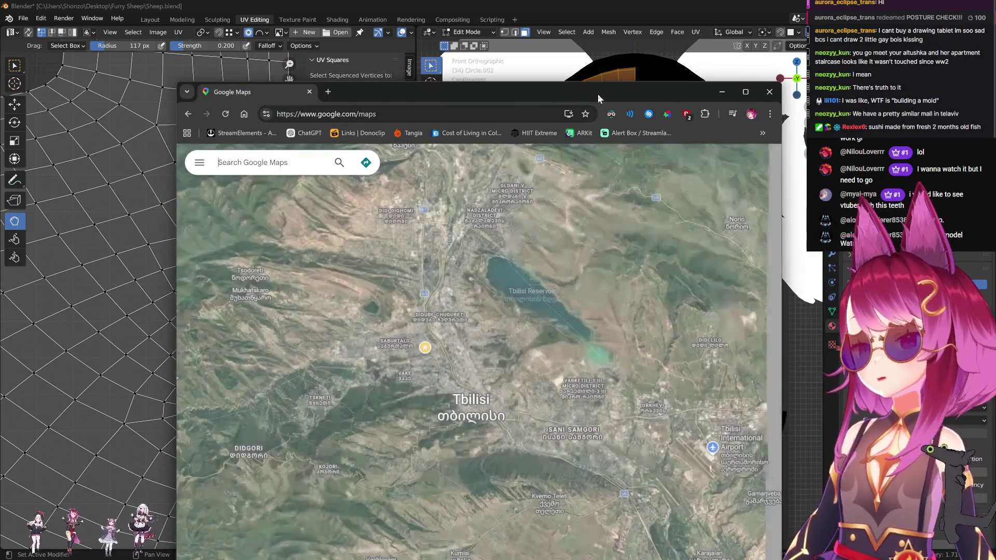
Maximise Google Maps and zoom the satellite map toward the Hualing Tbilisi Sea Plaza.
double_click(598, 94)
scroll(594, 229, "up", 5)
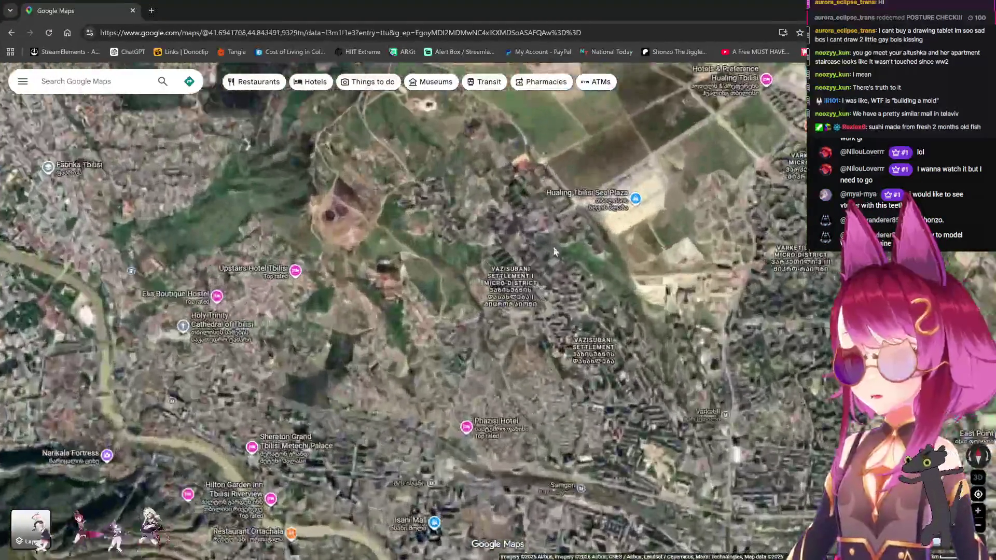
scroll(595, 229, "up", 5)
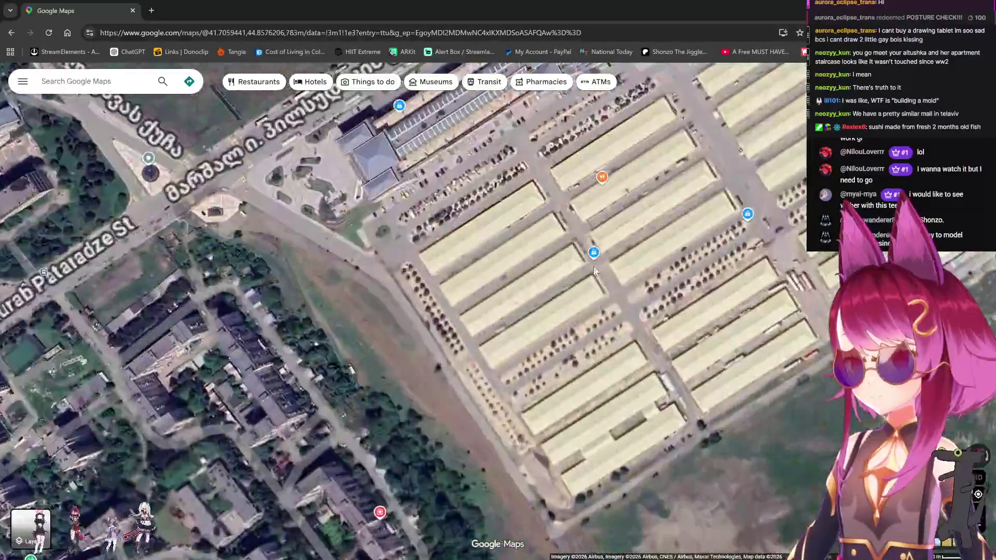
scroll(484, 449, "down", 2)
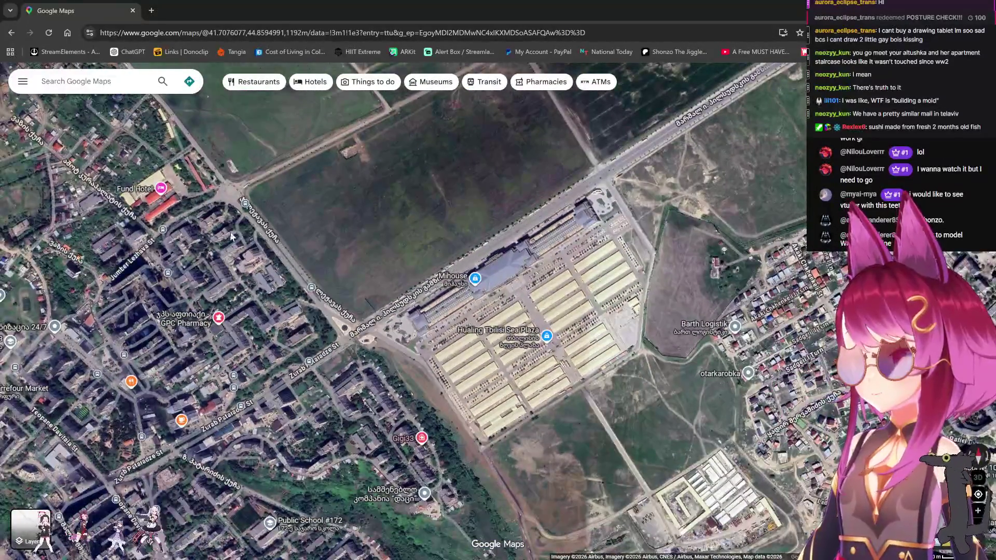
left_click_drag(296, 283, 365, 254)
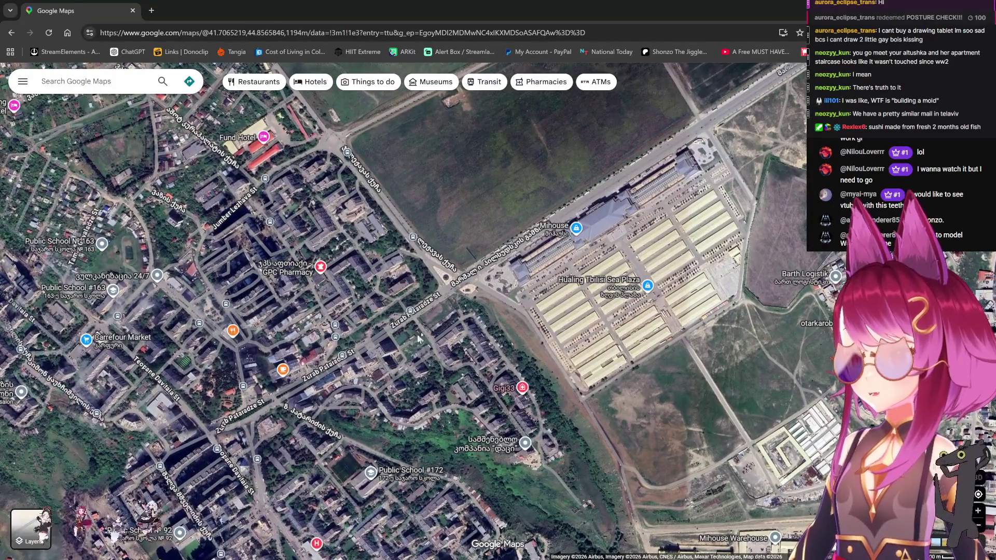
Drop Pegman on the road beside the market and turn the Street View toward the parked truck.
scroll(393, 295, "down", 3)
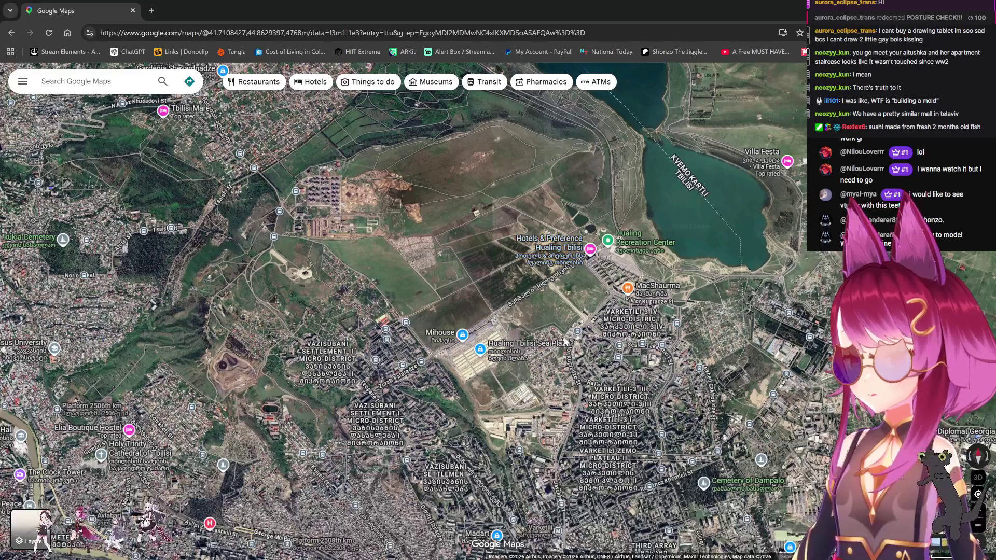
scroll(464, 382, "up", 2)
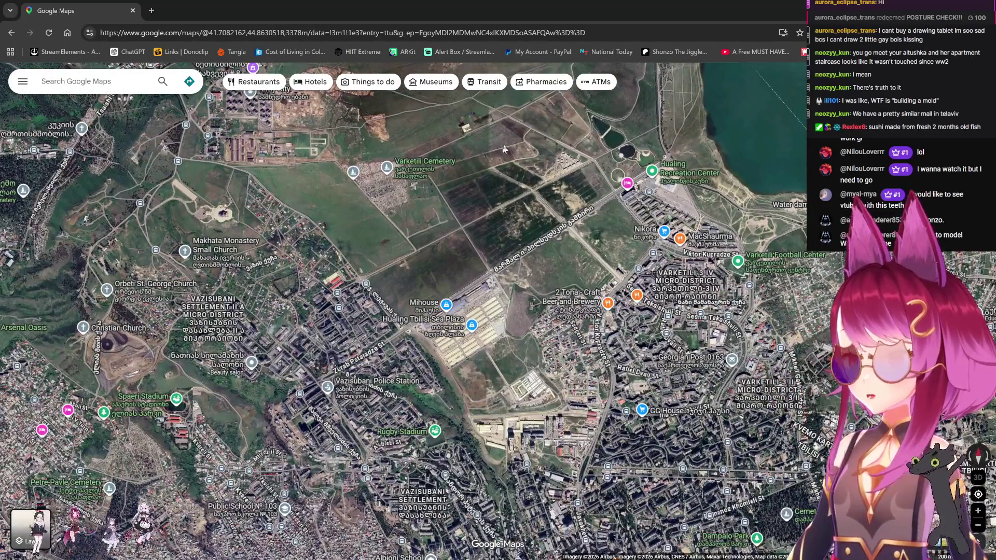
scroll(457, 328, "up", 5)
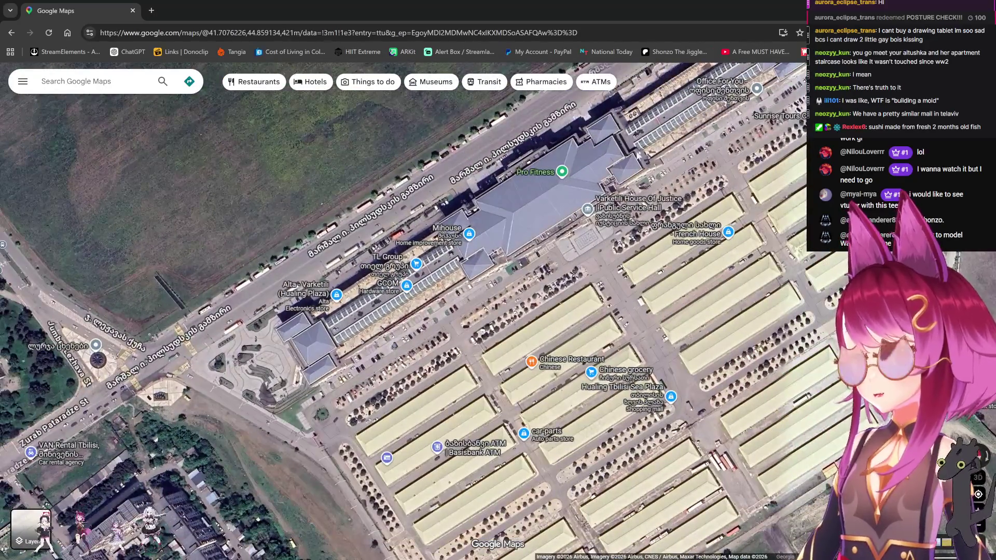
scroll(648, 155, "down", 2)
left_click_drag(978, 474, 380, 263)
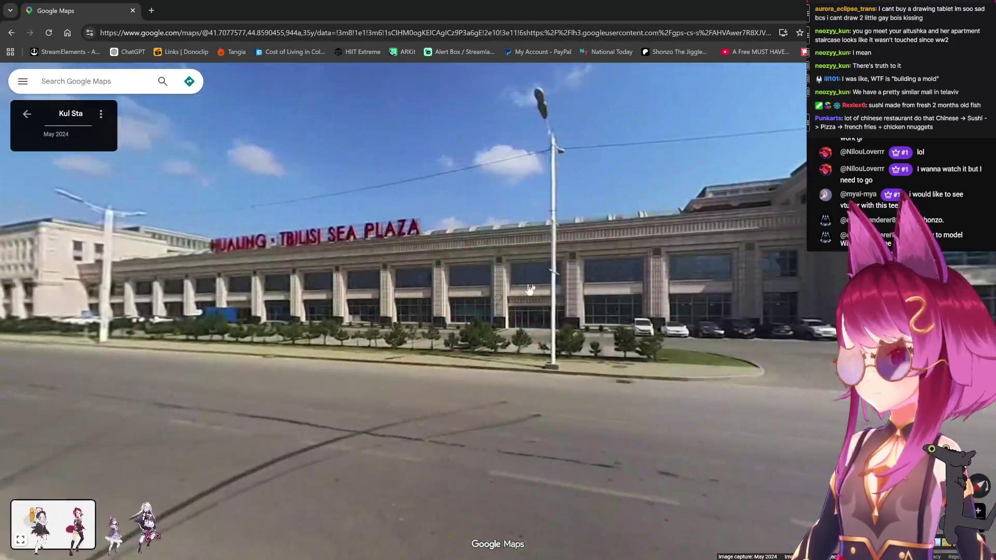
mouse_move(529, 289)
left_mouse_down()
mouse_move(418, 276)
mouse_move(377, 292)
left_mouse_up()
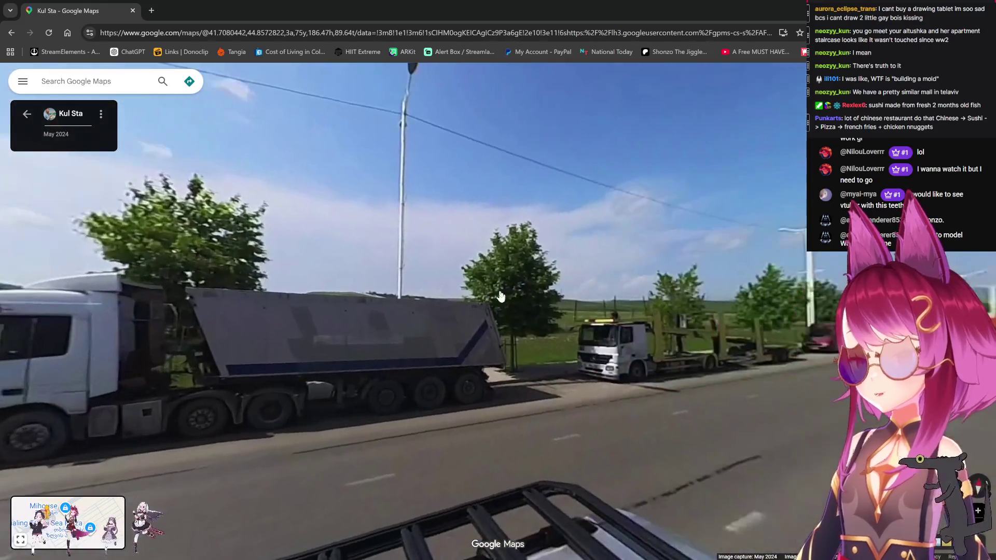
Turn the Street View around to face Tbilisi Sea Plaza and look down the road.
key("Right")
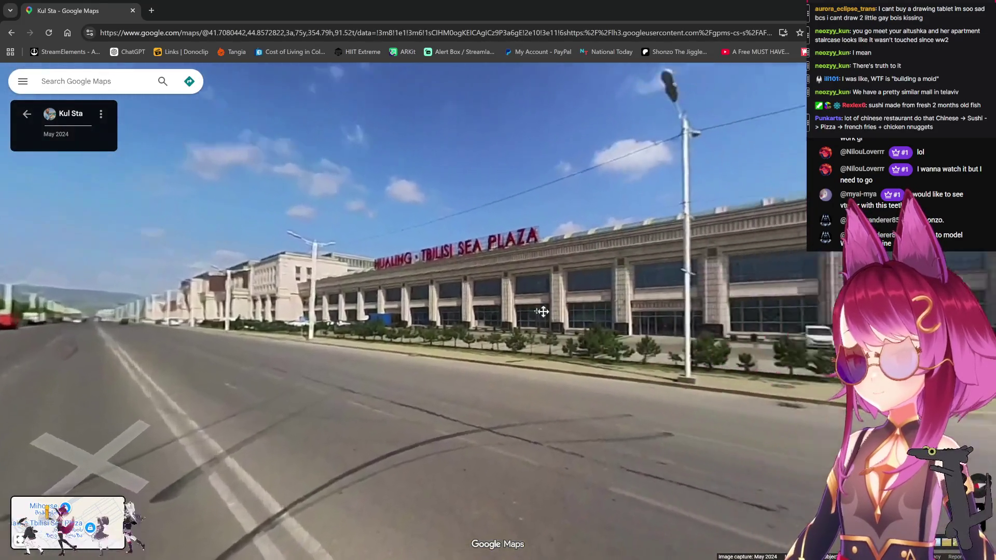
key("Right")
key("Right")
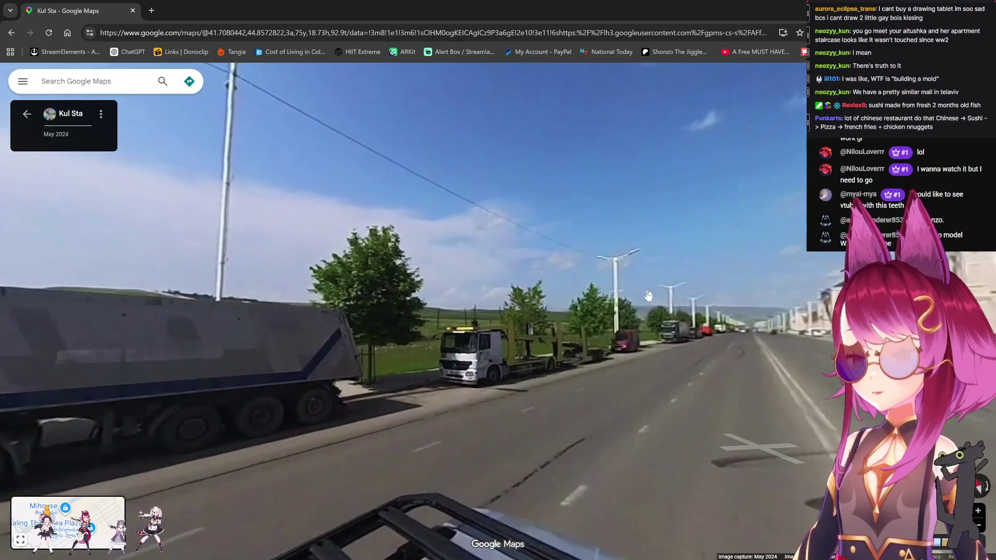
left_click_drag(648, 295, 214, 374)
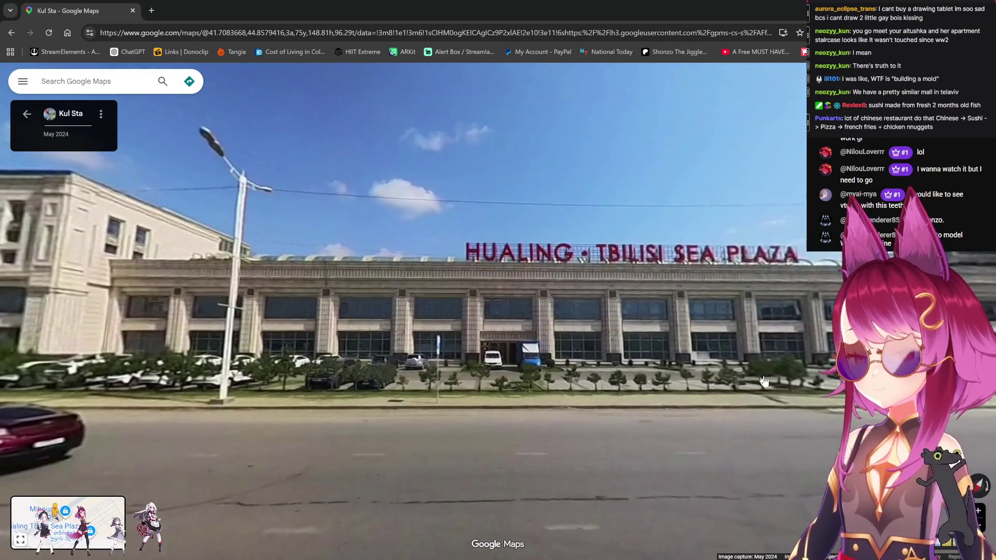
left_click_drag(764, 381, 483, 378)
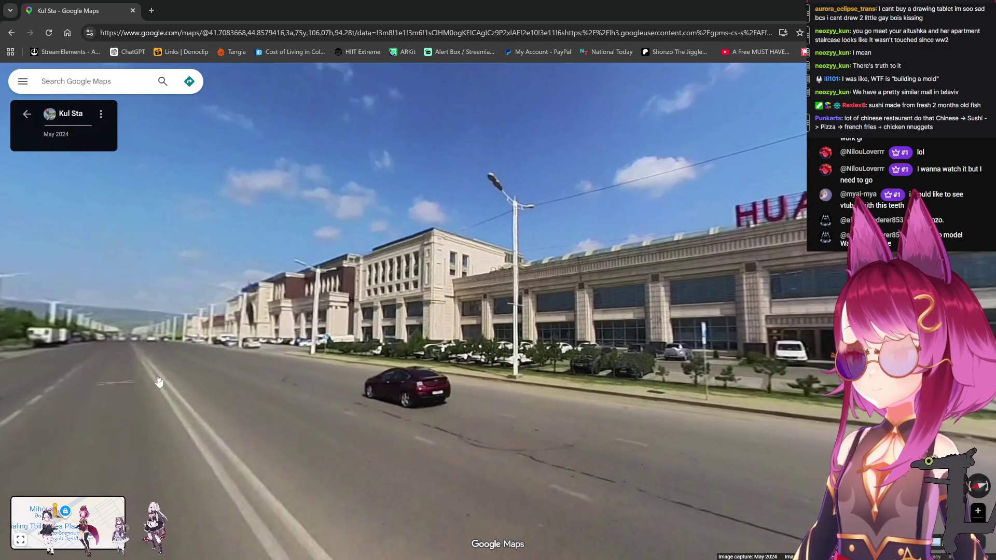
Walk forward along the road to a spot facing the mall's arched entrance.
left_click(106, 384)
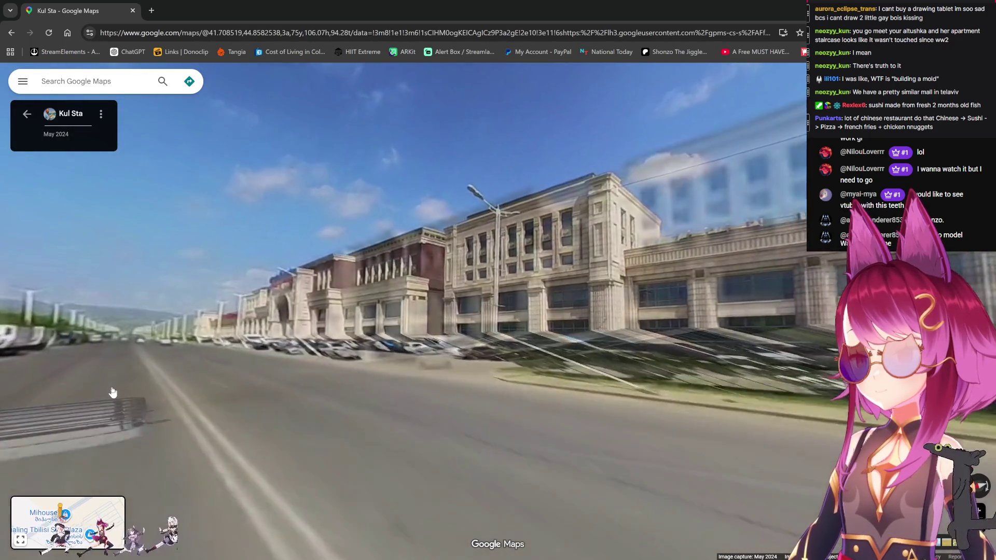
left_click(550, 409)
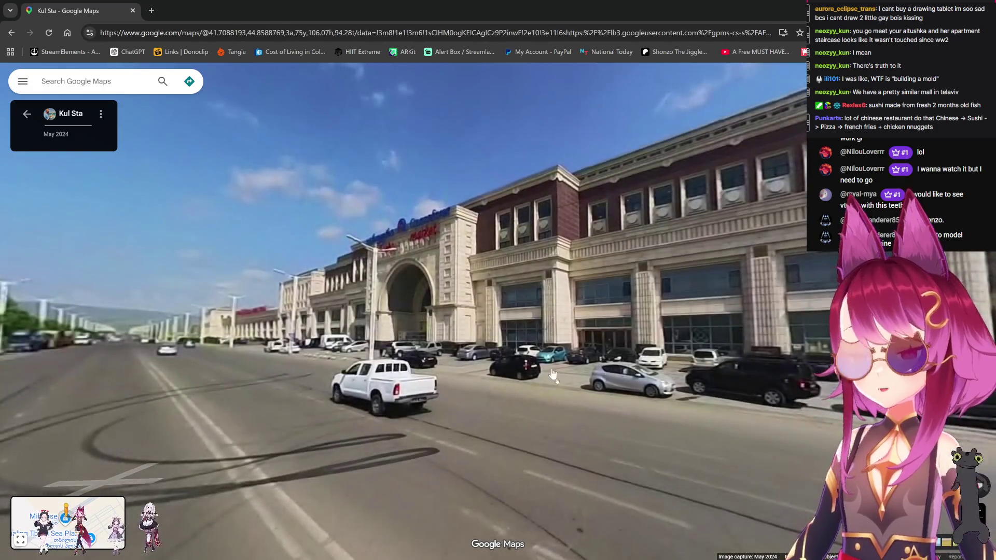
left_click(111, 393)
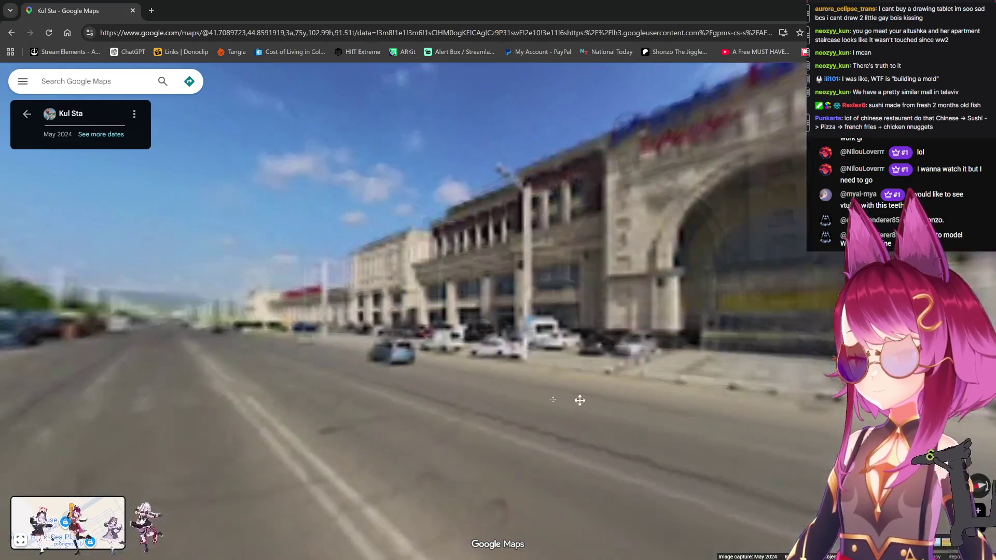
left_click(603, 400)
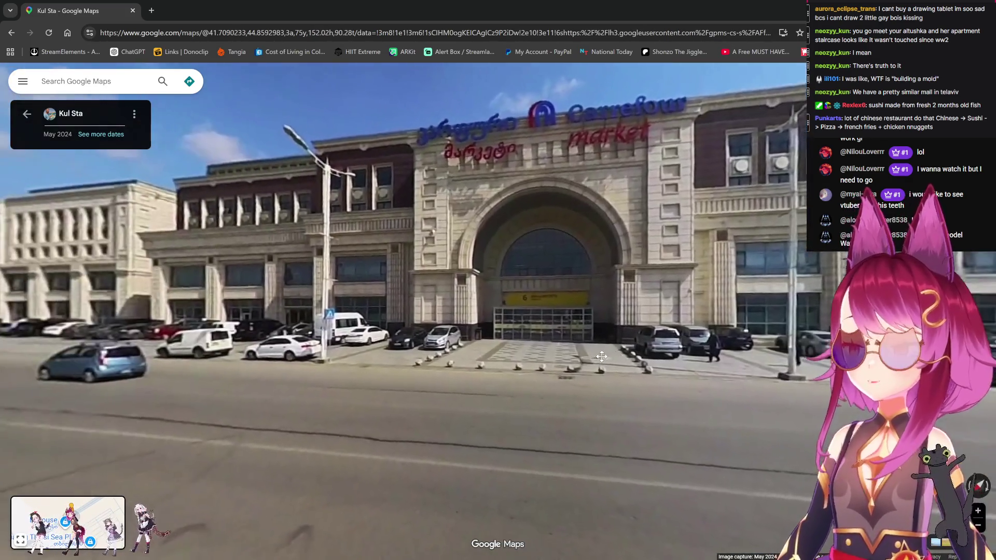
left_click_drag(602, 357, 855, 363)
Return to the satellite map, view the Sea Plaza photo sphere, then open the mall's indoor imagery.
key("Escape")
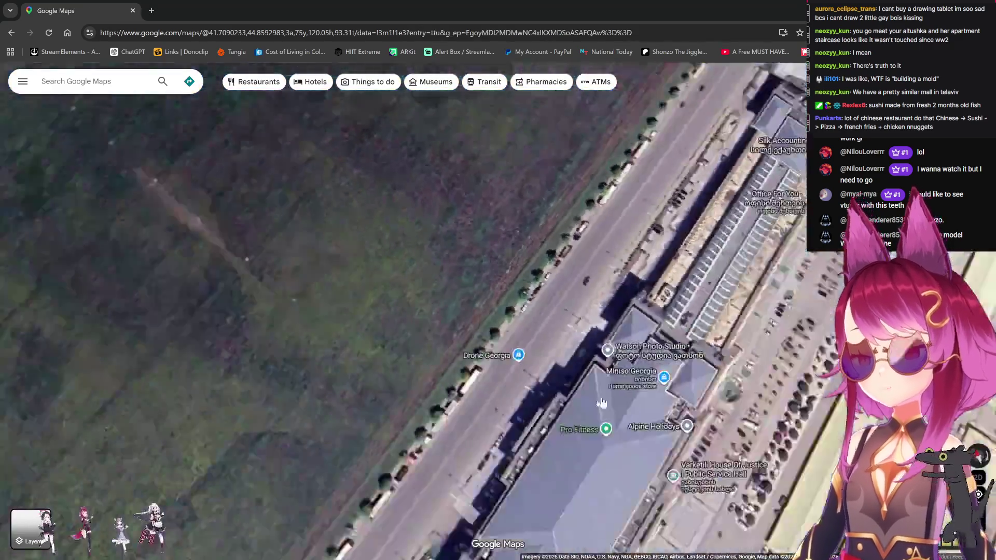
left_click_drag(978, 511, 539, 352)
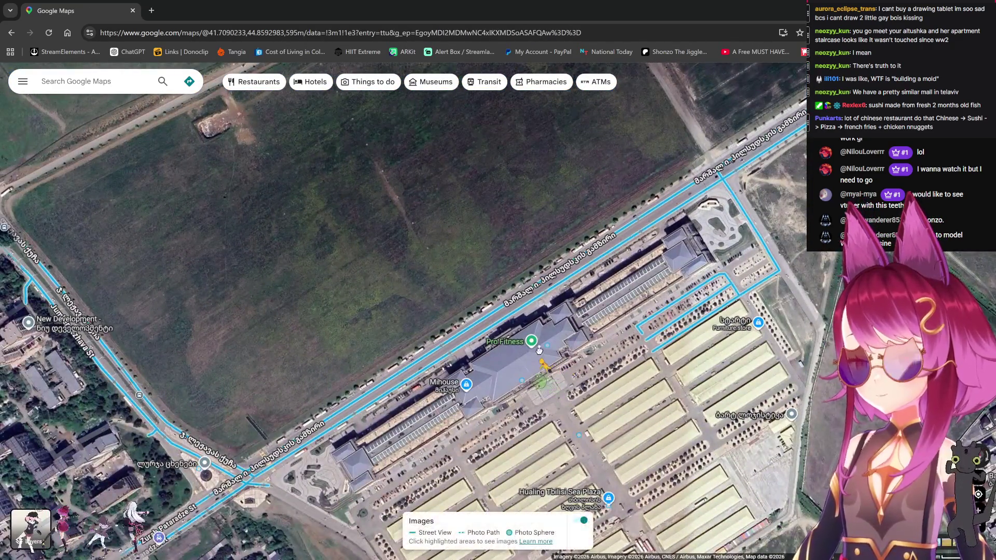
mouse_move(549, 314)
left_mouse_down()
mouse_move(707, 247)
mouse_move(608, 163)
mouse_move(648, 534)
mouse_move(622, 415)
mouse_move(571, 335)
mouse_move(493, 300)
mouse_move(671, 279)
left_mouse_up()
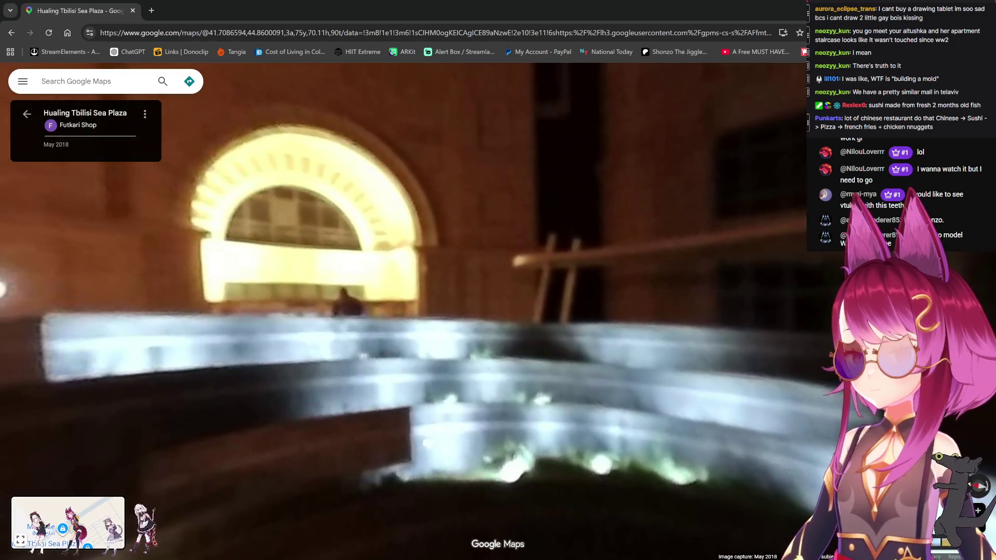
key("Escape")
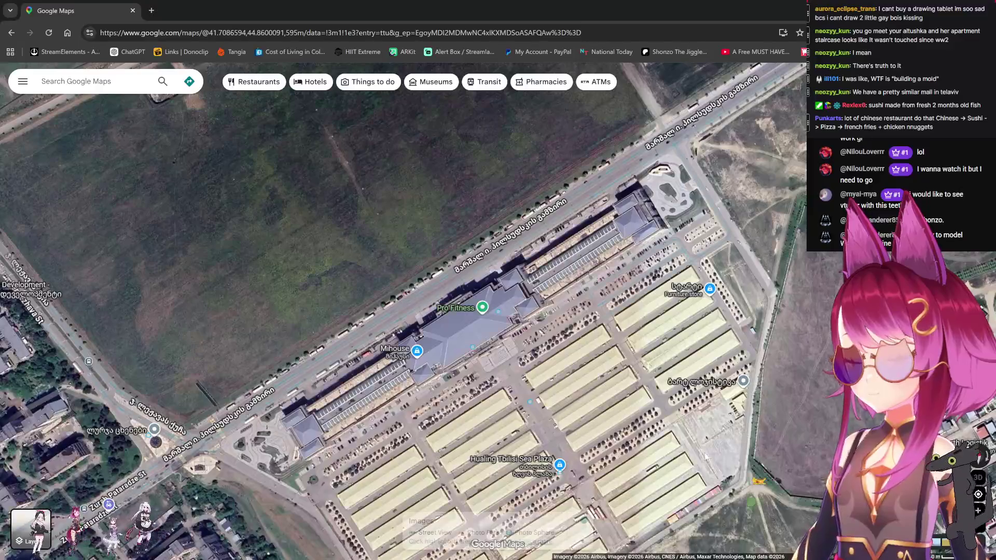
left_click_drag(475, 315, 475, 316)
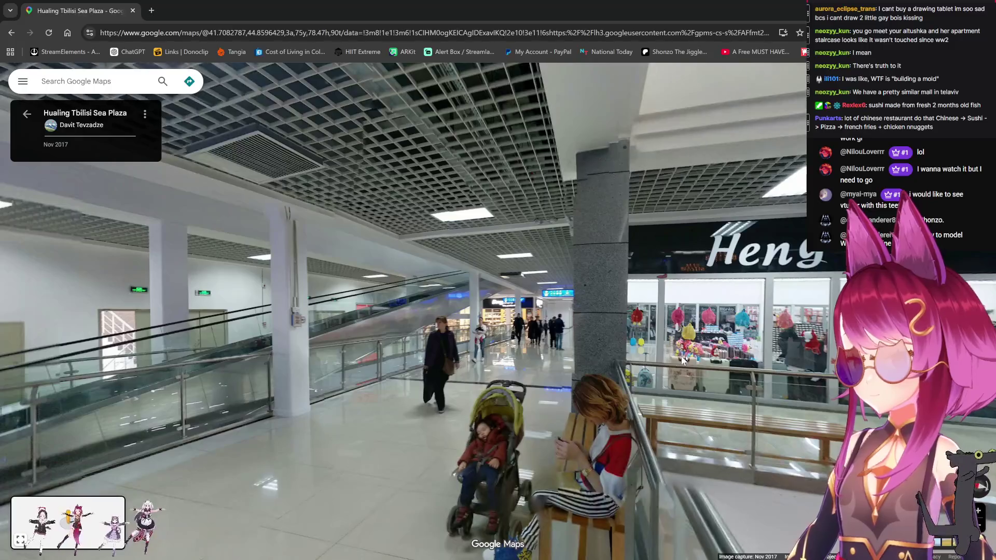
Look around the mall atrium toward the play area and upper balconies.
mouse_move(681, 362)
left_mouse_down()
mouse_move(574, 305)
mouse_move(551, 312)
left_mouse_up()
left_click_drag(483, 297, 459, 311)
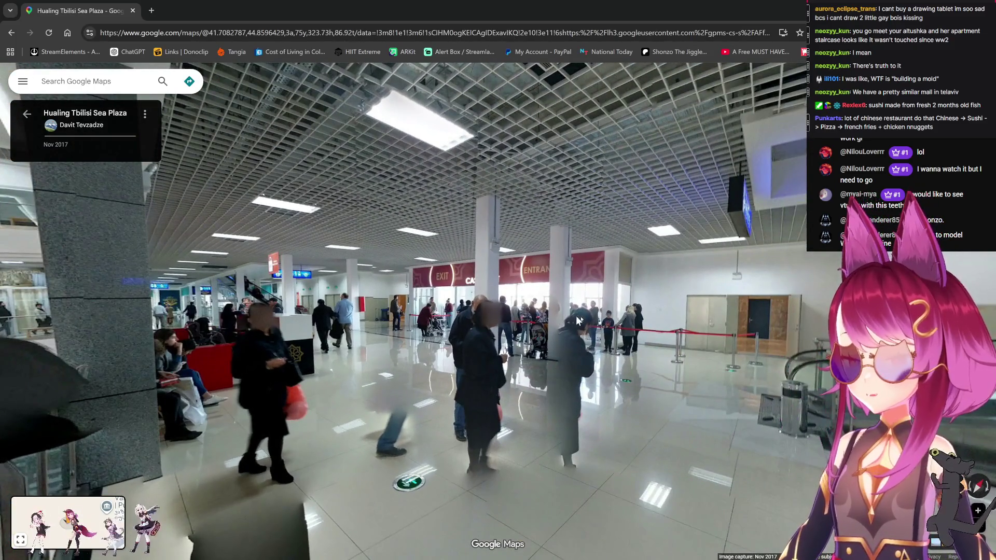
left_click_drag(386, 333, 172, 222)
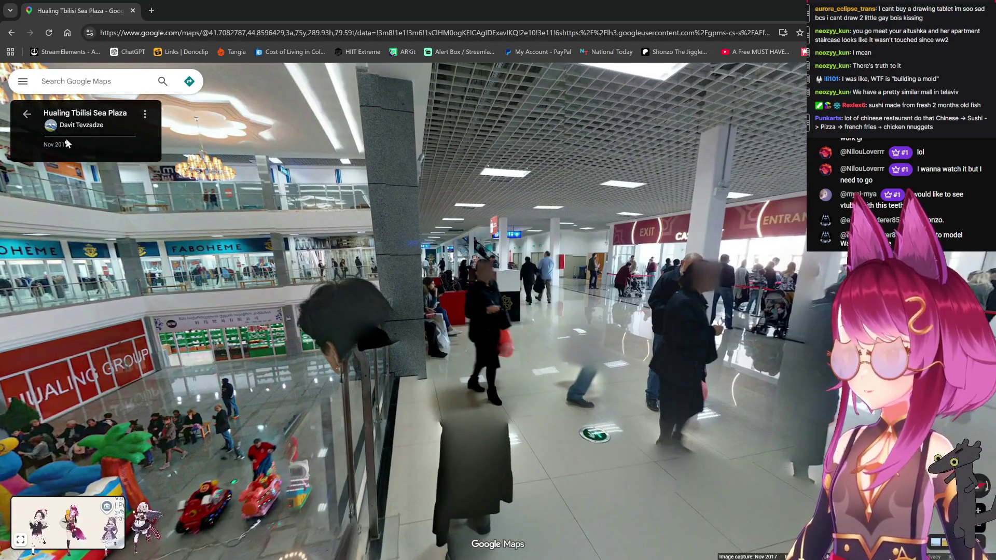
left_click_drag(73, 156, 466, 241)
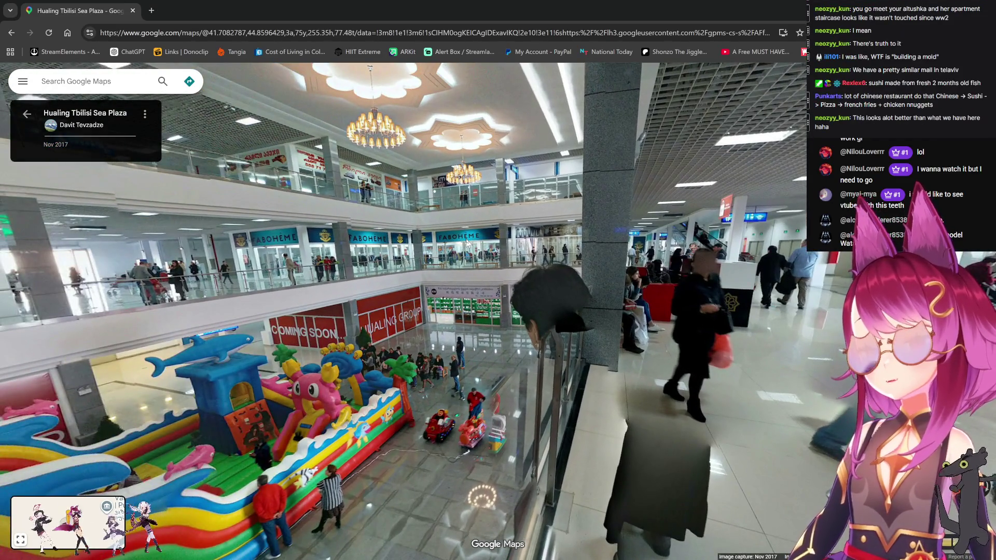
Move beside the play area, look up at the atrium, then close the Google Maps tab.
left_click(420, 251)
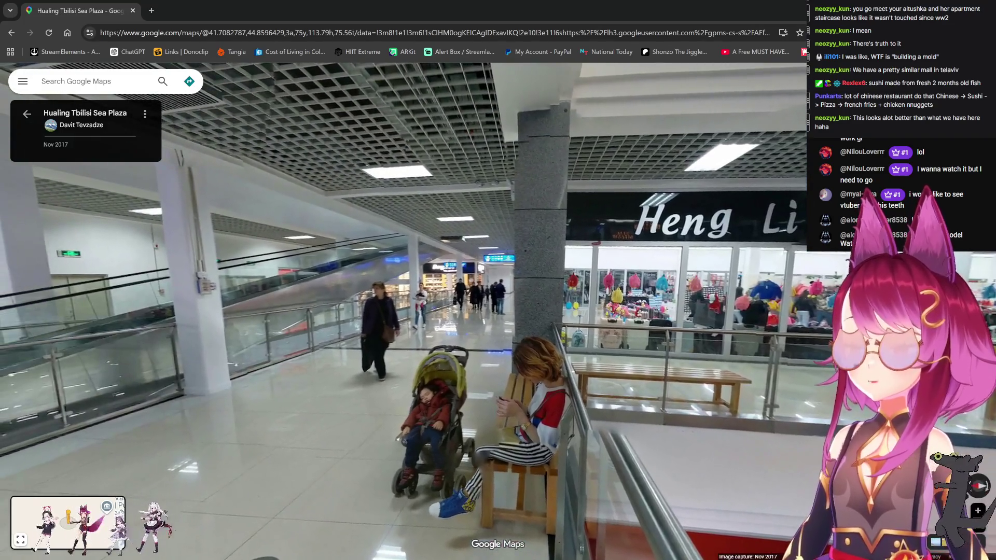
mouse_move(468, 293)
left_mouse_down()
mouse_move(528, 274)
mouse_move(430, 260)
mouse_move(322, 270)
mouse_move(234, 326)
left_mouse_up()
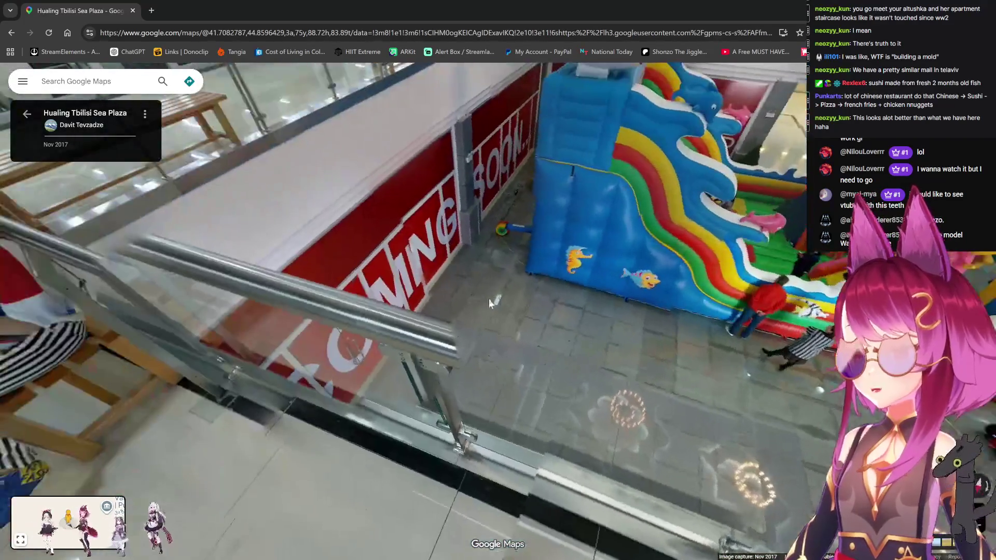
mouse_move(458, 210)
left_mouse_down()
mouse_move(419, 338)
mouse_move(457, 394)
left_mouse_up()
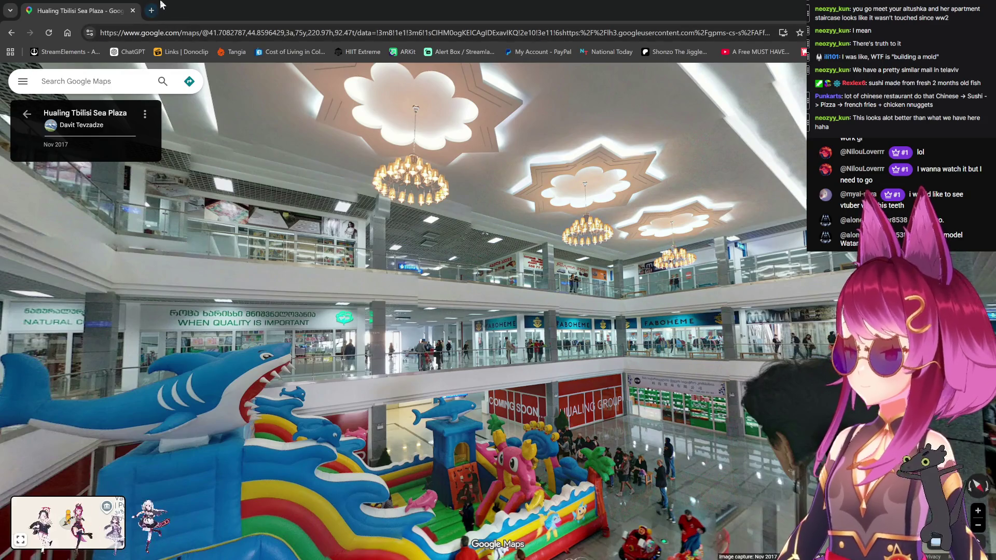
left_click(133, 10)
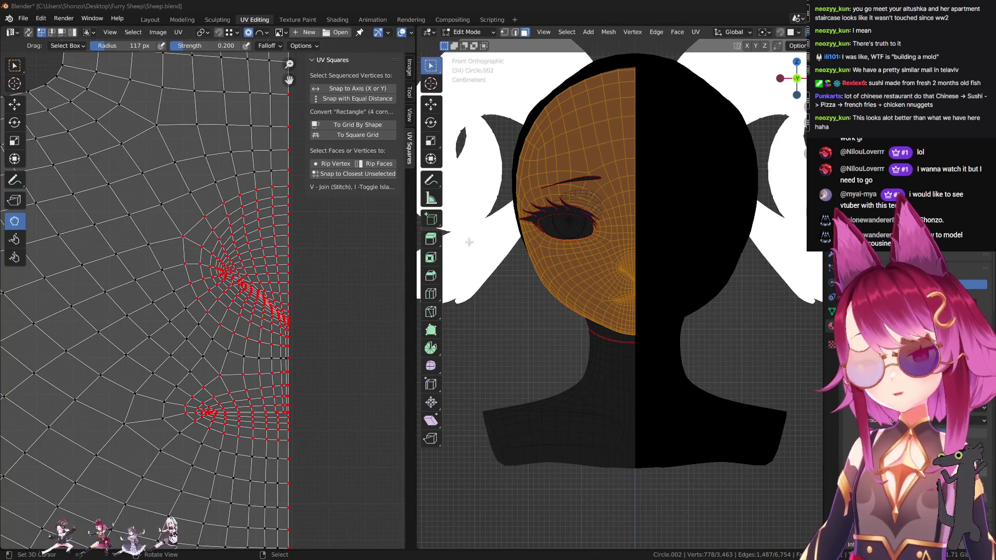
Relax the island's outer edge near the seam, resizing the brush to 286, 417, then 500 px.
scroll(249, 418, "up", 3)
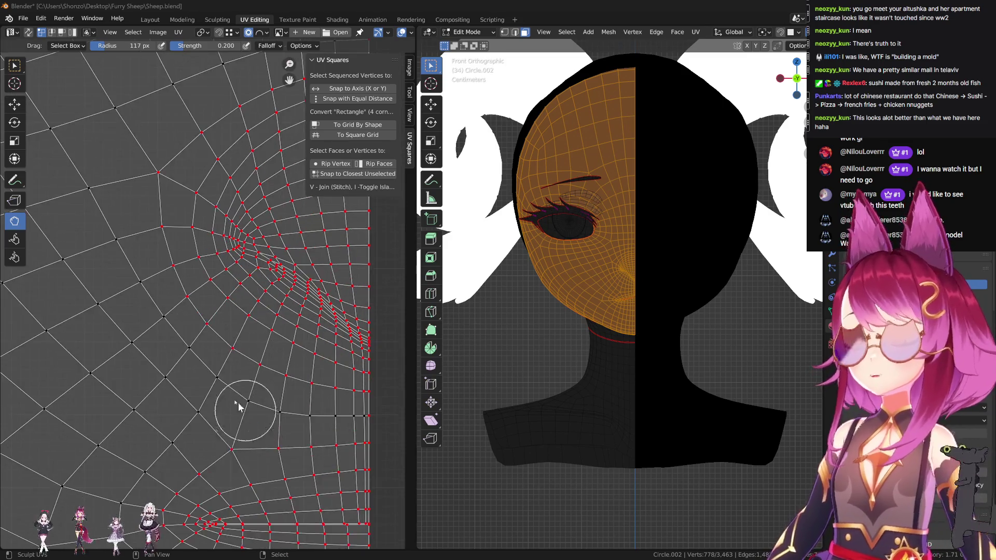
scroll(212, 399, "down", 3)
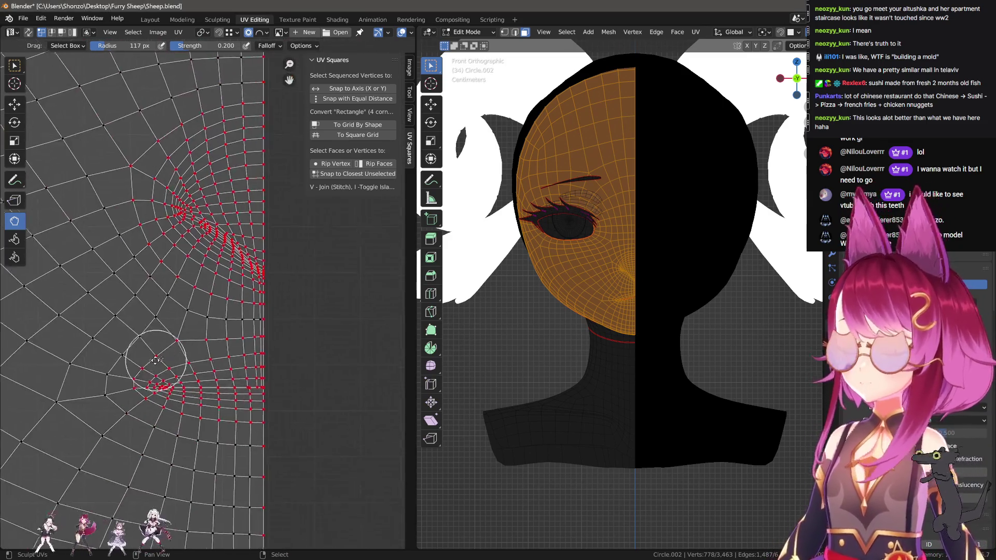
mouse_move(211, 389)
middle_mouse_down()
mouse_move(223, 415)
mouse_move(246, 338)
mouse_move(202, 388)
mouse_move(189, 362)
middle_mouse_up()
scroll(239, 335, "down", 4)
scroll(266, 334, "up", 2)
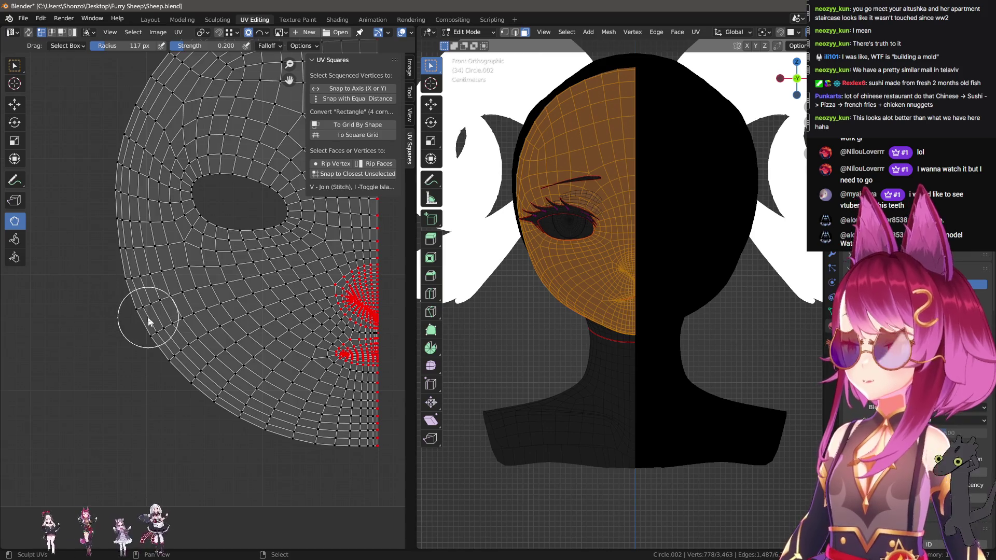
middle_click_drag(148, 316, 177, 358)
key("f")
key("f")
left_click(238, 477)
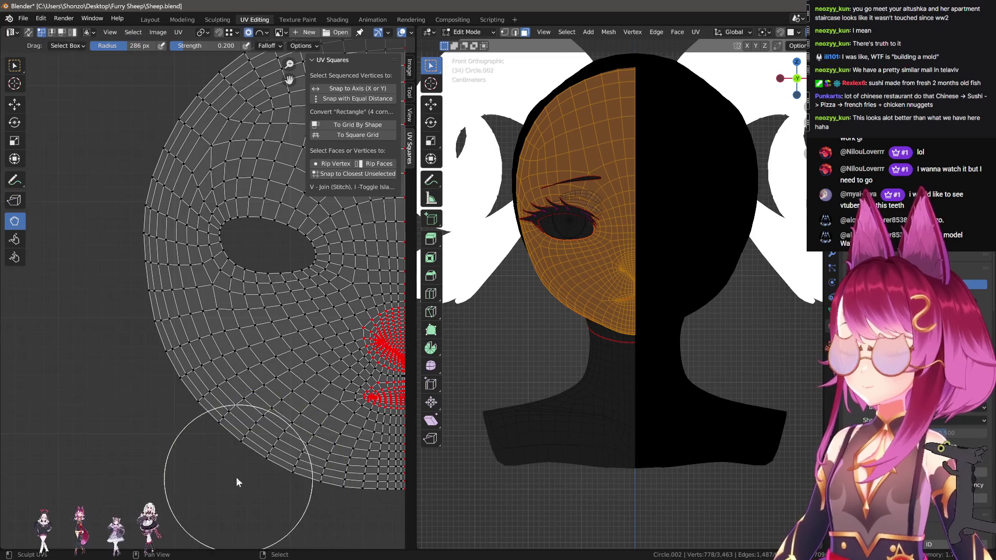
key("f")
left_click(154, 411)
middle_click_drag(139, 339, 166, 437)
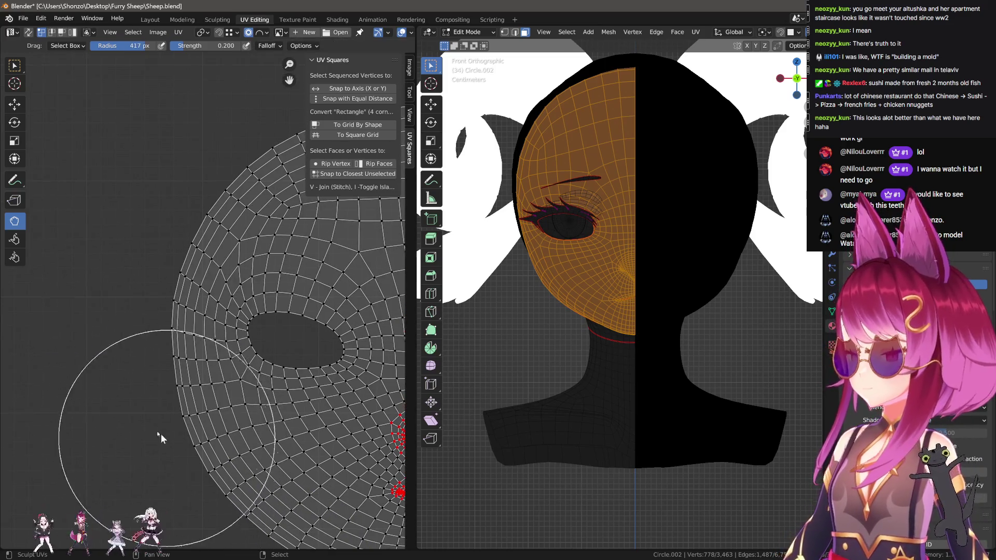
key("f")
left_click(134, 366)
Keep relaxing the outer rings, shrinking the brush through 458, 293, 242 and 224 px.
scroll(144, 291, "up", 1)
middle_click_drag(144, 291, 124, 373)
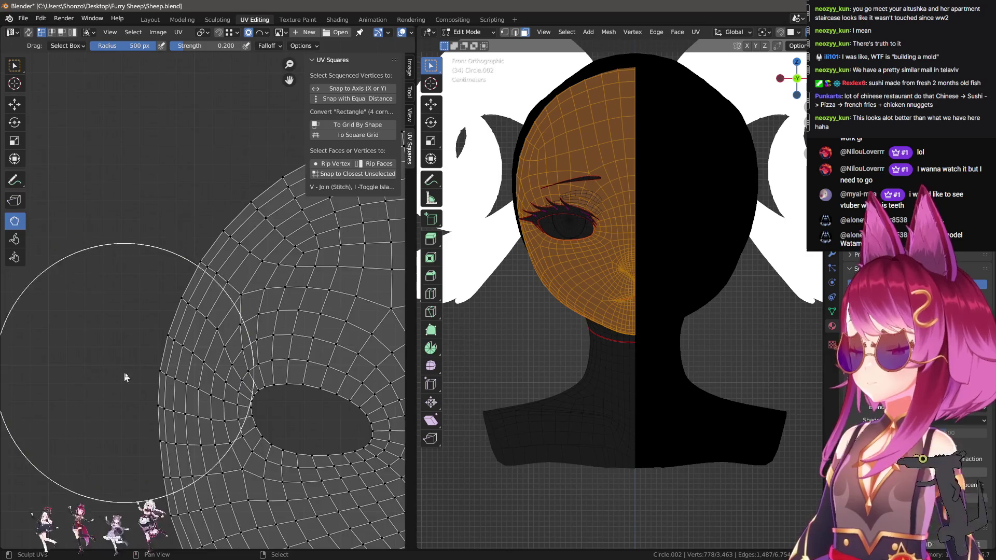
scroll(125, 377, "down", 2)
key("f")
left_click(122, 345)
key("f")
left_click(253, 238)
scroll(195, 338, "up", 4)
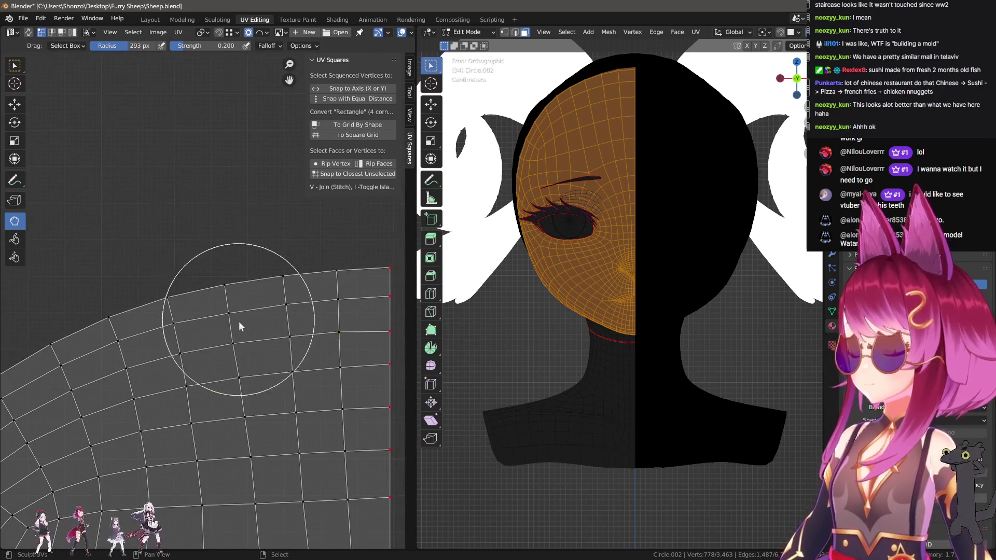
key("f")
left_click(237, 358)
key("f")
left_click(224, 296)
scroll(179, 306, "up", 1)
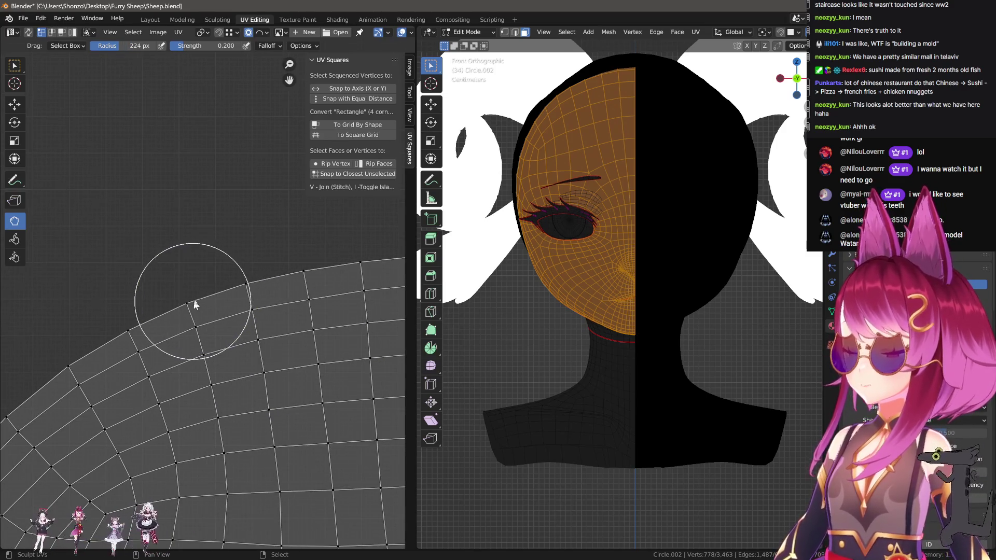
scroll(195, 300, "down", 2)
Finish relaxing the outer rings, resizing the brush through 138, 335, 158, 232 and finally 292 px.
key("f")
left_click(229, 245)
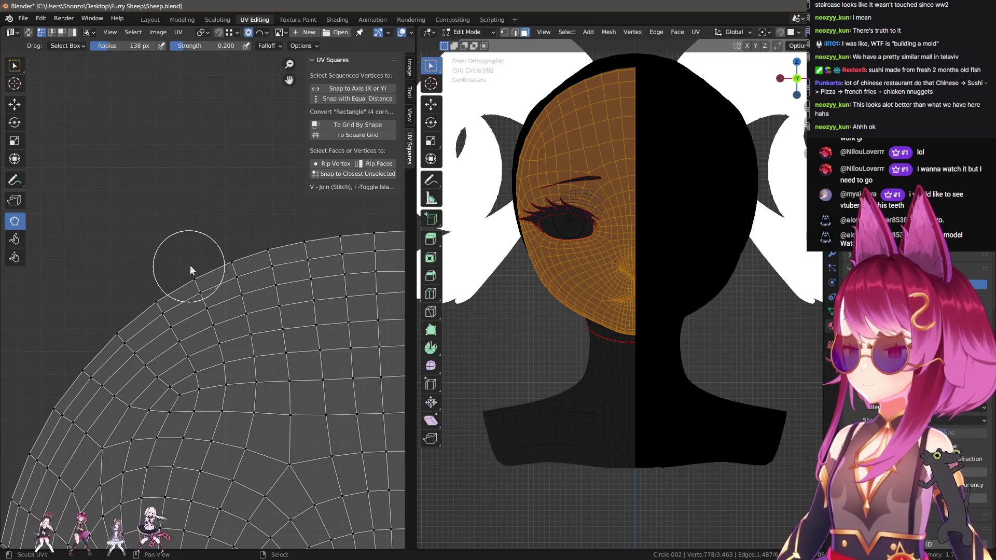
scroll(200, 322, "down", 1)
key("f")
left_click(163, 326)
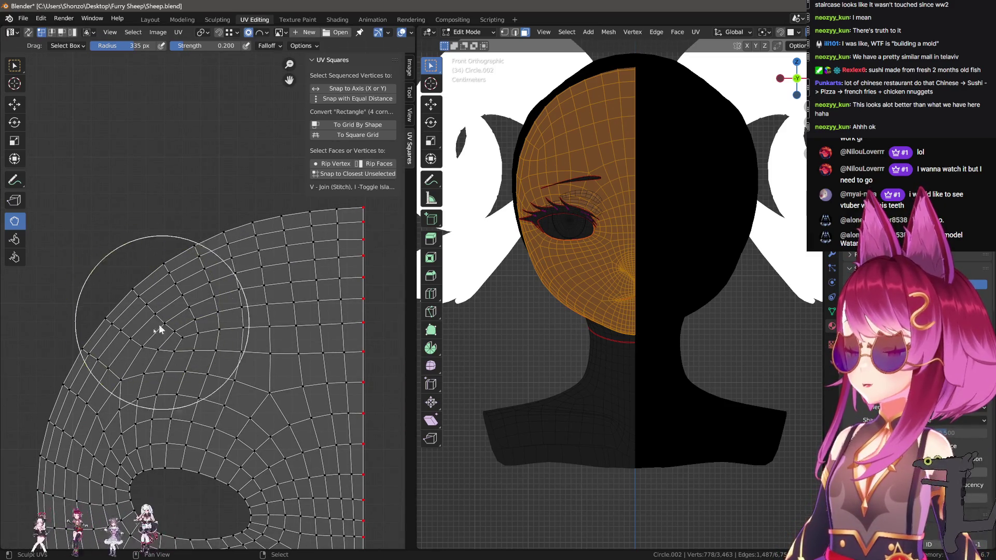
scroll(186, 348, "up", 2)
key("f")
left_click(144, 346)
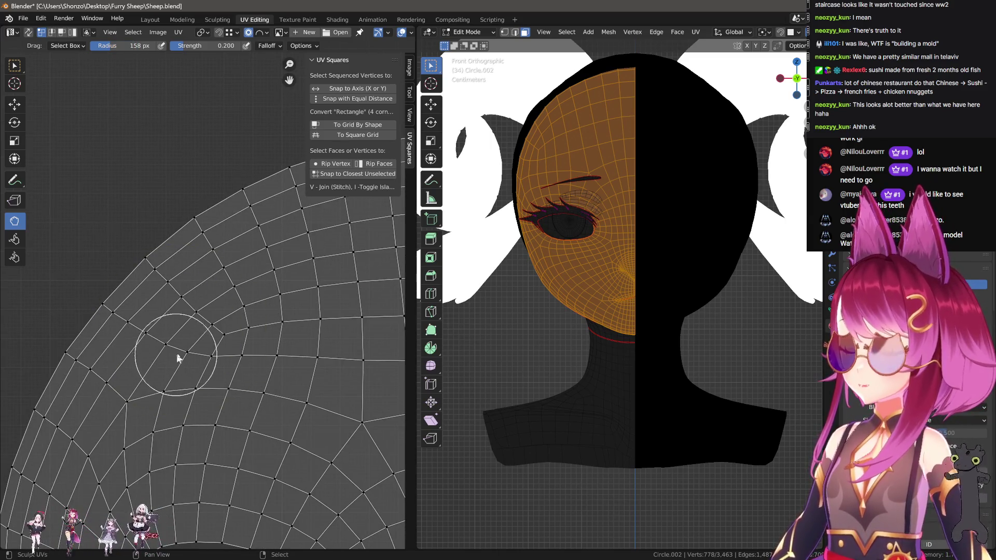
scroll(138, 349, "down", 3)
key("f")
left_click(143, 338)
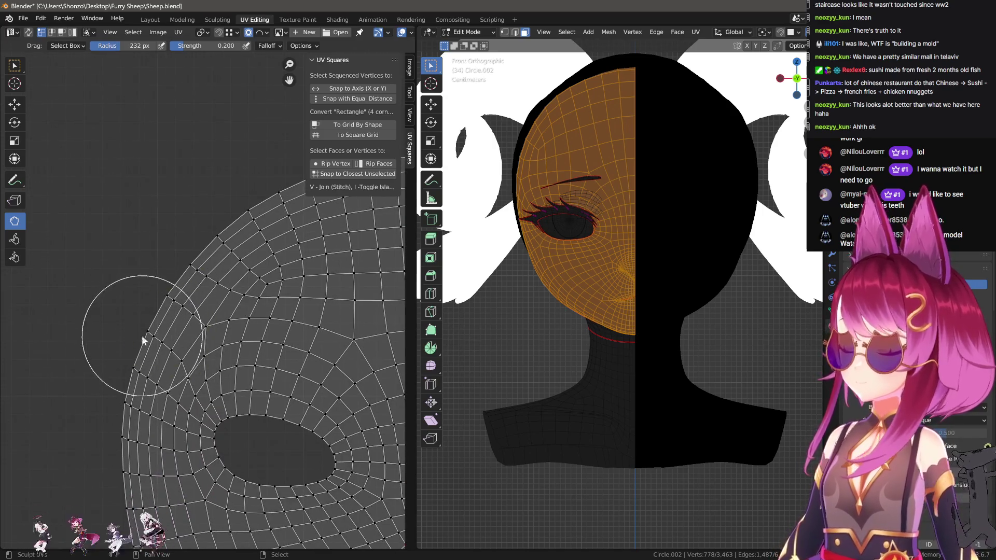
scroll(145, 326, "up", 3)
key("f")
left_click(142, 299)
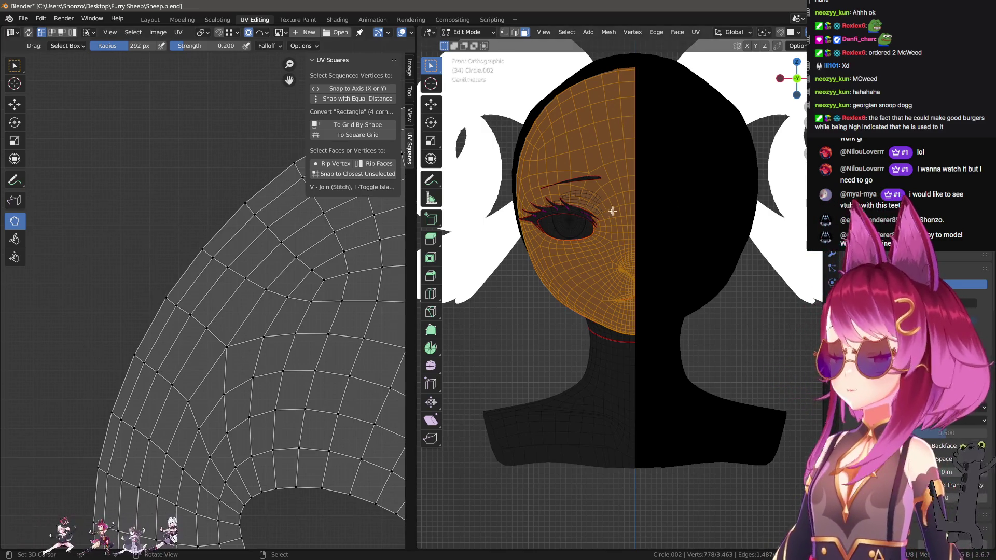
scroll(623, 207, "down", 8)
mouse_move(529, 130)
left_mouse_down()
mouse_move(529, 206)
mouse_move(558, 128)
mouse_move(567, 200)
mouse_move(593, 170)
left_mouse_up()
left_click_drag(592, 141, 604, 213)
left_click_drag(655, 134, 692, 203)
left_click_drag(680, 164, 720, 162)
left_click_drag(669, 191, 710, 188)
middle_click_drag(769, 187, 673, 216, "shift")
left_click_drag(658, 170, 677, 257)
left_click_drag(666, 214, 702, 242)
left_click_drag(739, 211, 770, 278)
left_click_drag(795, 207, 784, 237)
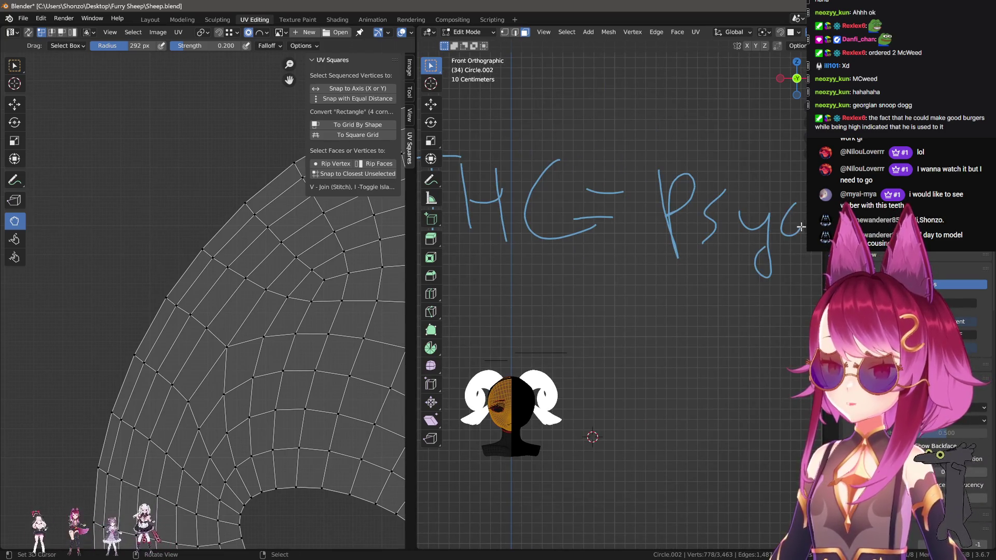
middle_click_drag(794, 238, 702, 271, "shift")
mouse_move(721, 214)
left_mouse_down()
mouse_move(747, 265)
mouse_move(756, 247)
left_mouse_up()
scroll(760, 280, "down", 2)
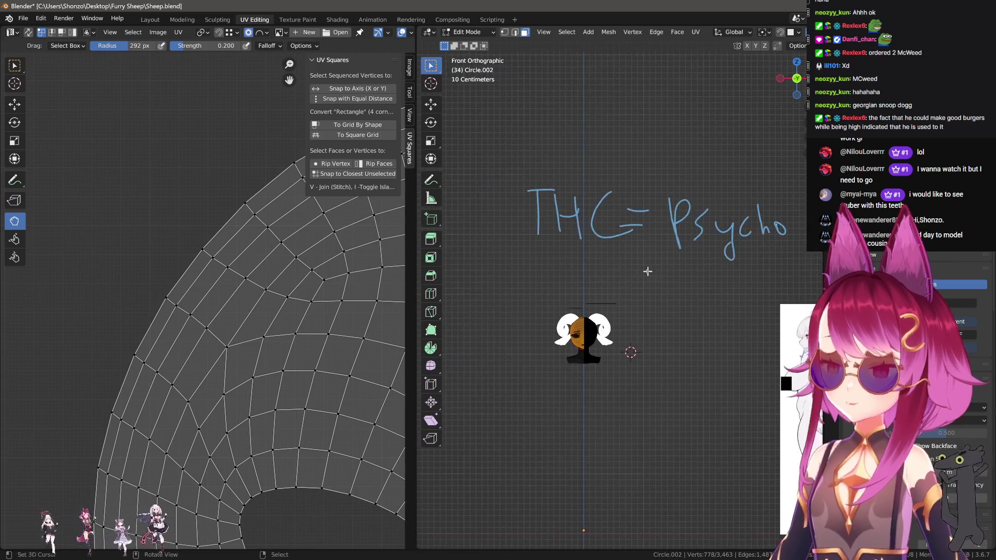
scroll(583, 280, "up", 2)
mouse_move(552, 265)
left_mouse_down()
mouse_move(536, 279)
mouse_move(554, 306)
left_mouse_up()
mouse_move(568, 271)
left_mouse_down()
mouse_move(573, 301)
mouse_move(591, 311)
left_mouse_up()
mouse_move(613, 261)
left_mouse_down()
mouse_move(617, 312)
mouse_move(671, 281)
mouse_move(679, 292)
left_mouse_up()
middle_click_drag(697, 293, 604, 293, "shift")
left_click_drag(604, 285, 603, 328)
mouse_move(606, 290)
left_mouse_down()
mouse_move(625, 293)
mouse_move(610, 310)
left_mouse_up()
mouse_move(649, 297)
left_mouse_down()
mouse_move(652, 311)
mouse_move(687, 309)
left_mouse_up()
left_click_drag(709, 280, 743, 311)
left_click_drag(749, 273, 758, 311)
mouse_move(764, 300)
left_mouse_down()
mouse_move(771, 308)
mouse_move(782, 293)
left_mouse_up()
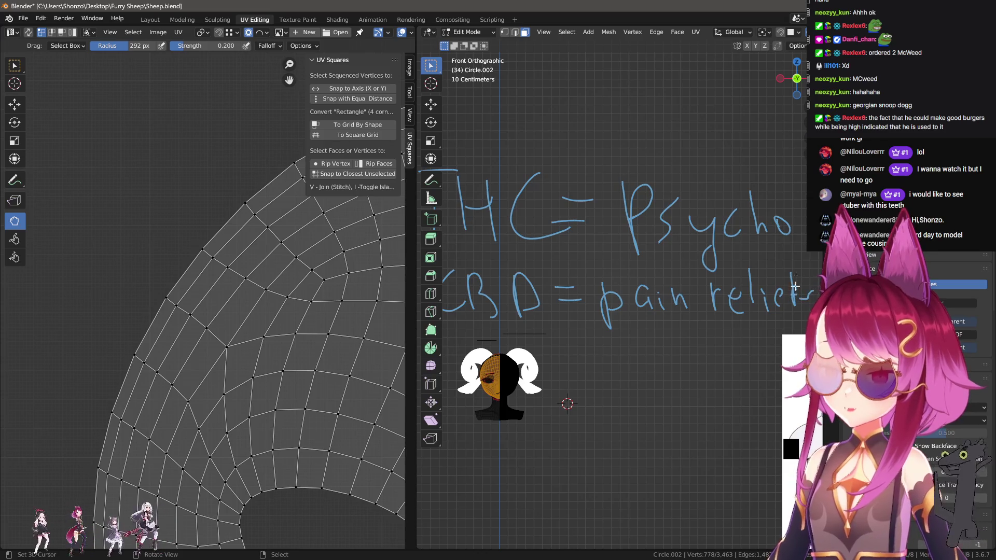
key("ctrl+z")
key("ctrl+z")
key("ctrl+z")
scroll(621, 262, "up", 1)
scroll(622, 262, "down", 1)
middle_click_drag(521, 284, 566, 298, "shift")
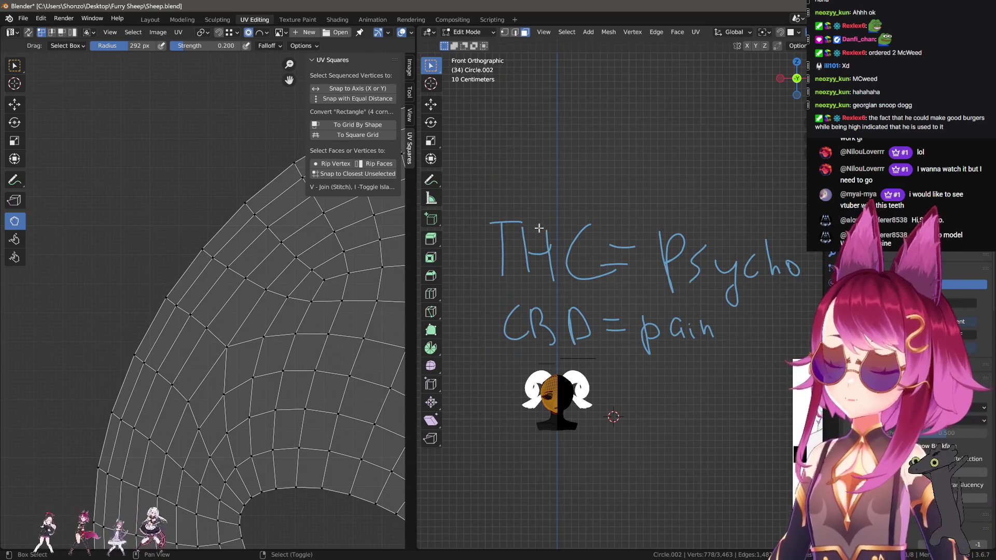
scroll(557, 274, "up", 2, "shift")
mouse_move(547, 232)
left_mouse_down()
mouse_move(567, 238)
mouse_move(572, 259)
left_mouse_up()
mouse_move(617, 224)
left_mouse_down()
mouse_move(600, 243)
mouse_move(618, 224)
left_mouse_up()
mouse_move(650, 226)
left_mouse_down()
mouse_move(642, 255)
mouse_move(673, 265)
left_mouse_up()
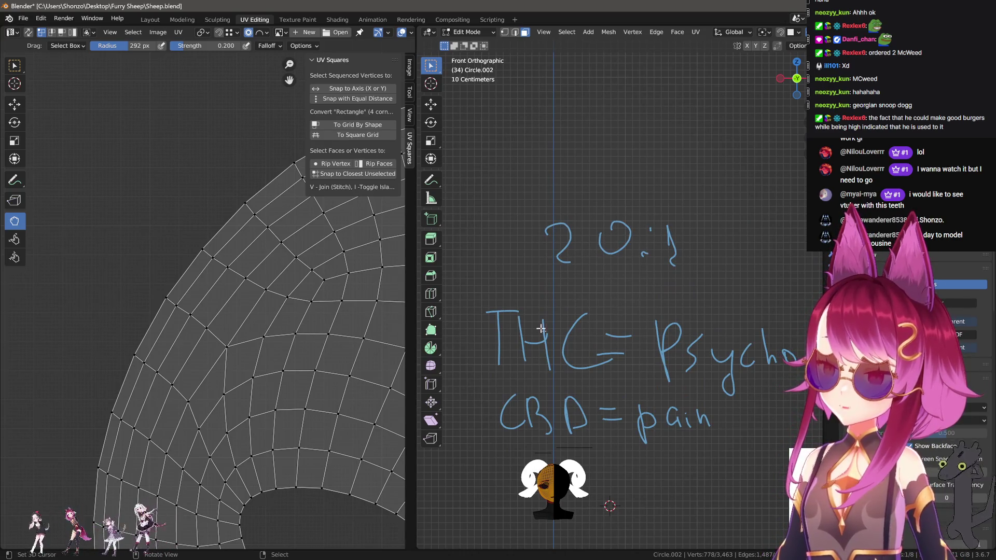
scroll(572, 265, "down", 1, "shift")
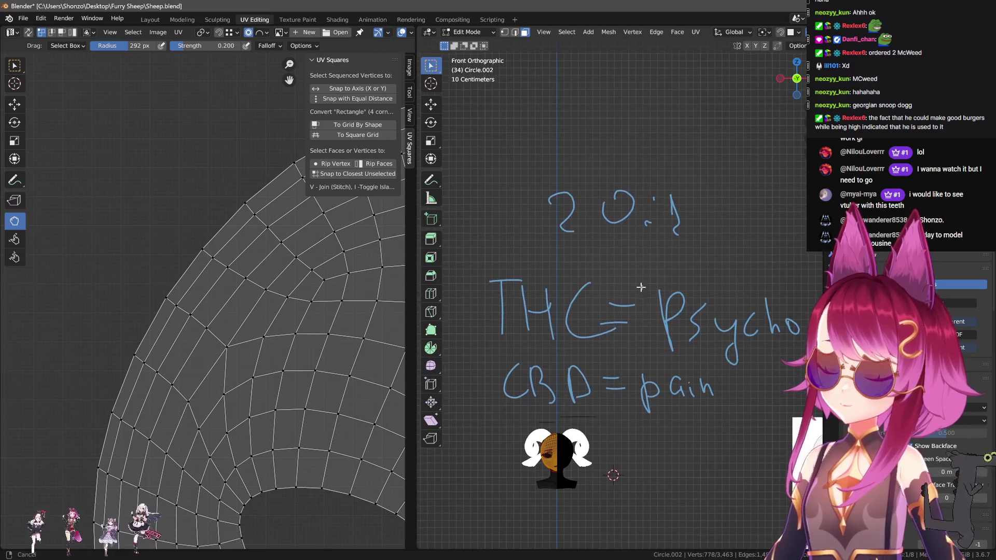
scroll(587, 147, "up", 2, "shift")
mouse_move(577, 155)
left_mouse_down()
mouse_move(561, 197)
mouse_move(606, 170)
mouse_move(690, 164)
mouse_move(669, 203)
left_mouse_up()
left_click(631, 167)
left_click(623, 196)
left_click_drag(666, 193, 695, 196)
mouse_move(593, 200)
left_mouse_down("ctrl")
mouse_move(577, 166)
mouse_move(685, 241)
mouse_move(667, 305)
left_mouse_up("ctrl")
scroll(593, 255, "down", 2)
scroll(594, 254, "down", 2, "shift")
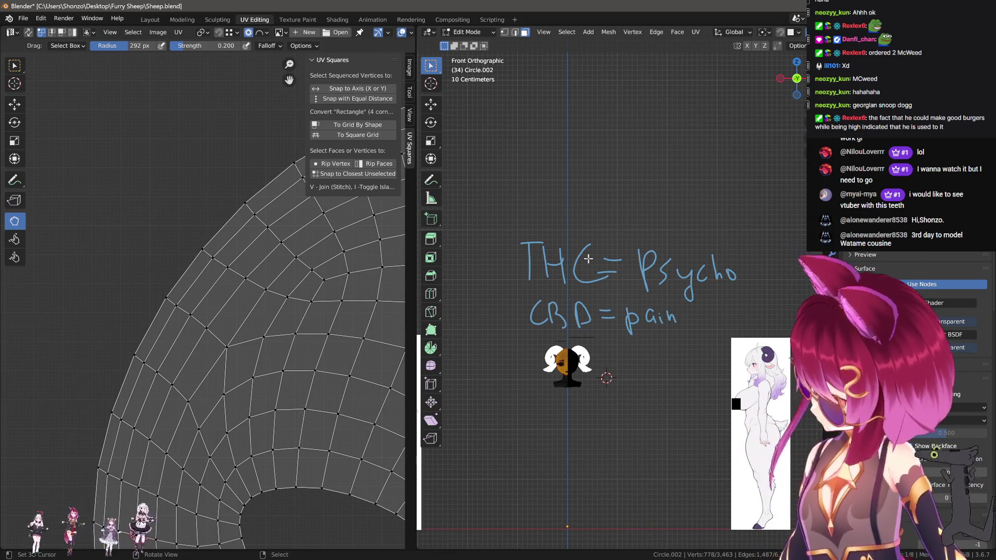
scroll(581, 258, "up", 2)
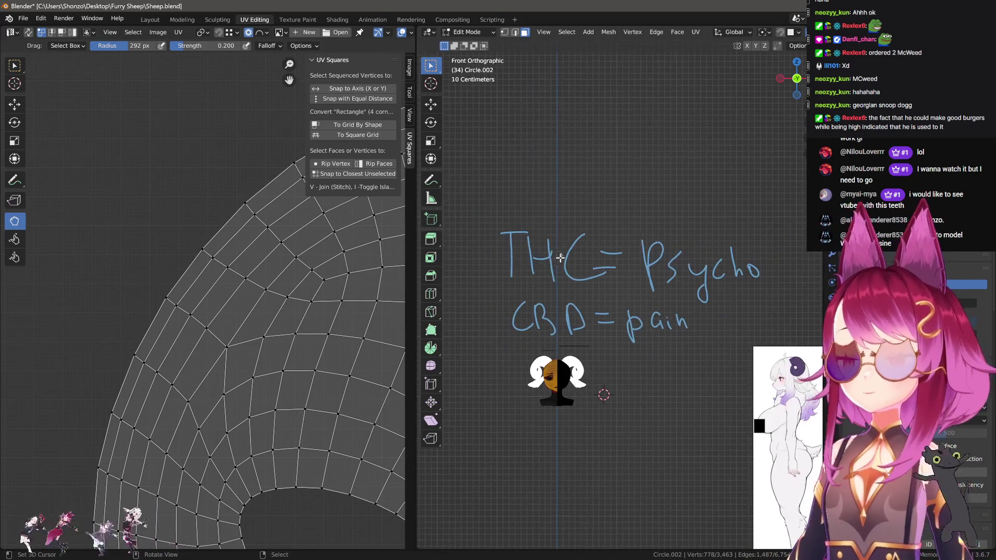
left_click_drag(554, 167, 583, 190)
mouse_move(597, 169)
left_mouse_down()
mouse_move(598, 185)
mouse_move(620, 156)
mouse_move(669, 156)
mouse_move(677, 190)
left_mouse_up()
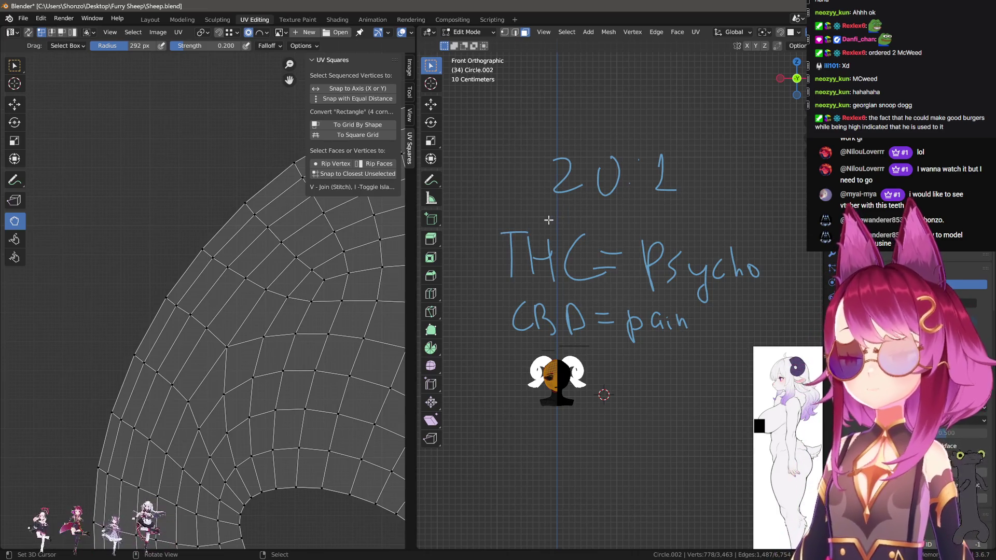
mouse_move(552, 218)
left_mouse_down("ctrl")
mouse_move(532, 243)
mouse_move(576, 280)
mouse_move(723, 265)
left_mouse_up("ctrl")
left_click_drag(700, 167, 532, 172, "ctrl")
scroll(640, 256, "up", 2)
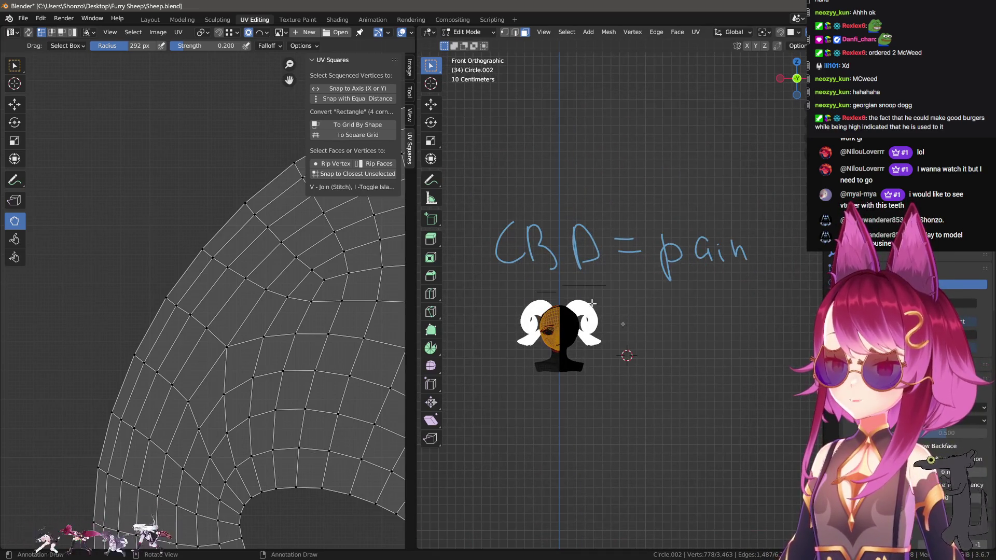
left_click_drag(804, 283, 600, 222, "ctrl")
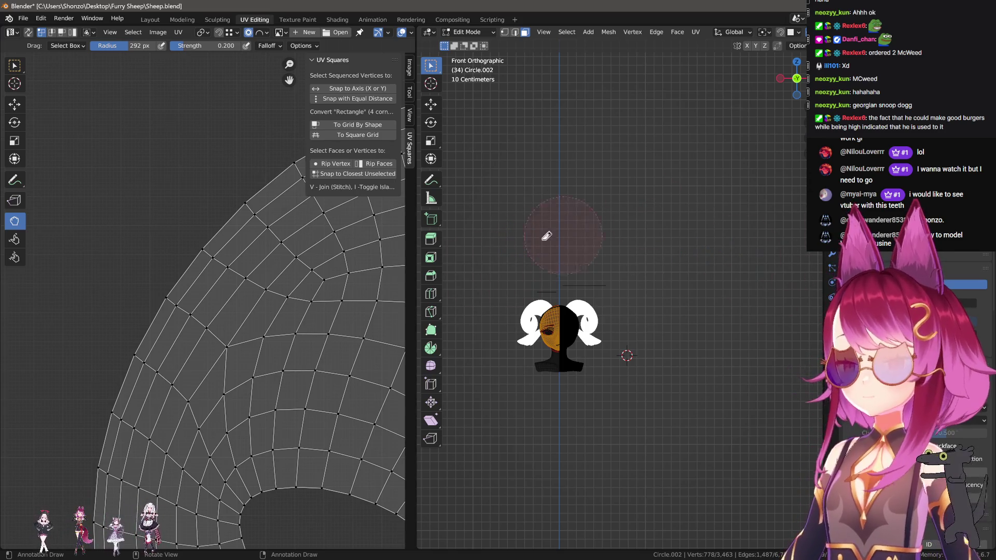
Orbit the 3D view to a perspective of the face and zoom the UV editor onto the eye hole.
scroll(547, 236, "up", 3)
mouse_move(623, 290)
middle_mouse_down()
mouse_move(627, 302)
mouse_move(624, 267)
middle_mouse_up()
scroll(624, 267, "down", 6)
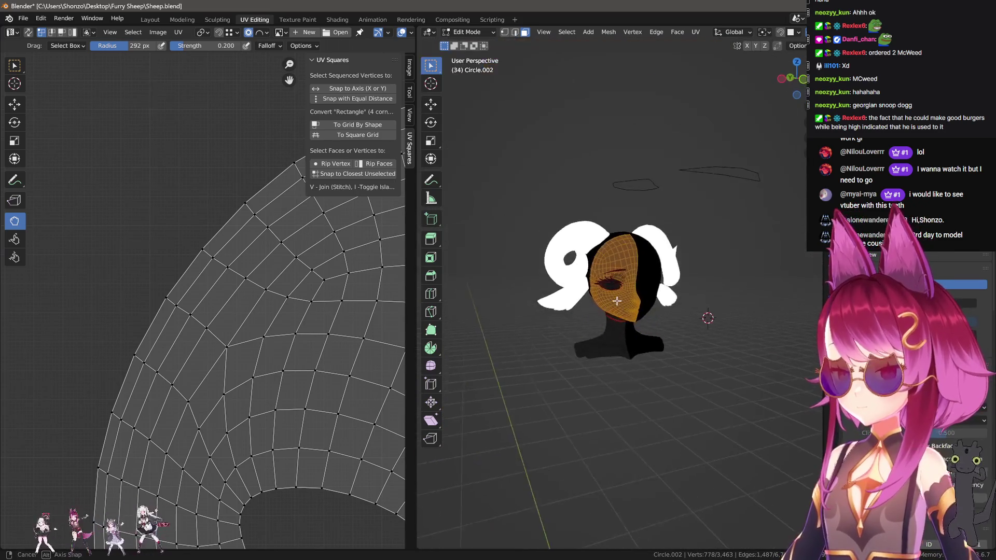
scroll(618, 302, "up", 1)
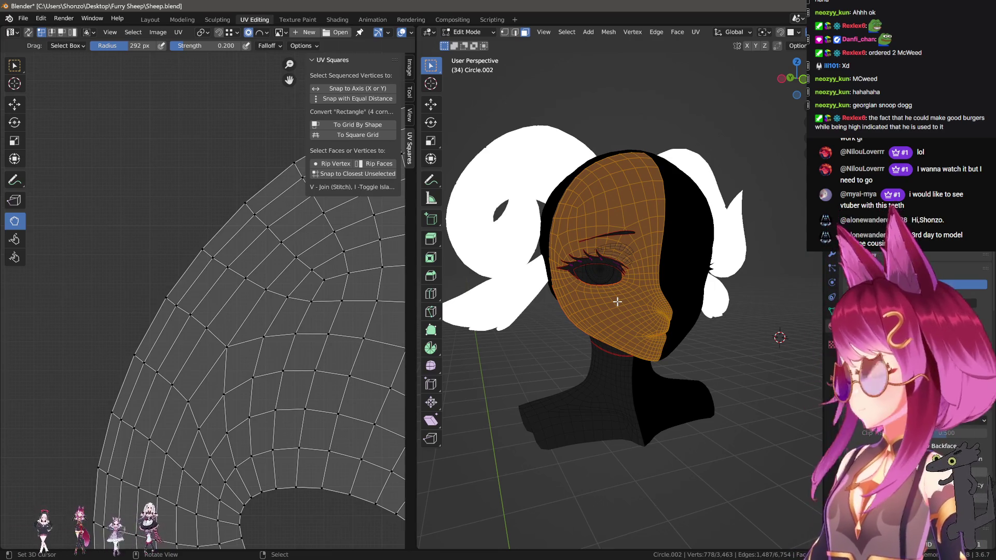
scroll(302, 344, "down", 4)
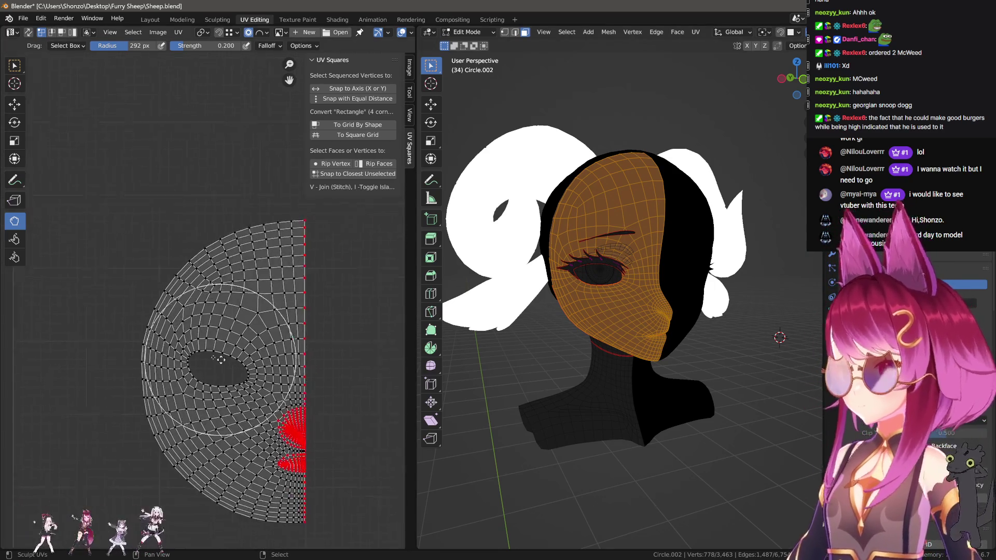
scroll(222, 413, "up", 4)
middle_click_drag(223, 413, 196, 326)
scroll(196, 326, "up", 4)
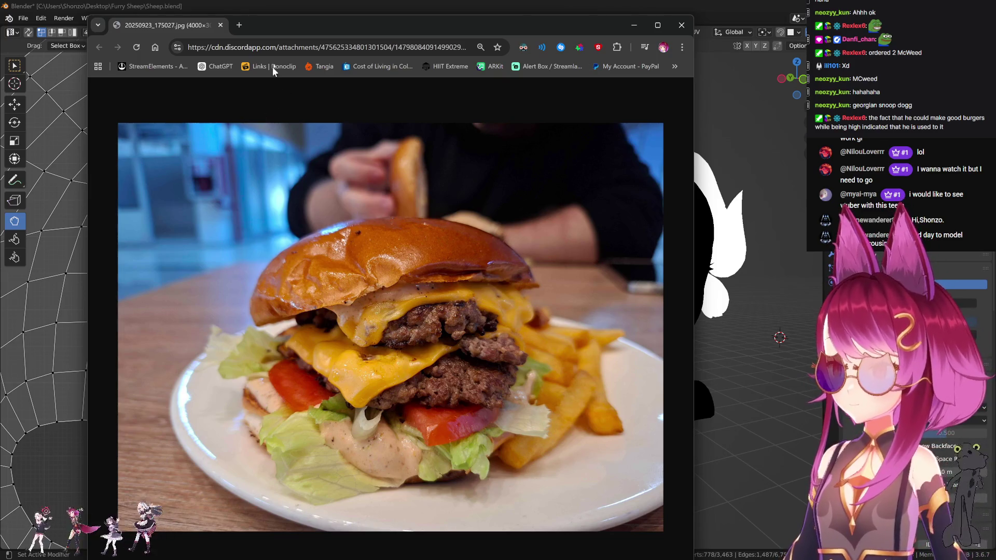
Close the Chrome window with the burger photo to get back to Blender.
left_click(220, 25)
scroll(350, 233, "down", 6)
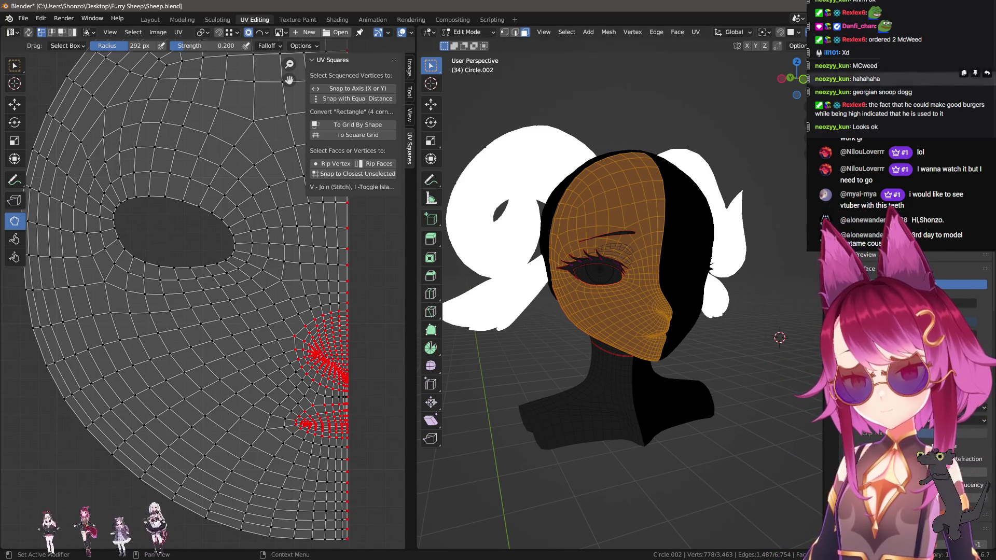
Zoom in on the island's seam edge and show the Grab brush settings in the sidebar Tool tab.
scroll(227, 375, "down", 5)
scroll(227, 374, "up", 2)
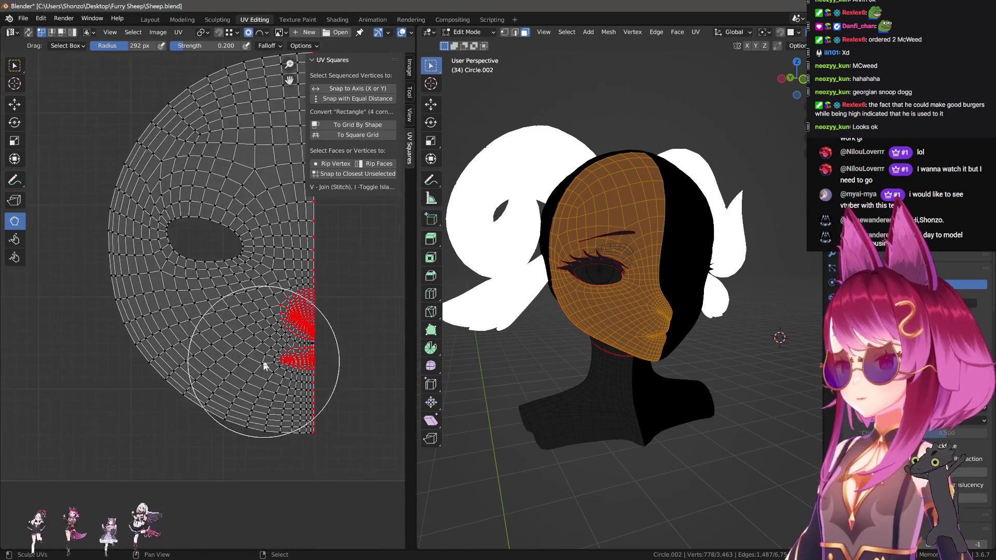
scroll(267, 366, "down", 3)
scroll(274, 360, "up", 5)
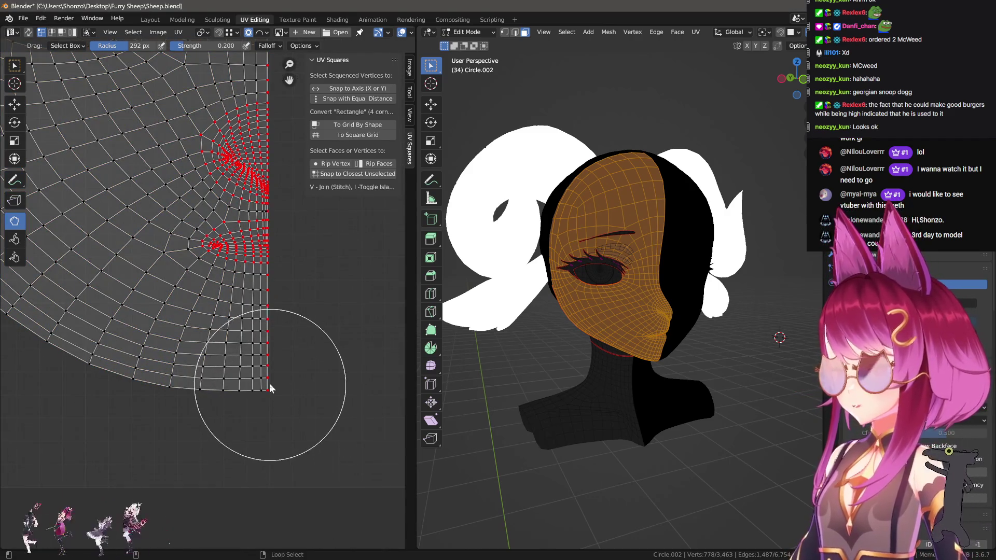
left_click(409, 92)
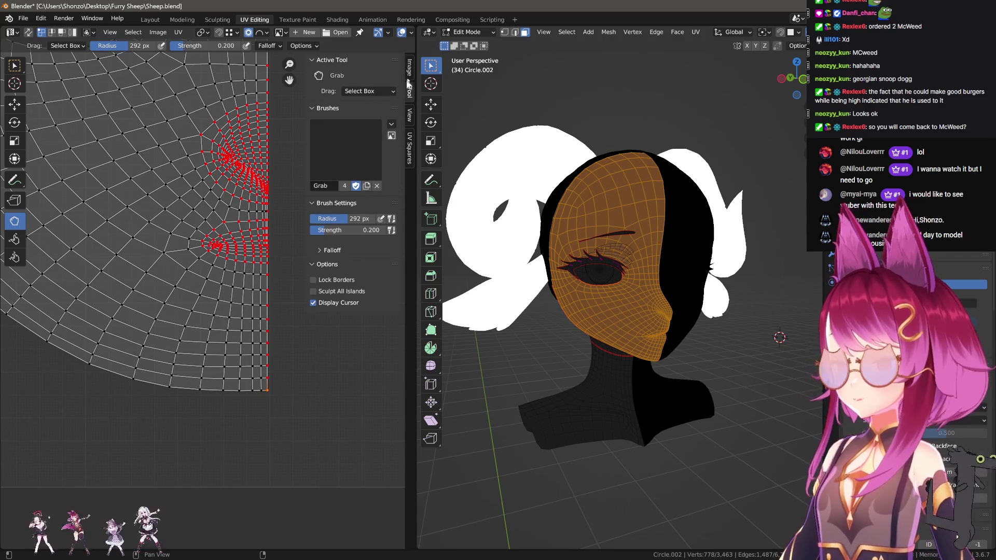
Set the selected seam vertex's UV X coordinate to 0.5 in the sidebar Image tab.
left_click(410, 71)
left_click(385, 76)
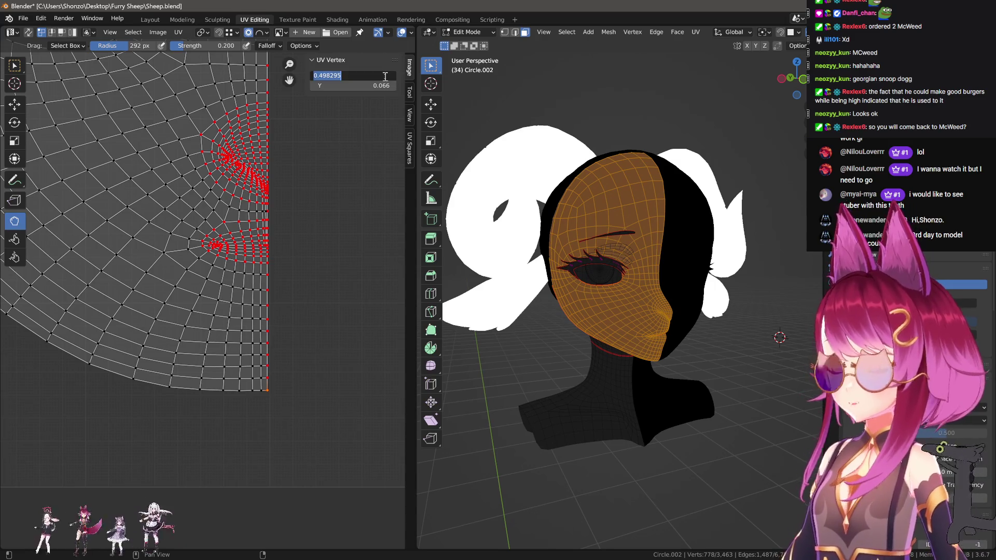
type("0.5")
key("Return")
Zoom out to check the aligned seam, then bring the Google Maps window forward.
scroll(306, 290, "down", 3, "shift")
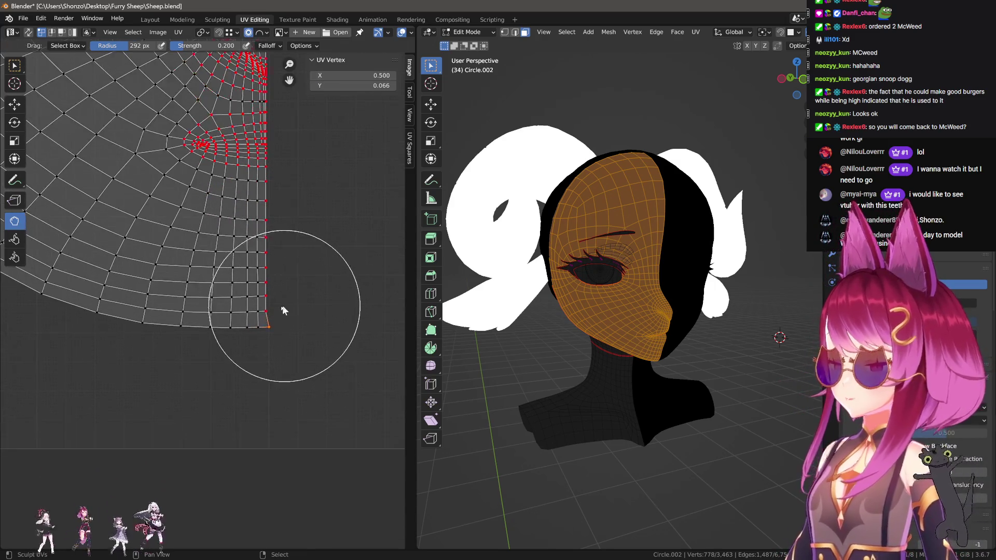
scroll(271, 334, "down", 2)
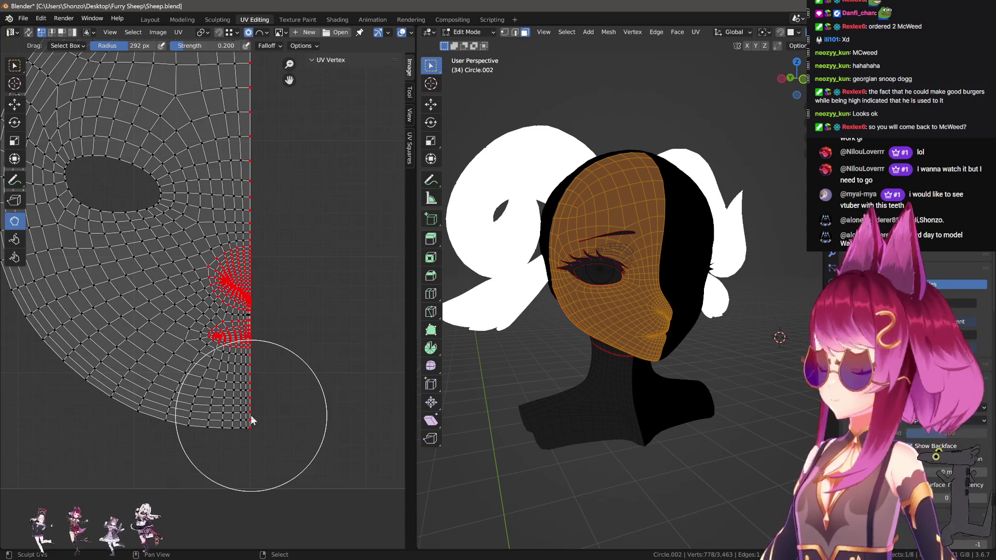
scroll(250, 419, "down", 4)
scroll(249, 407, "up", 3)
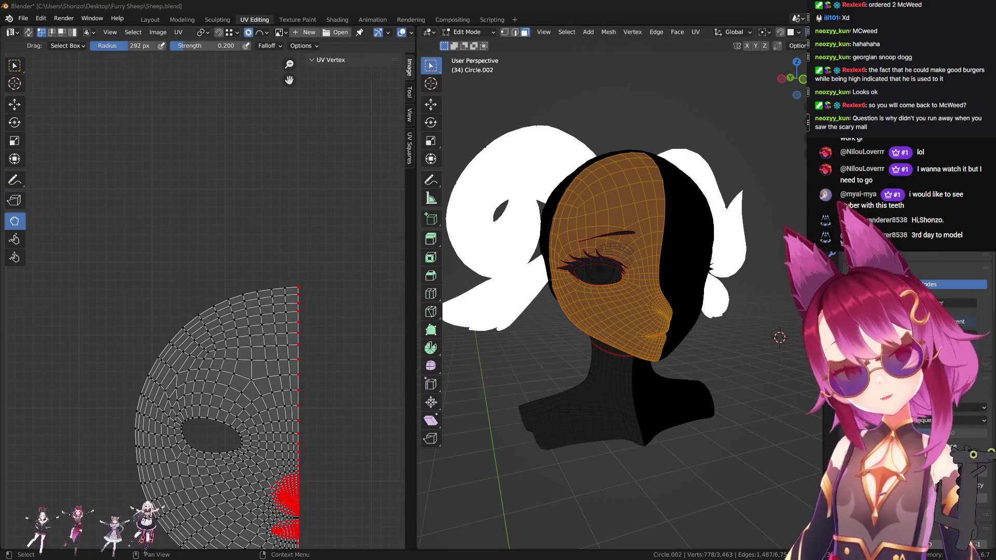
key("alt+Tab")
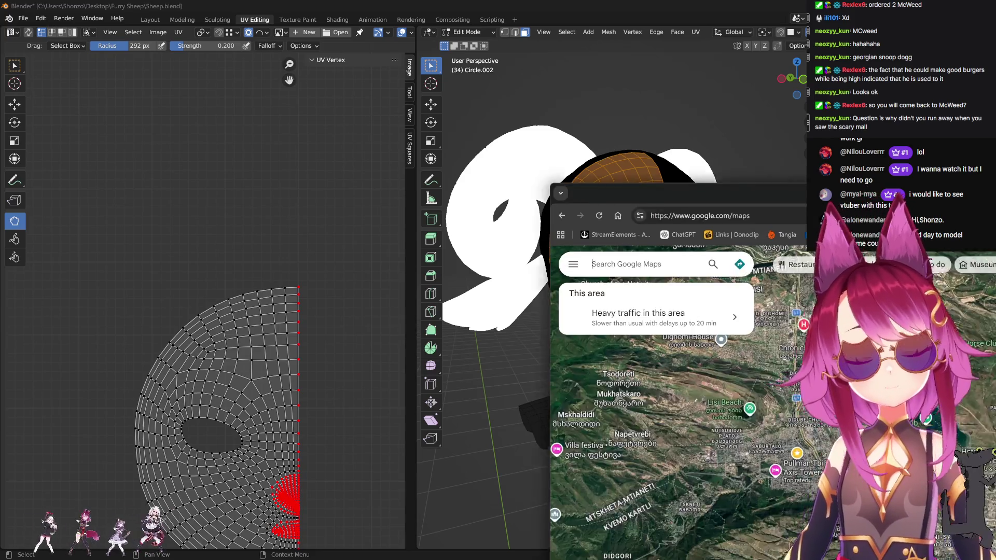
Zoom into Tbilisi and centre the satellite map on the Hualing Tbilisi Sea Plaza market.
scroll(494, 330, "up", 5)
scroll(429, 234, "up", 8)
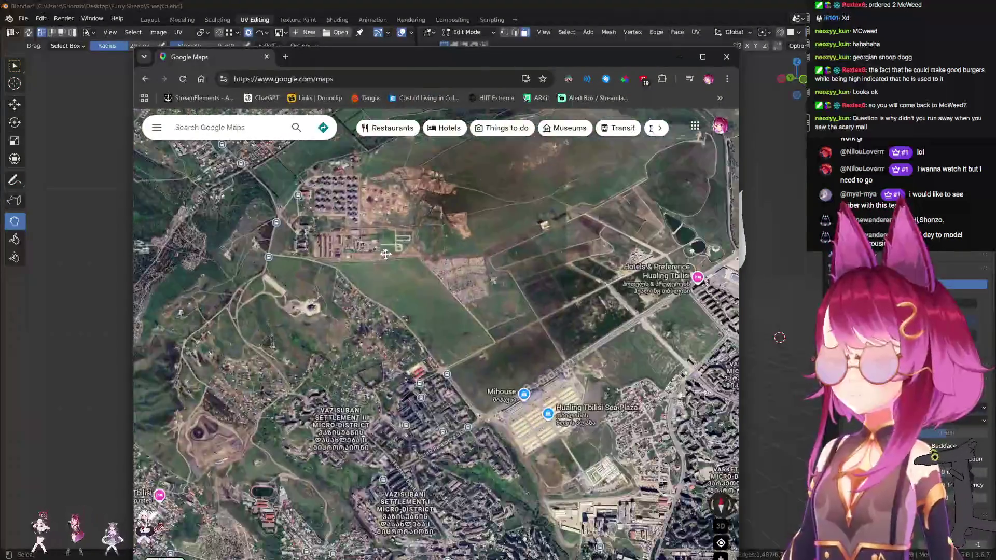
scroll(429, 235, "up", 3)
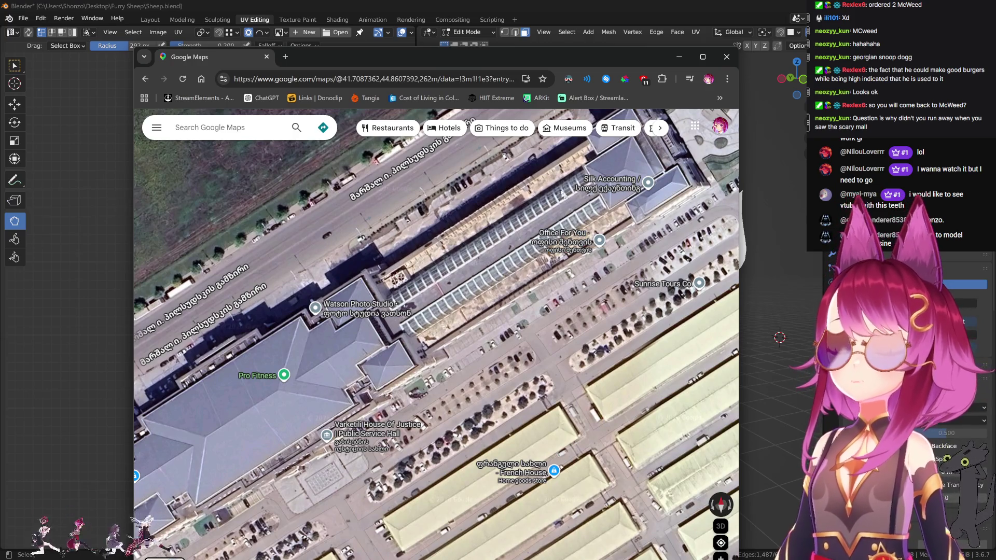
left_click_drag(398, 290, 455, 274)
scroll(490, 313, "down", 3)
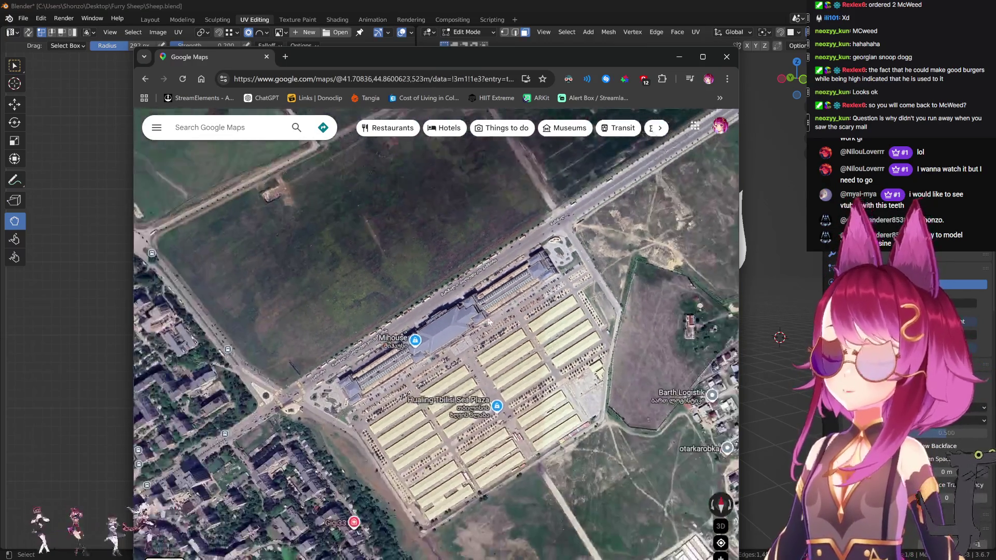
left_click_drag(452, 357, 466, 330)
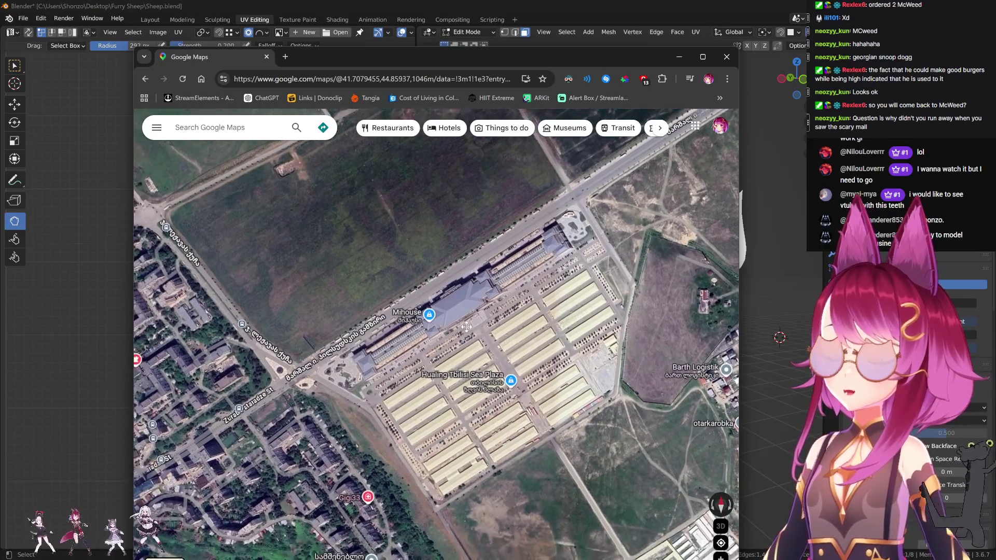
mouse_move(391, 373)
left_mouse_down()
mouse_move(456, 330)
mouse_move(518, 265)
left_mouse_up()
scroll(554, 357, "down", 2)
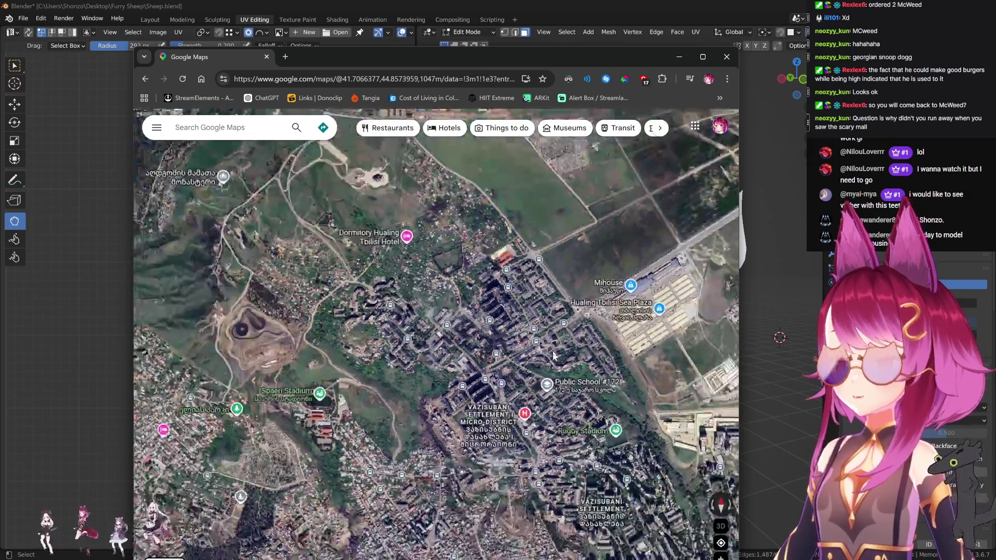
scroll(553, 357, "up", 3)
left_click_drag(664, 238, 444, 366)
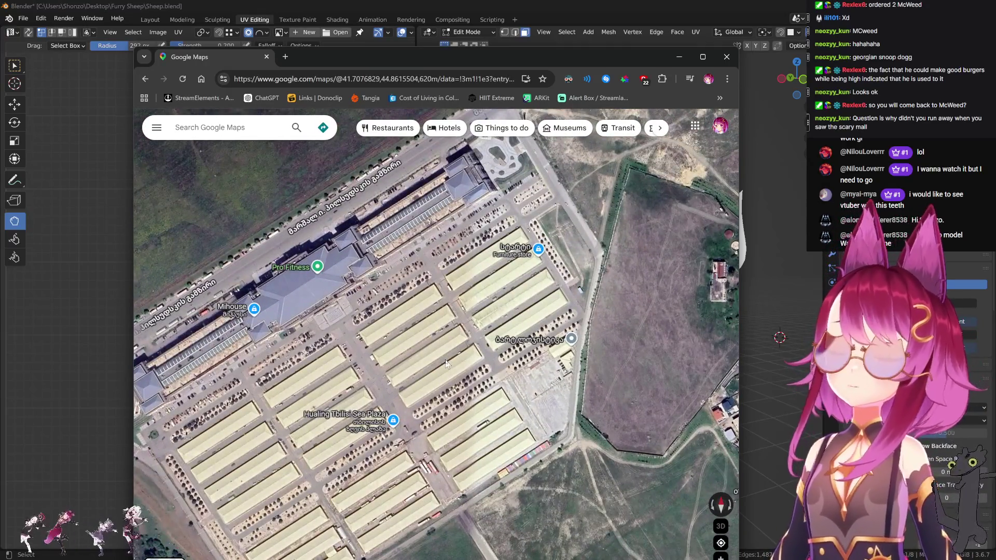
left_click_drag(446, 363, 435, 322)
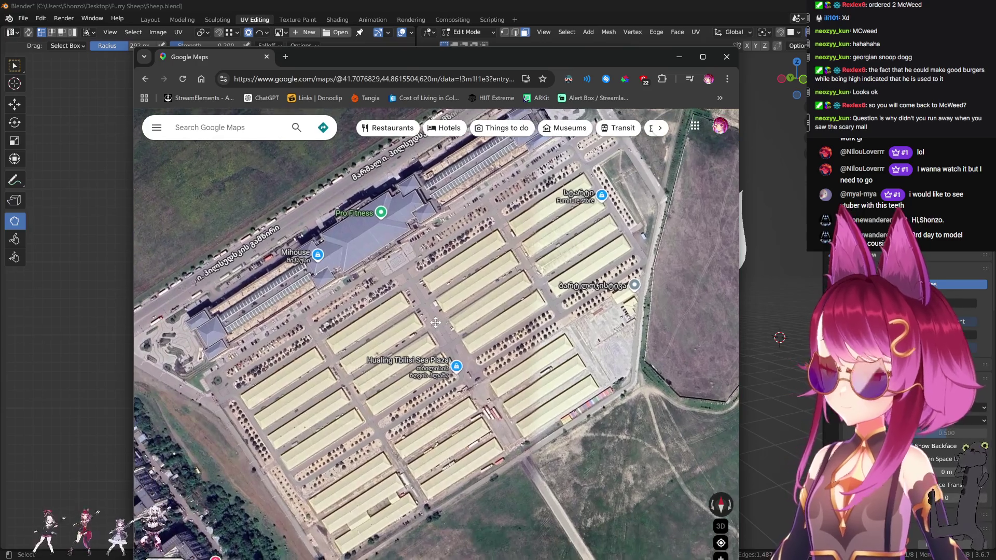
Pan across the market's warehouse rows toward the Dadari and Riders warehouses.
scroll(444, 324, "up", 3)
scroll(456, 280, "down", 2)
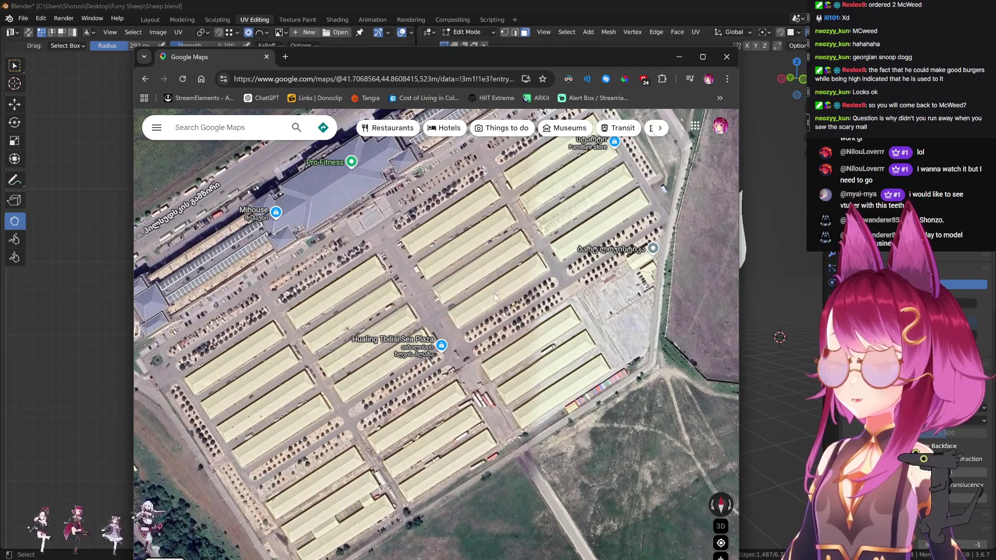
scroll(504, 281, "down", 3)
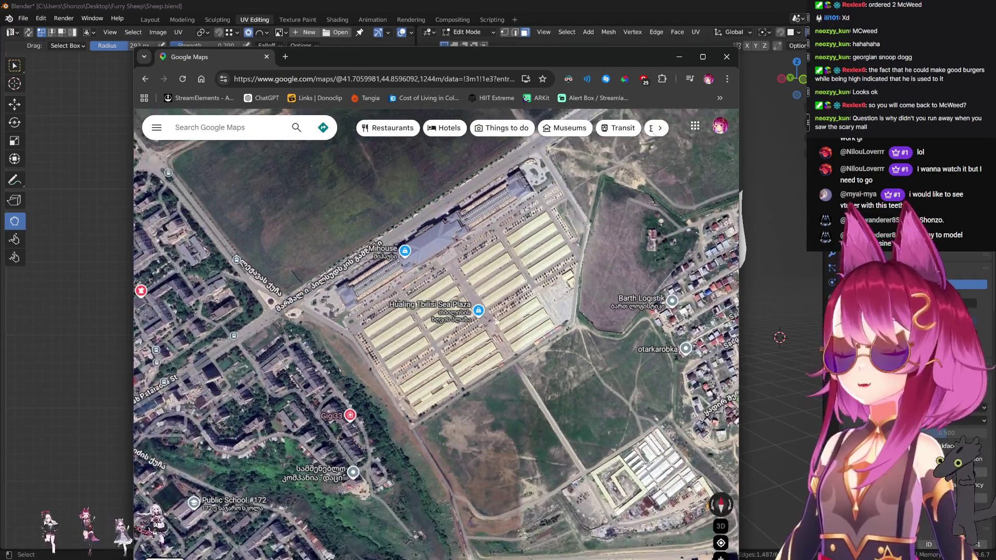
scroll(506, 308, "up", 4)
scroll(503, 308, "up", 5)
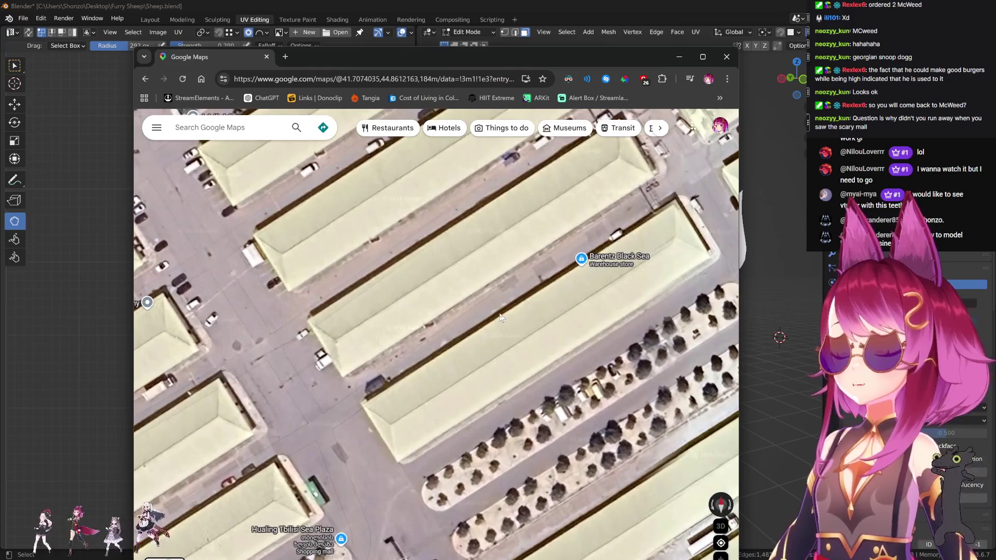
left_click_drag(618, 264, 557, 316)
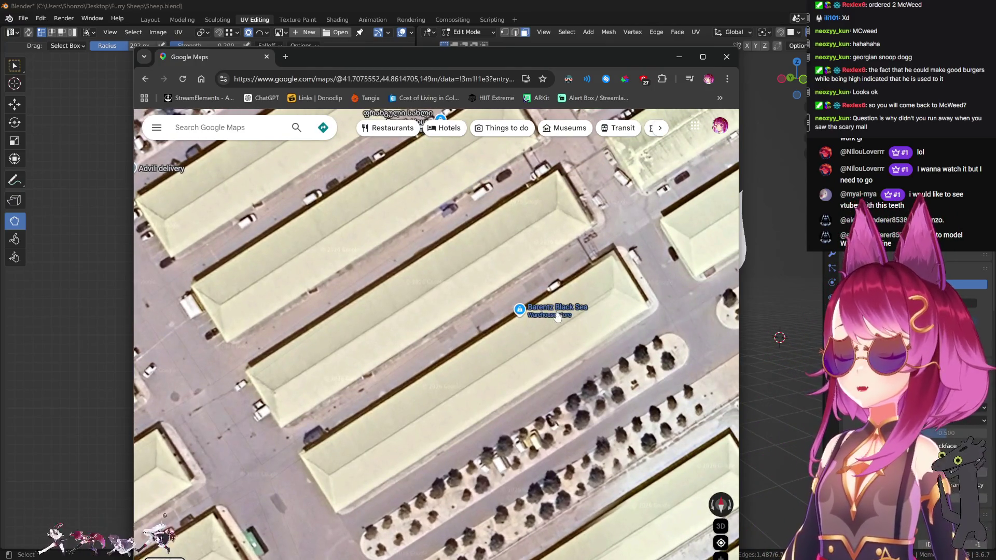
mouse_move(425, 186)
left_mouse_down()
mouse_move(425, 217)
mouse_move(471, 321)
left_mouse_up()
mouse_move(458, 262)
left_mouse_down()
mouse_move(406, 277)
mouse_move(317, 349)
left_mouse_up()
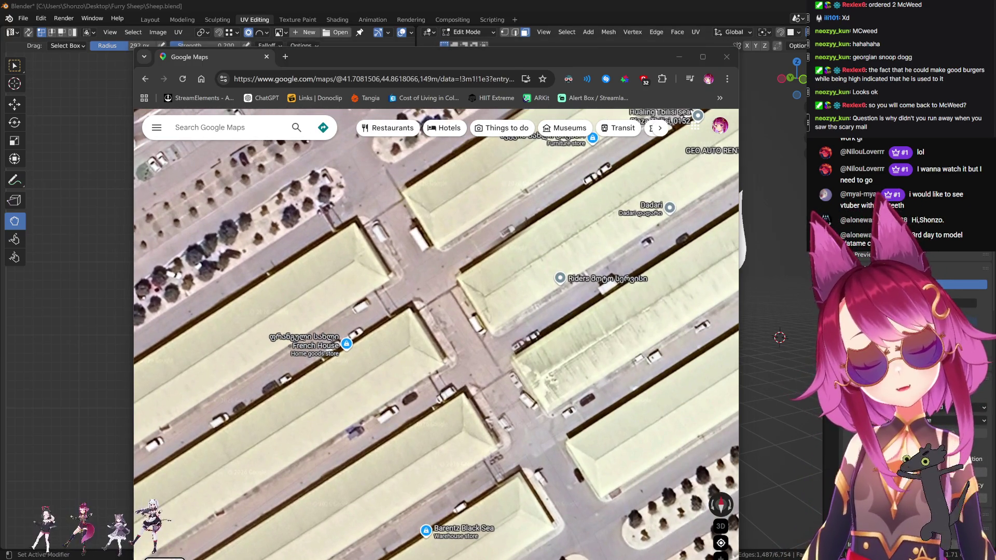
left_click_drag(570, 386, 451, 397)
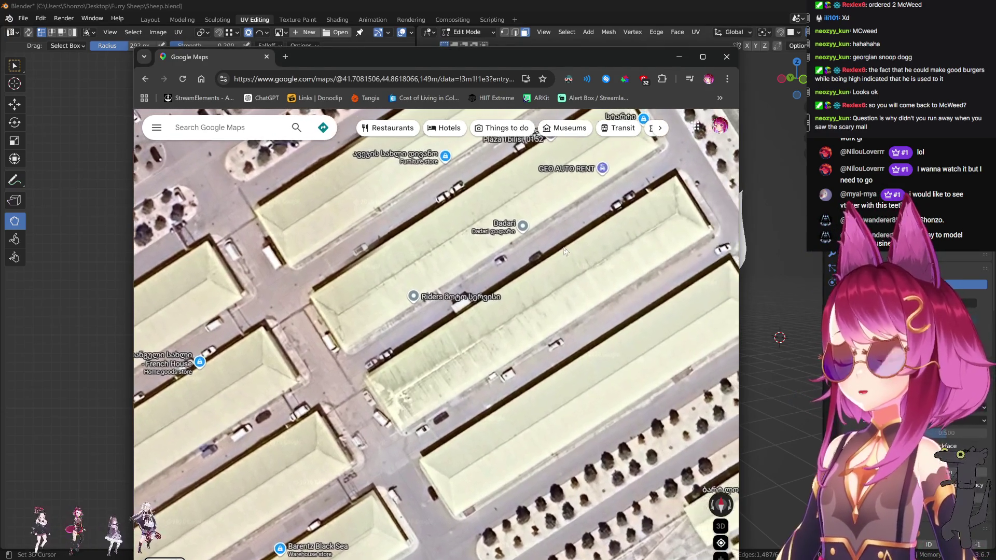
scroll(392, 345, "down", 3)
left_click_drag(393, 345, 483, 270)
Drop into Street View among the warehouses and step forward near the blue truck.
left_click_drag(569, 63, 568, 23)
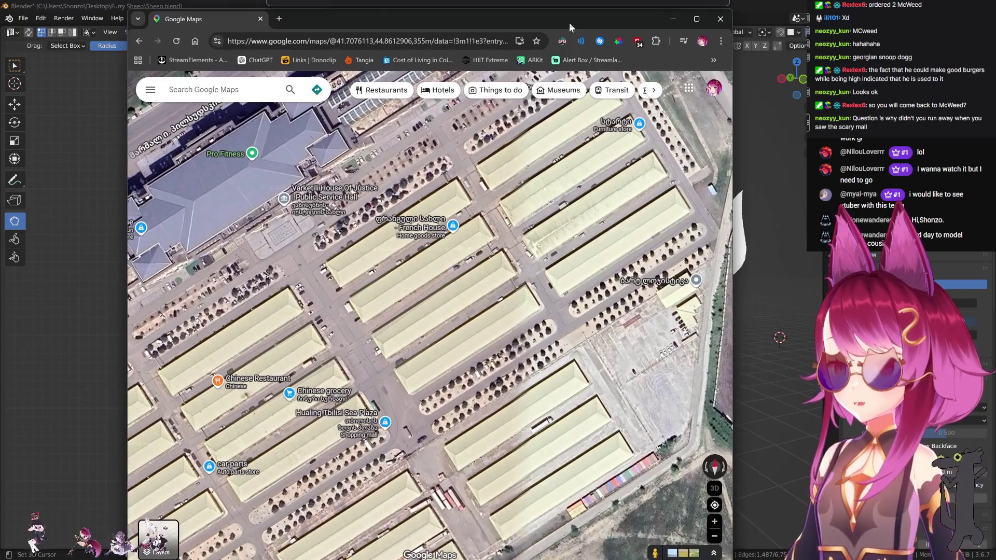
mouse_move(658, 544)
left_mouse_down()
mouse_move(466, 441)
mouse_move(435, 332)
mouse_move(483, 221)
mouse_move(484, 132)
mouse_move(483, 153)
left_mouse_up()
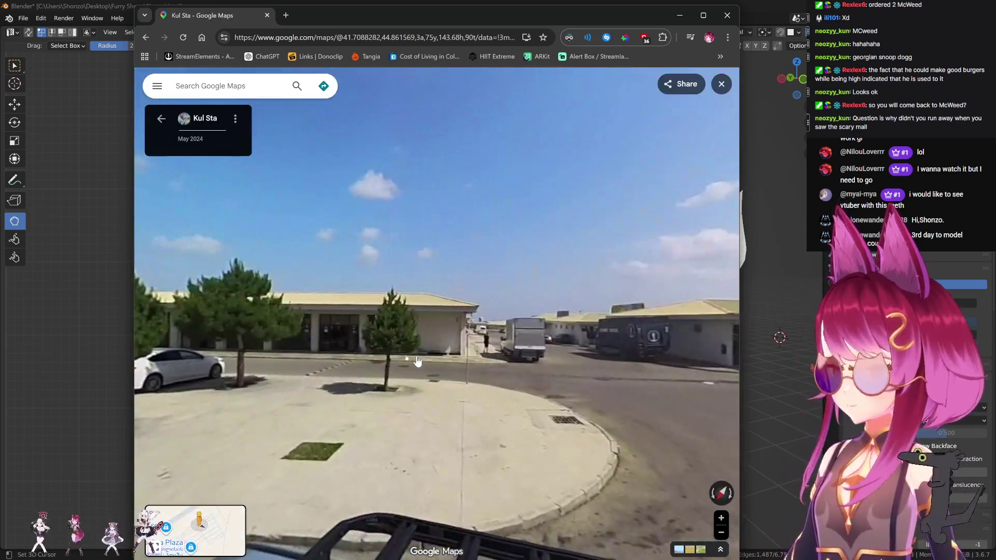
mouse_move(386, 363)
left_mouse_down()
mouse_move(605, 318)
mouse_move(325, 325)
mouse_move(334, 322)
left_mouse_up()
left_click(335, 321)
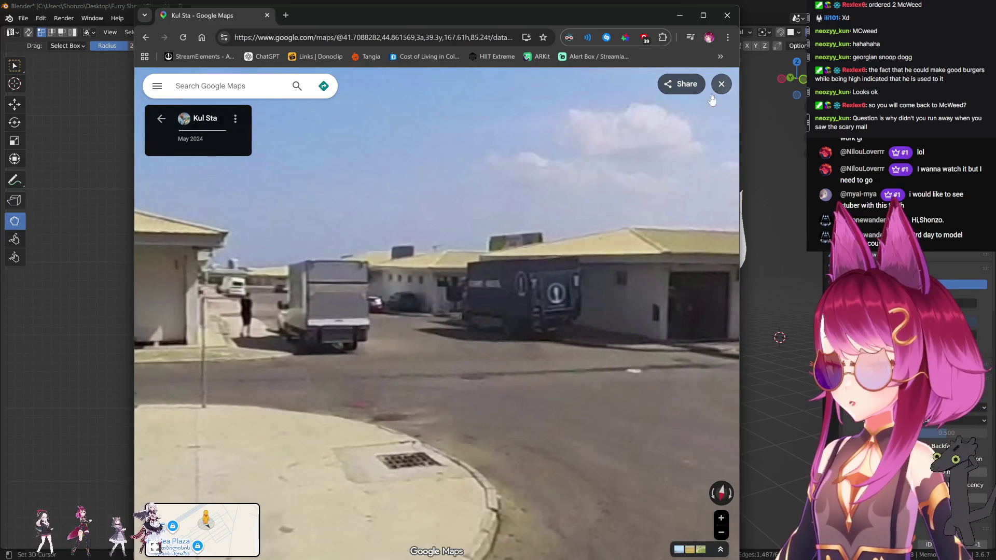
Leave Street View and zoom the satellite map out and back in on the market.
left_click(721, 84)
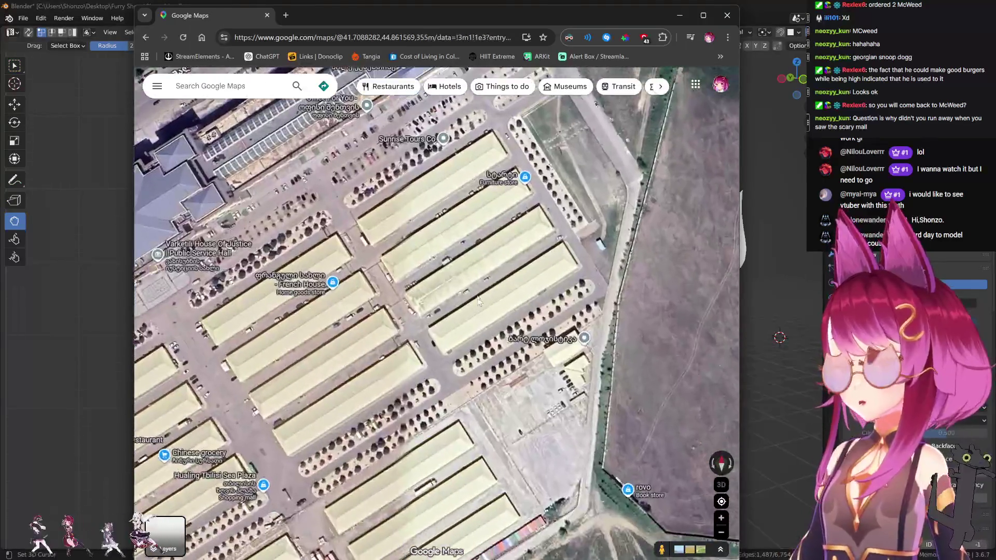
scroll(507, 262, "up", 1)
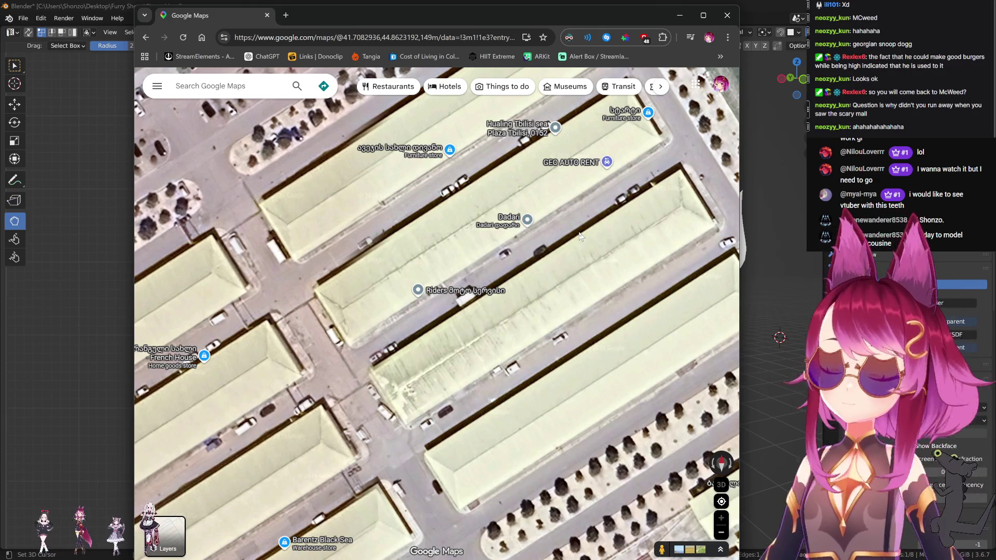
scroll(371, 262, "down", 2)
scroll(386, 332, "up", 2)
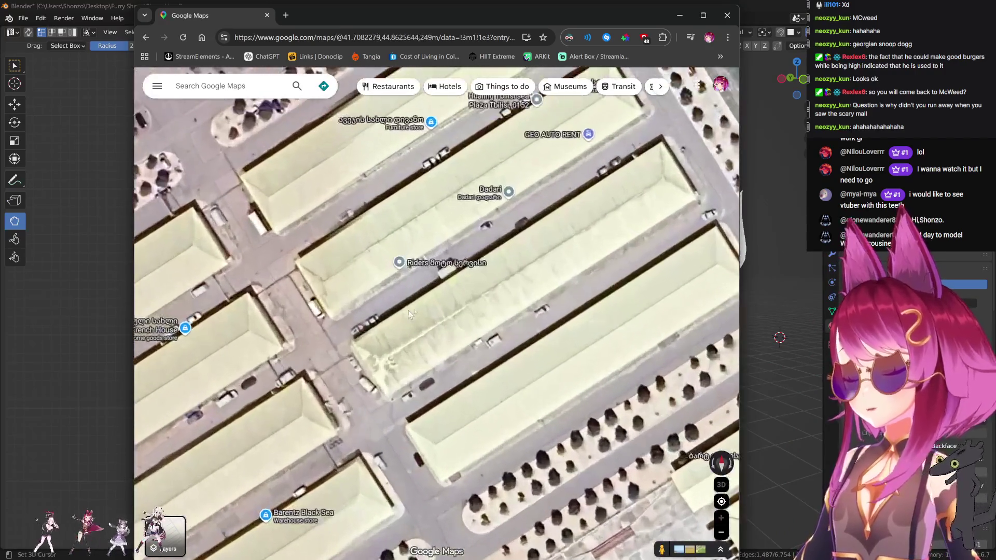
Pan across the warehouses and open the Chinese grocery's place details.
left_click_drag(386, 333, 516, 296)
scroll(441, 382, "down", 4)
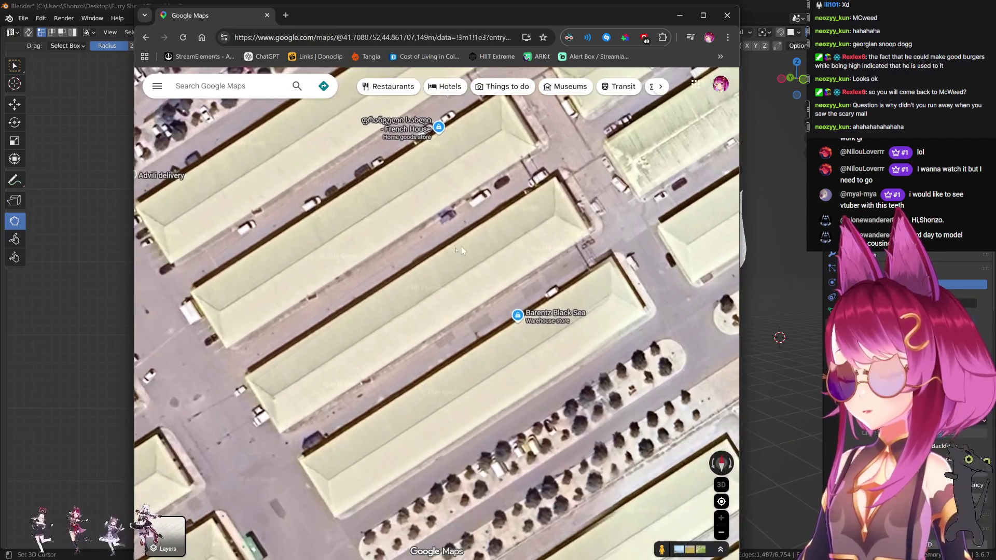
scroll(407, 307, "up", 3)
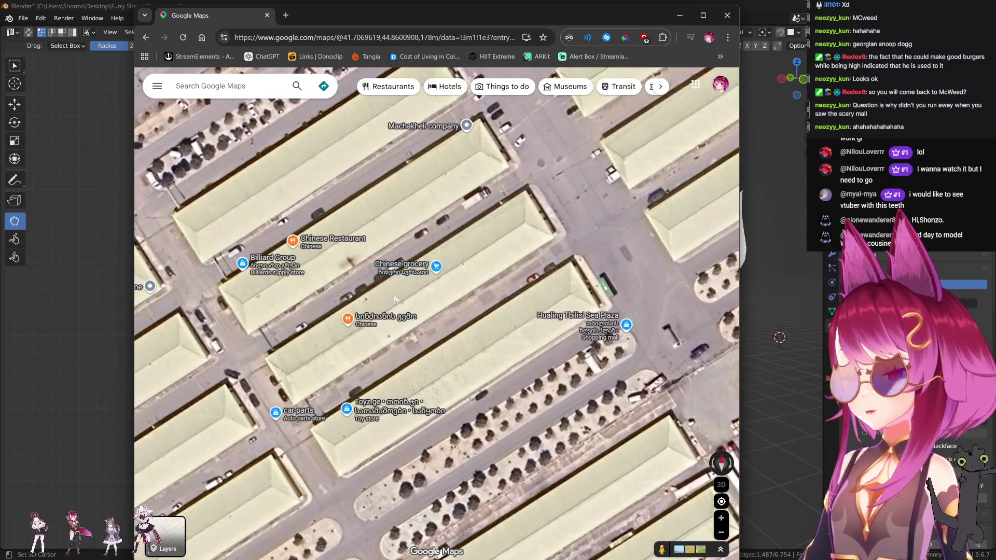
mouse_move(403, 269)
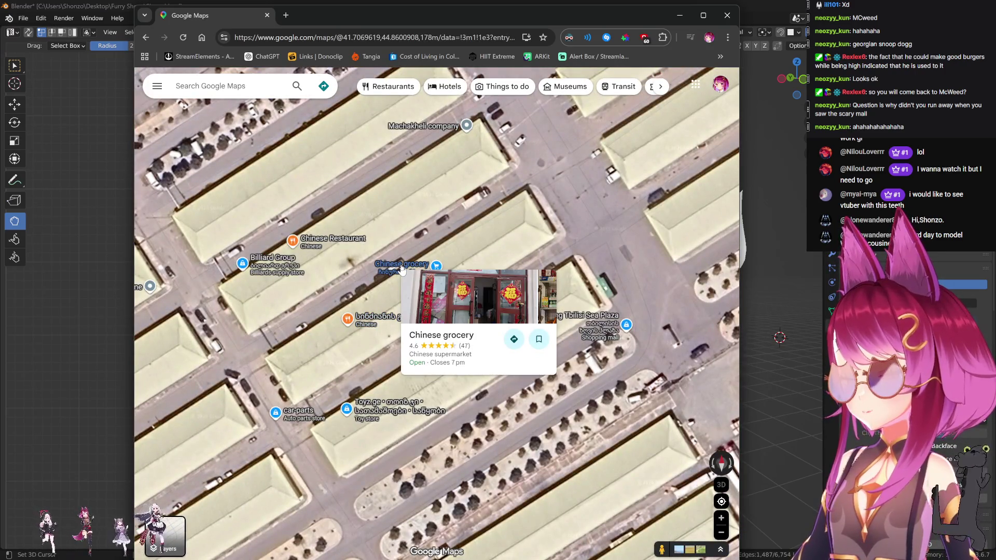
left_click(402, 265)
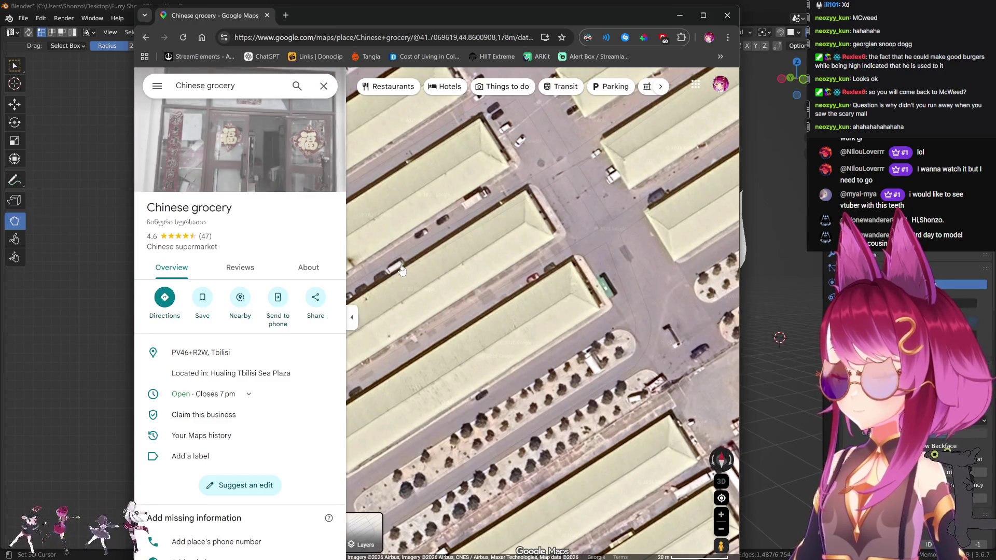
Open the Chinese grocery's header photo and browse through its photo gallery.
left_click(311, 166)
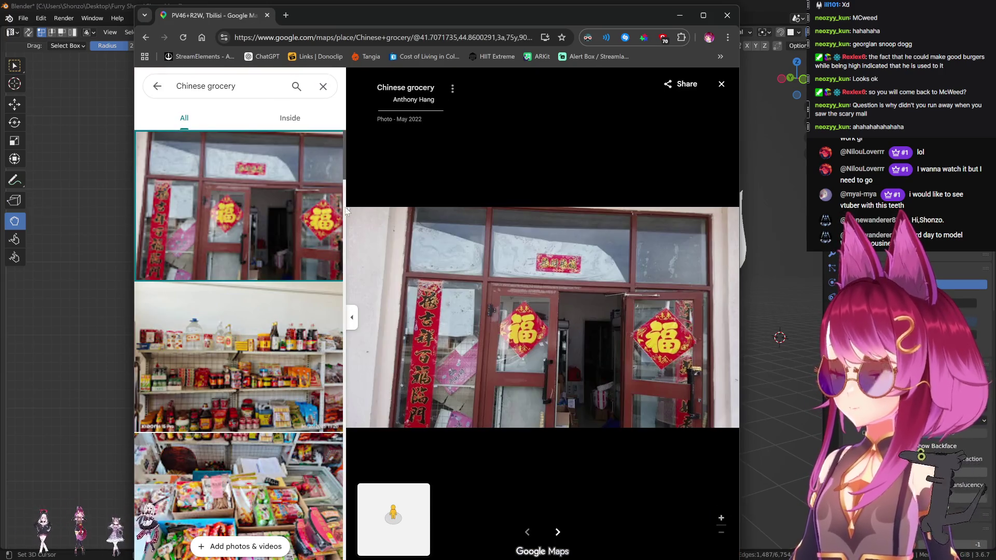
scroll(260, 319, "down", 5)
scroll(261, 318, "down", 5)
scroll(261, 318, "down", 5)
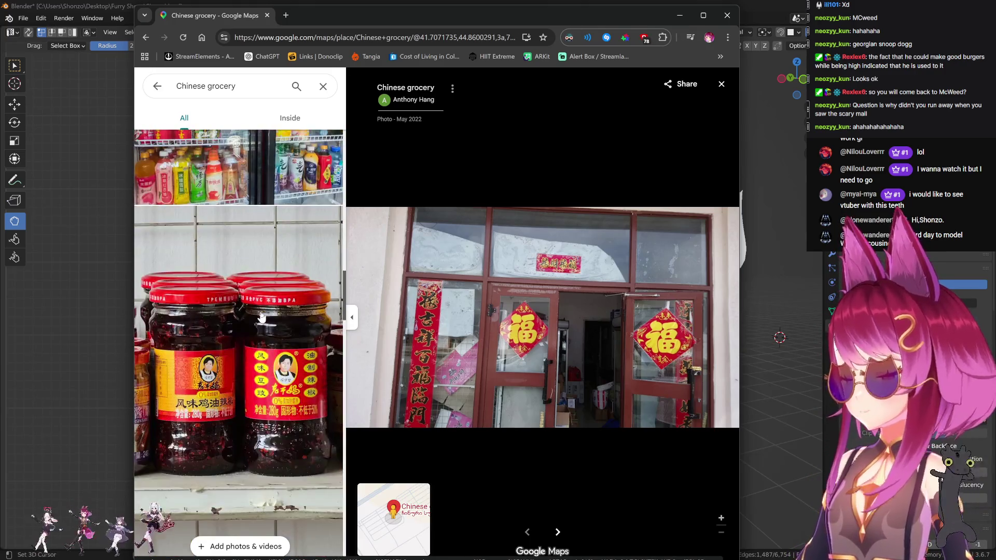
scroll(261, 318, "down", 5)
scroll(262, 317, "down", 5)
scroll(261, 315, "down", 5)
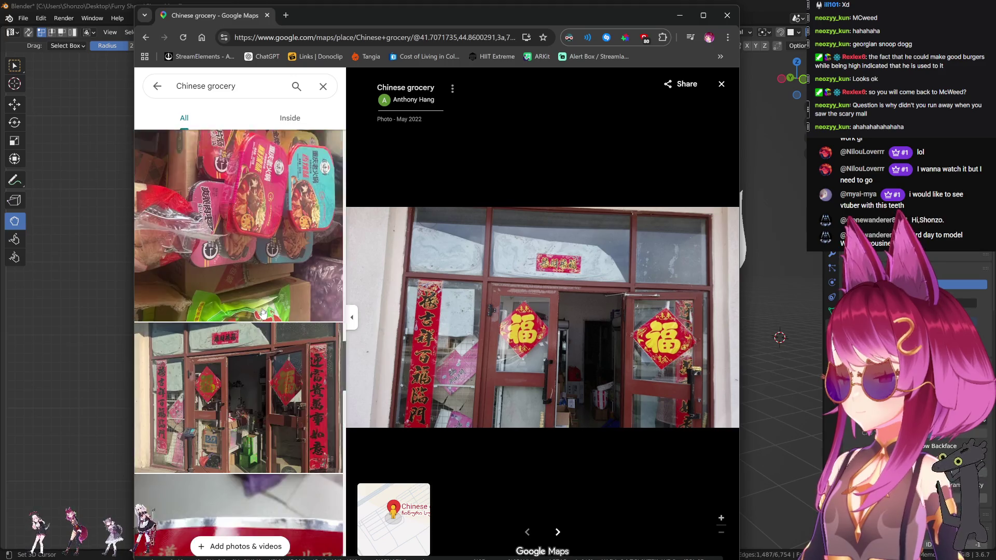
scroll(265, 316, "down", 5)
scroll(266, 317, "down", 10)
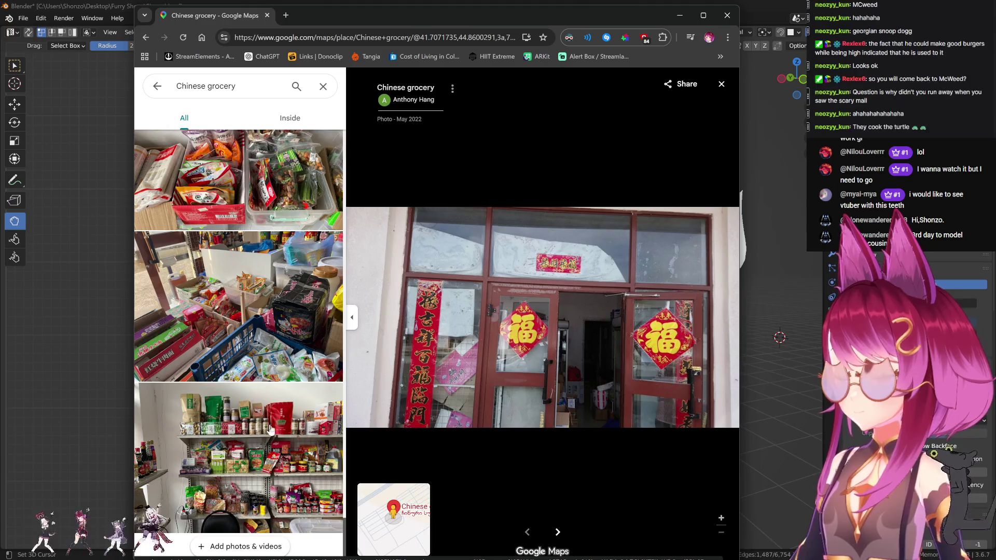
Close the grocery photo viewer and the Chrome window to return to Blender.
scroll(274, 409, "down", 5)
scroll(282, 402, "up", 10)
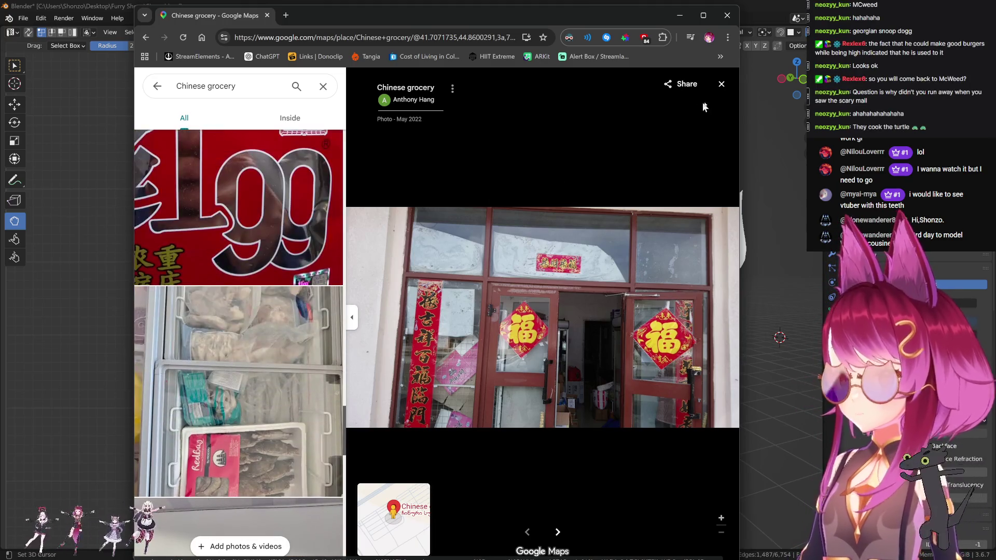
left_click(721, 84)
left_click(267, 15)
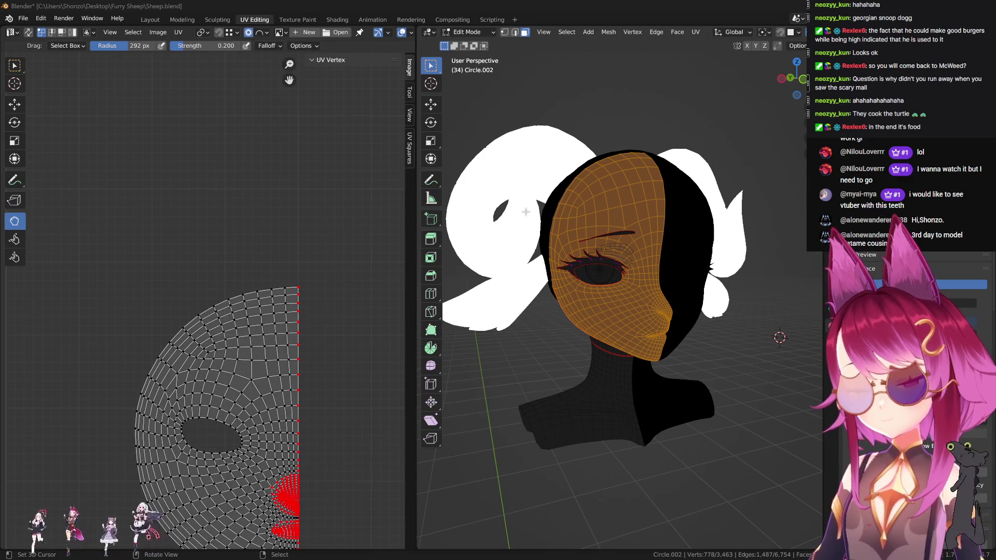
Snap the 2D cursor to the seam vertices and scale the half-face island up about 1.48.
scroll(222, 333, "down", 2)
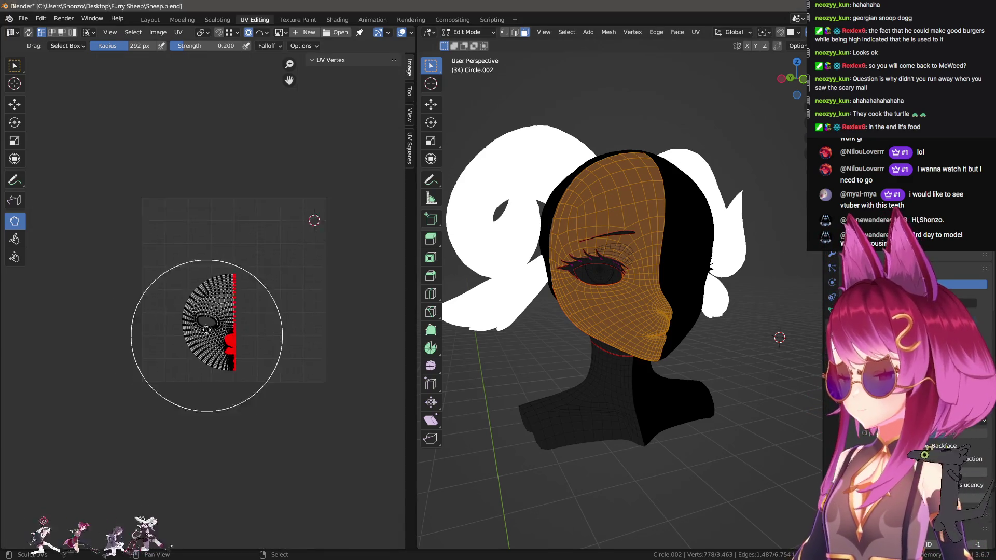
scroll(277, 421, "up", 6)
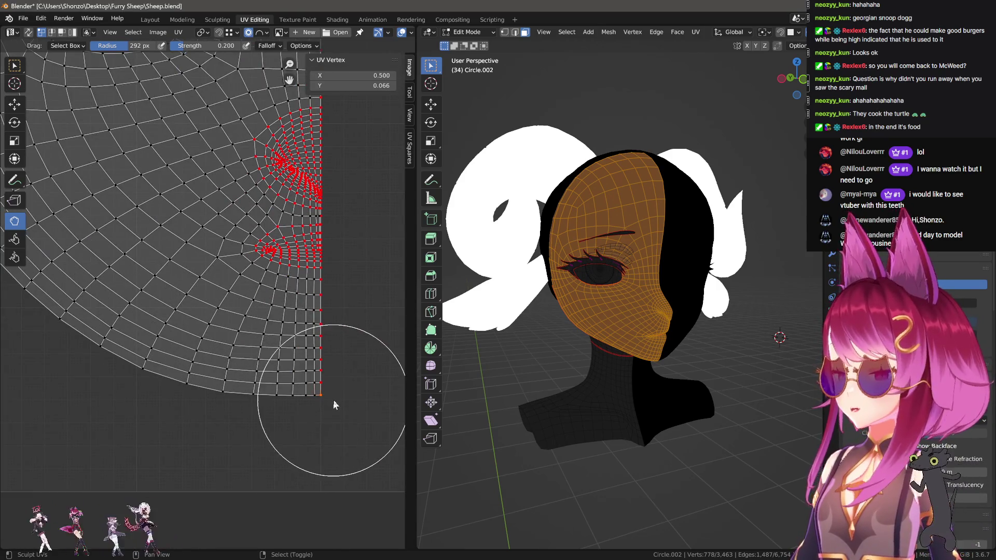
key("shift+s")
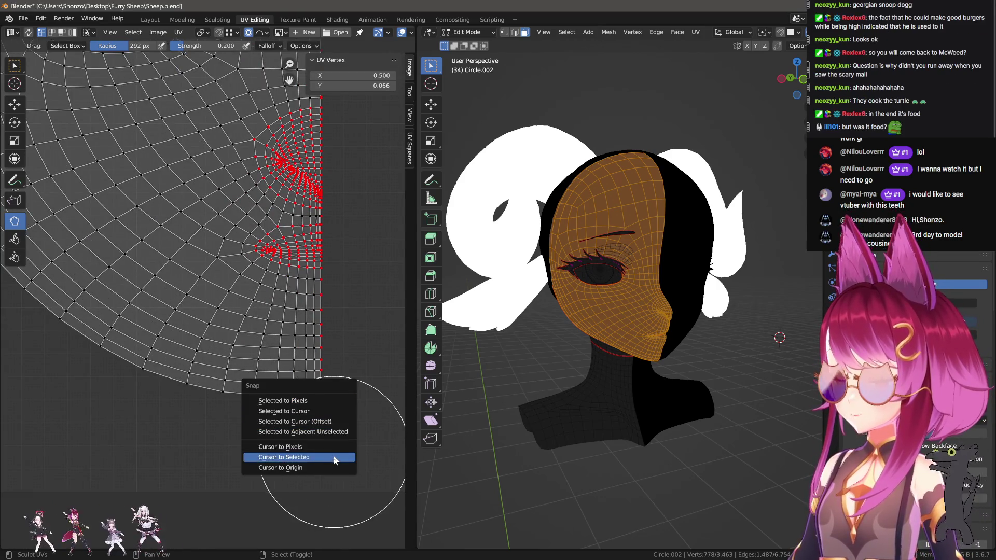
left_click(333, 457)
key("l")
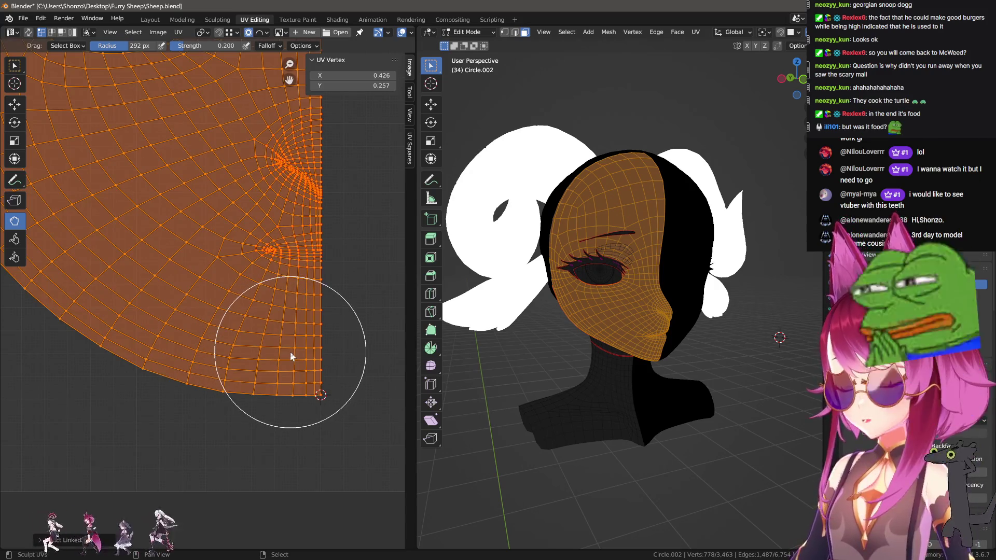
scroll(302, 357, "down", 5)
key("s")
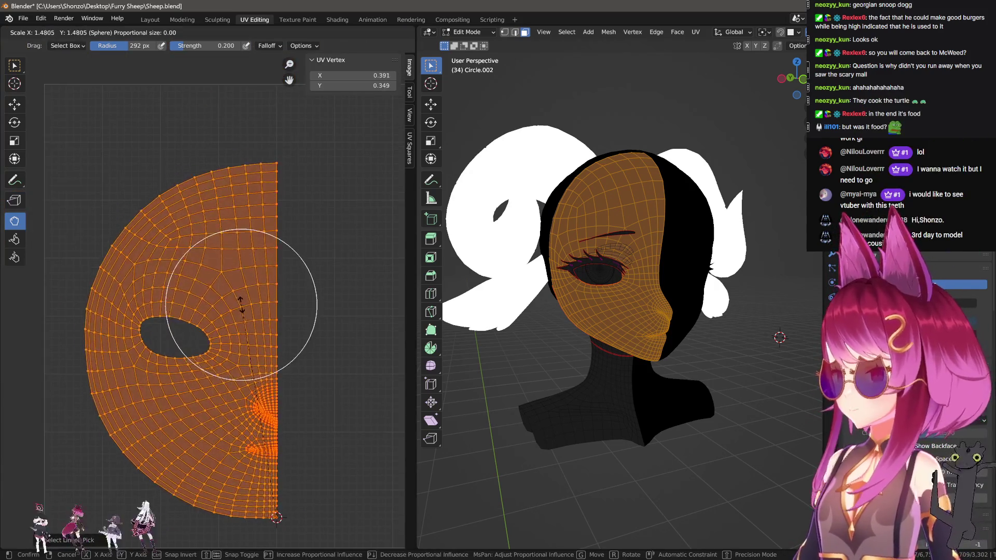
left_click(243, 328)
Nudge the face island slightly lower along the Y axis.
middle_click_drag(244, 329, 240, 249)
key("g")
key("y")
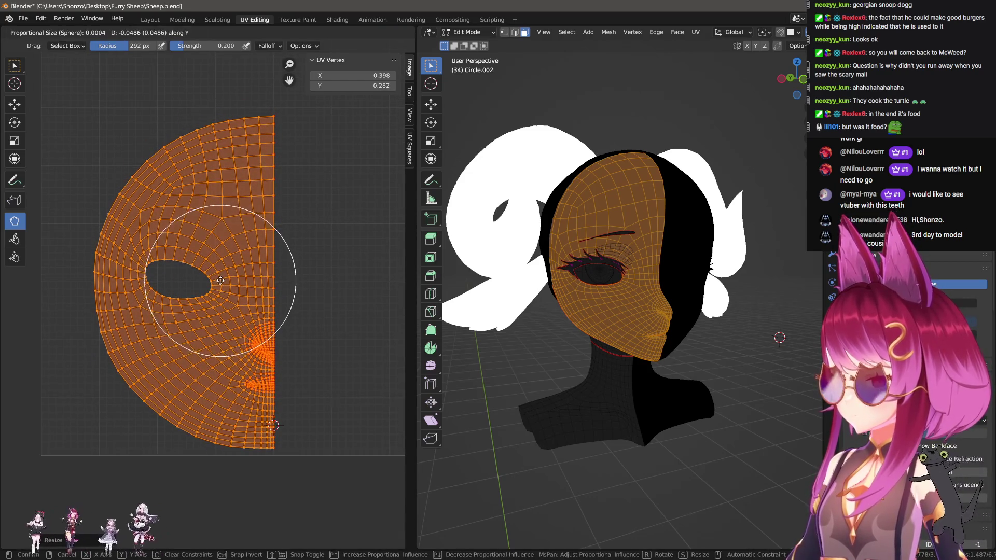
left_click(223, 246)
Reselect the face island and give it a slight further enlargement, about 1.05.
key("alt+a")
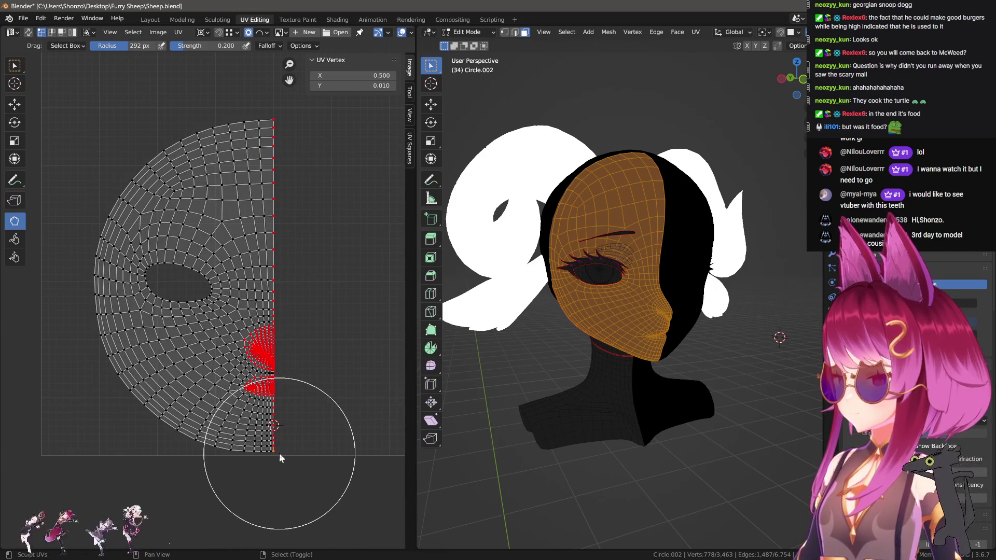
key("l")
middle_click_drag(231, 297, 249, 380)
key("s")
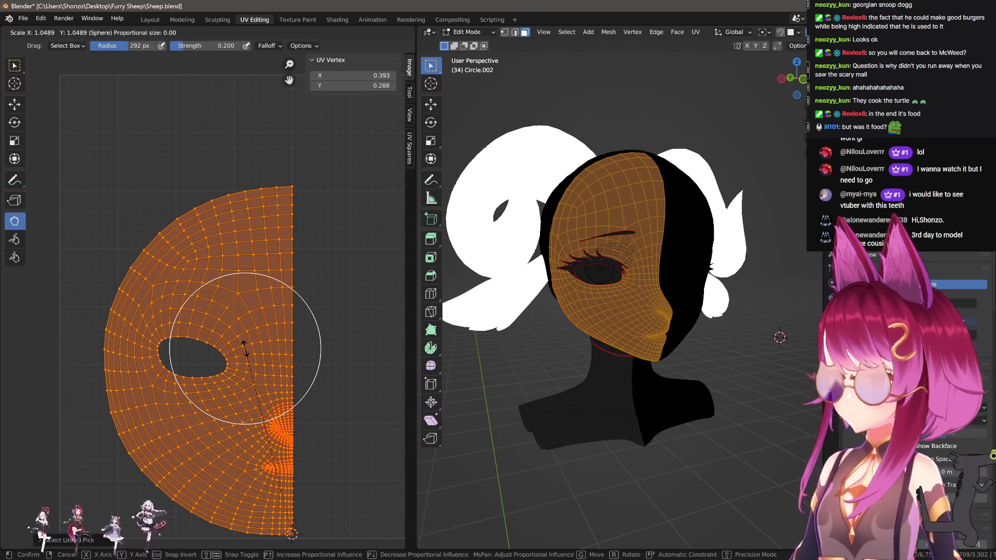
key("Escape")
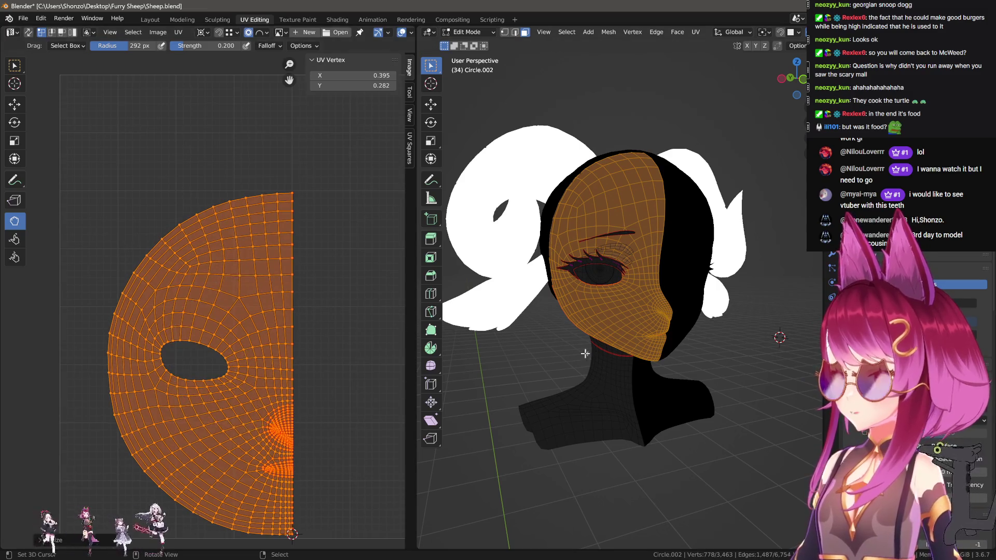
Undo, then select the neighbouring fan-shaped island and start moving it.
key("ctrl+z")
key("alt+a")
key("l")
key("g")
left_click(123, 396)
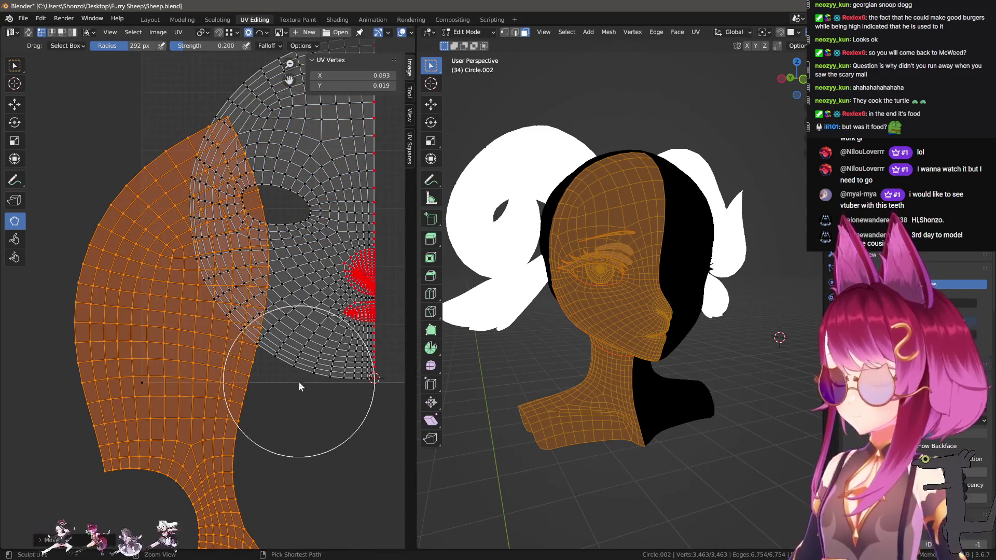
Rotate the fan-shaped island about 18 degrees, reposition it slightly lower, then deselect all.
key("r")
left_click(340, 368)
scroll(244, 379, "down", 5)
scroll(243, 378, "up", 3)
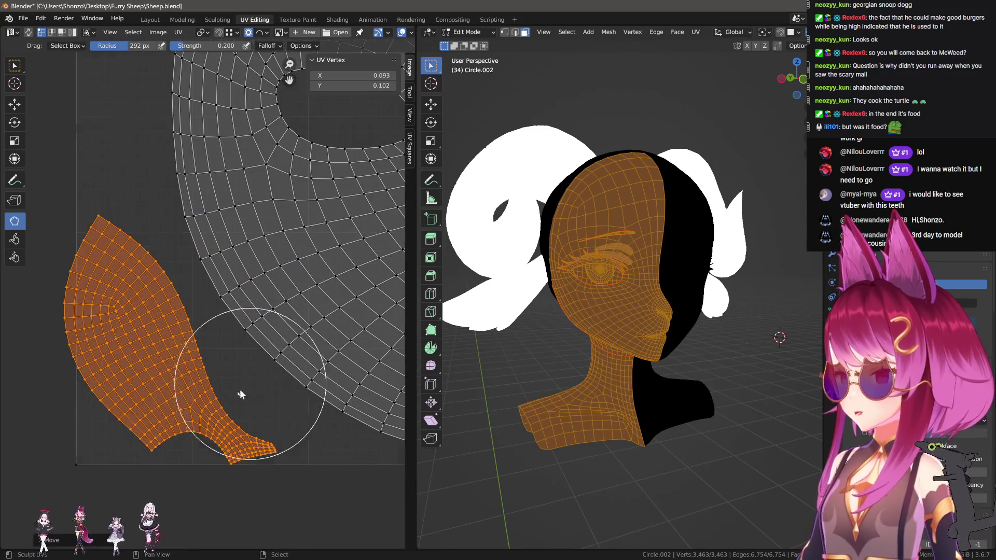
key("g")
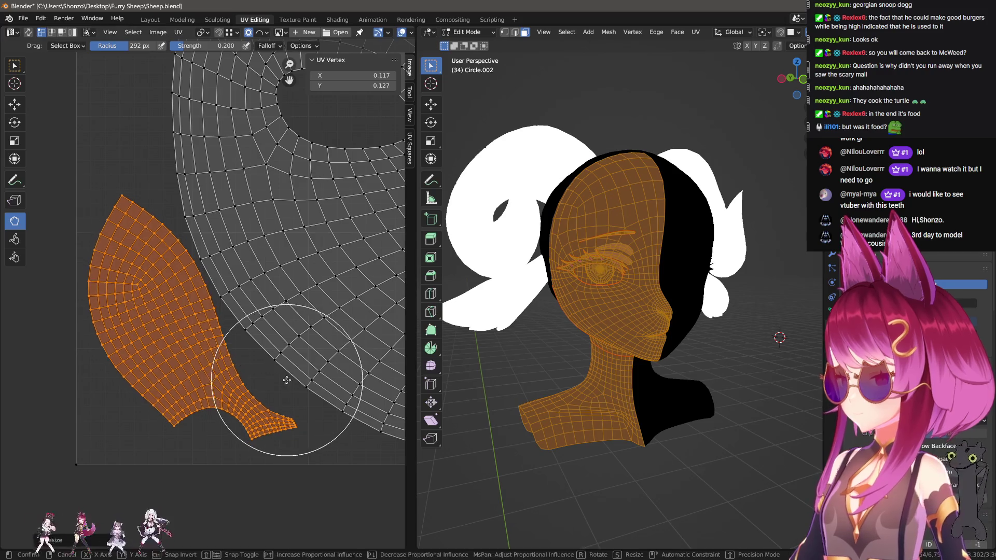
left_click(282, 409)
key("g")
left_click(291, 399)
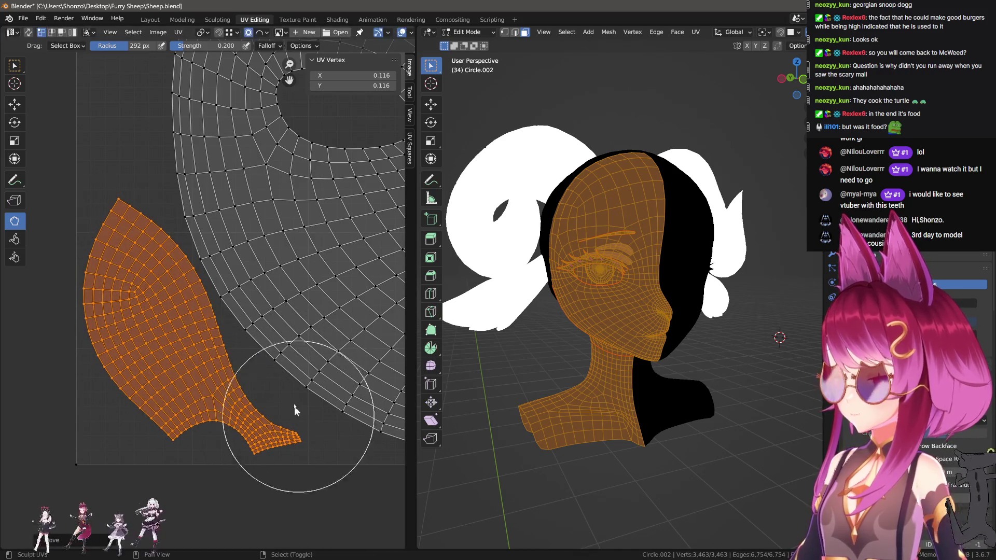
left_click(292, 395)
scroll(207, 467, "down", 4)
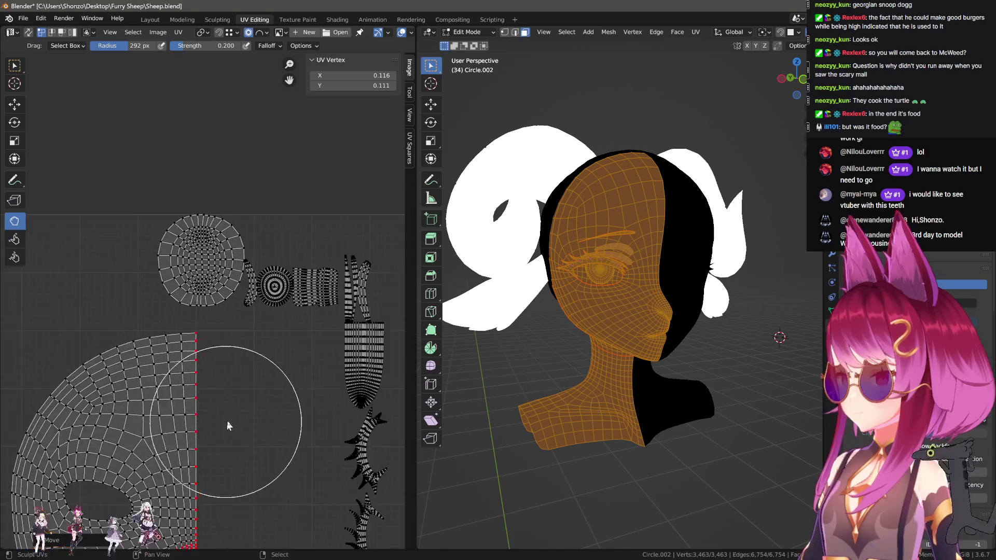
middle_click_drag(226, 421, 229, 343)
key("alt+a")
View the eye from the front, then select the circular eye island and move it left.
scroll(293, 322, "up", 2)
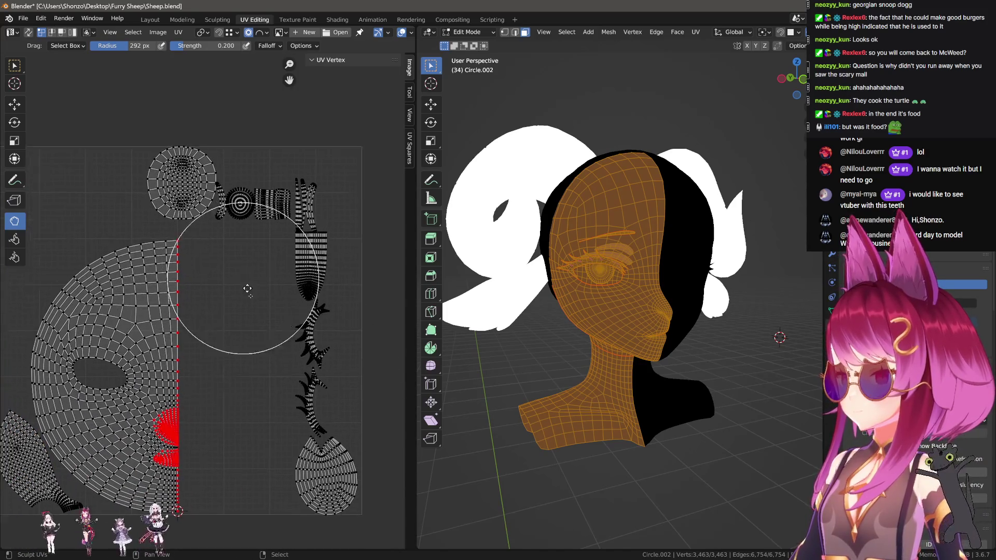
scroll(617, 303, "up", 8)
key("KP_1")
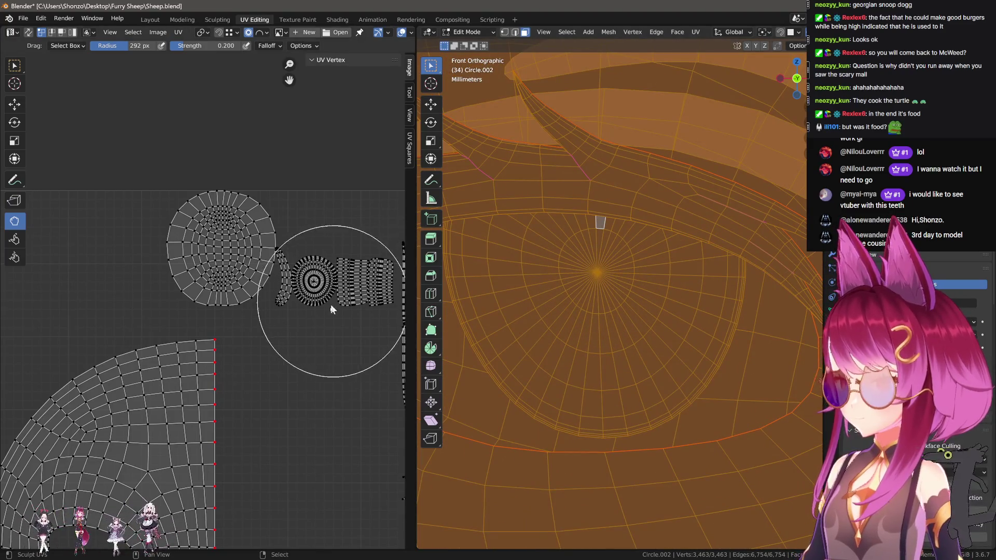
scroll(311, 304, "down", 2)
scroll(249, 211, "up", 3)
key("l")
key("g")
left_click(79, 267)
Enlarge the circular island, nudge it up and right, and scale it slightly larger.
scroll(132, 320, "up", 3)
key("s")
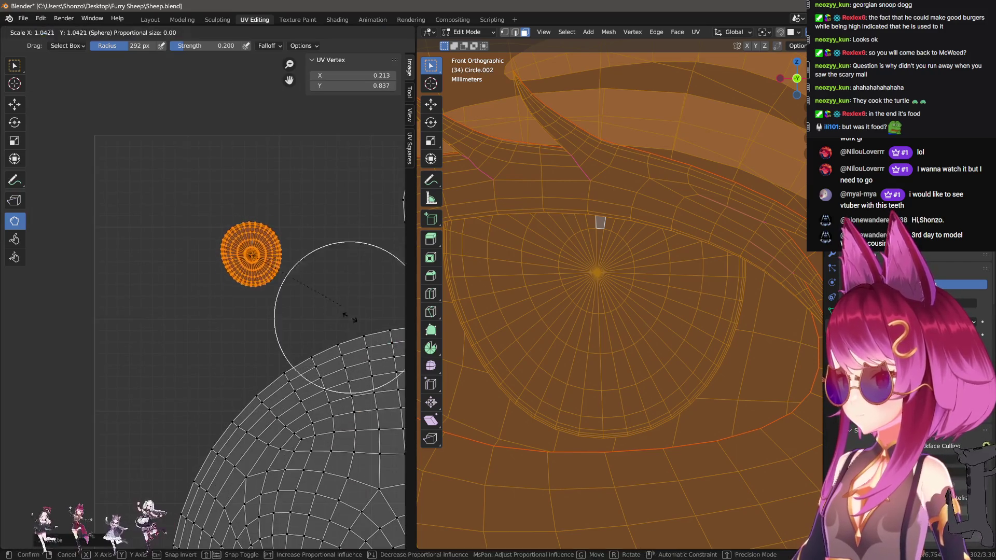
left_click(324, 359)
key("g")
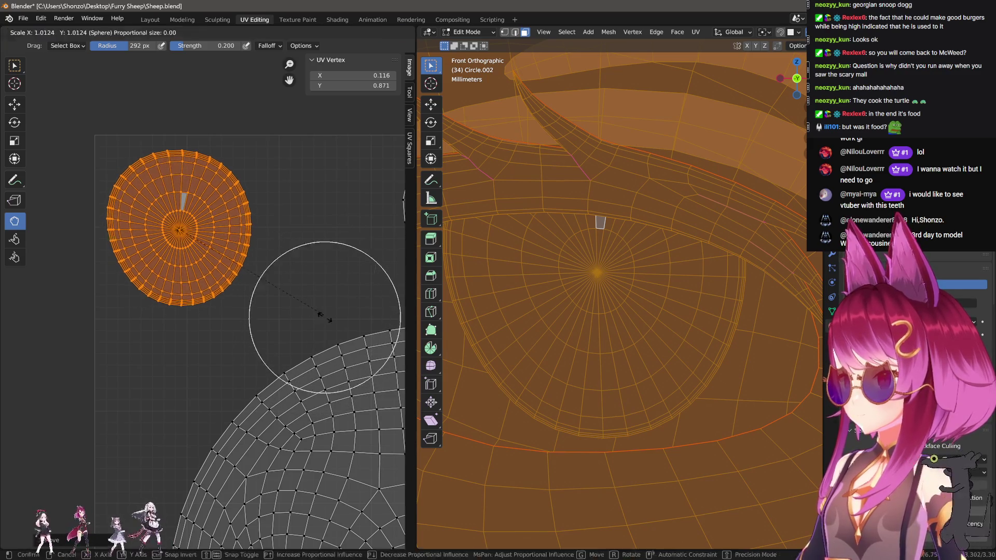
key("s")
left_click(363, 350)
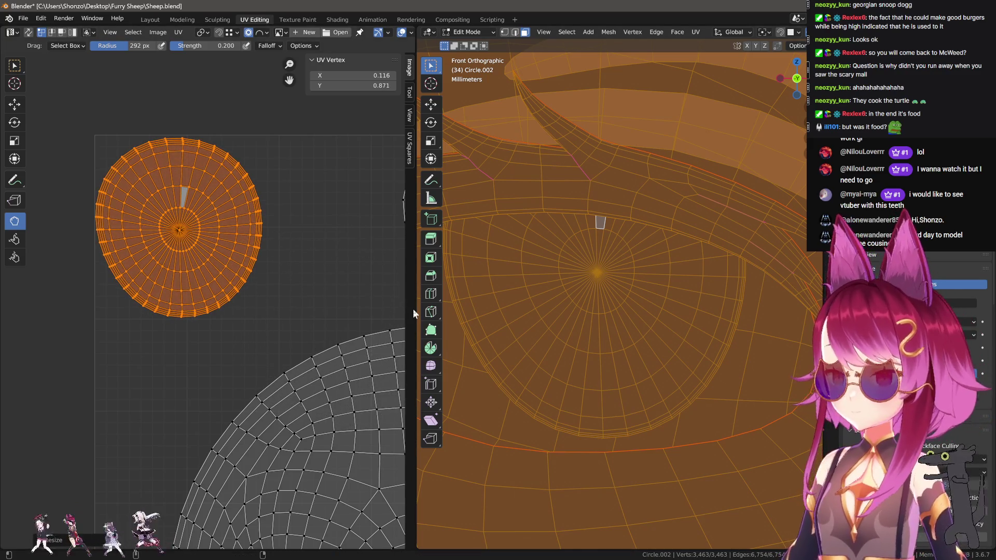
From an orthographic underside view, select the whole eye bounded by its seams.
middle_click_drag(669, 300, 675, 298)
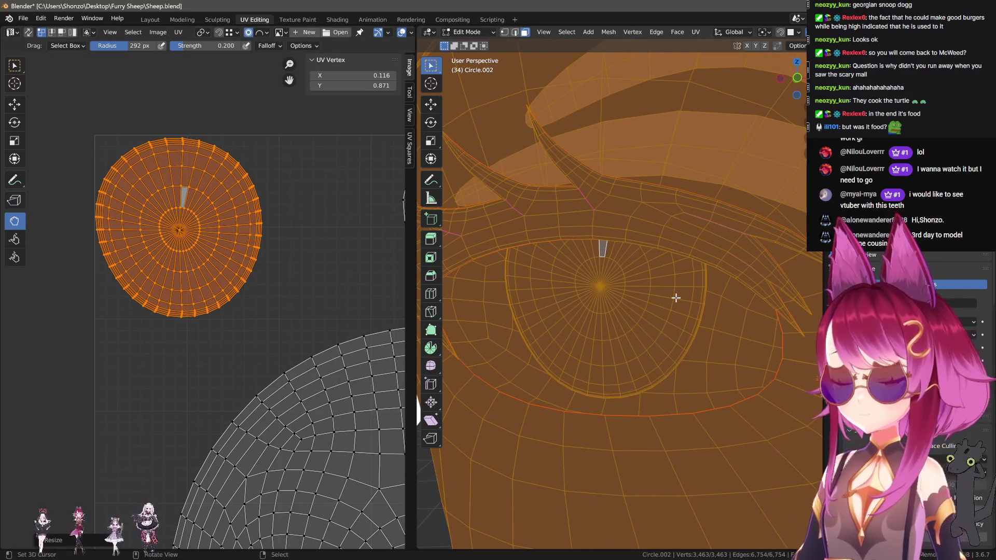
key("KP_2")
key("KP_2")
key("KP_5")
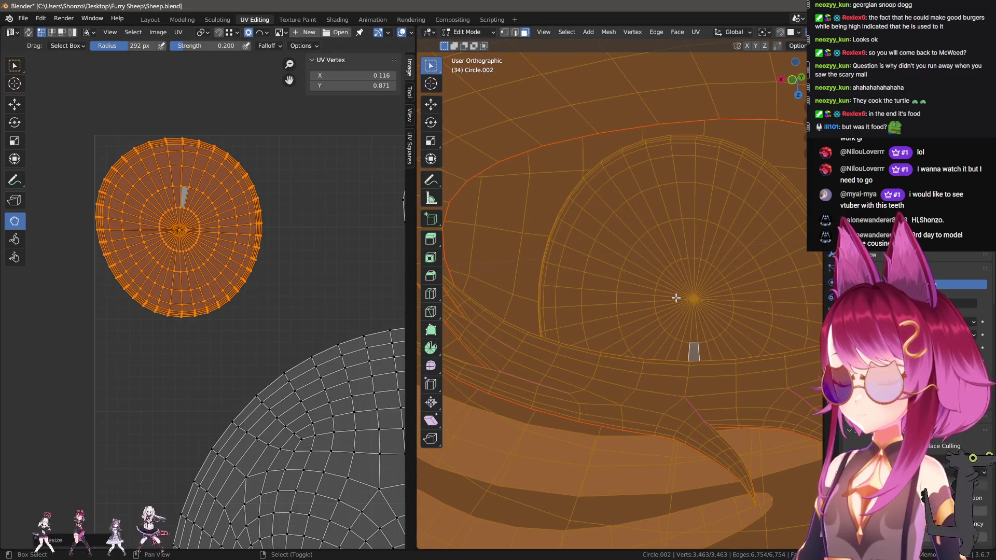
scroll(637, 274, "down", 5)
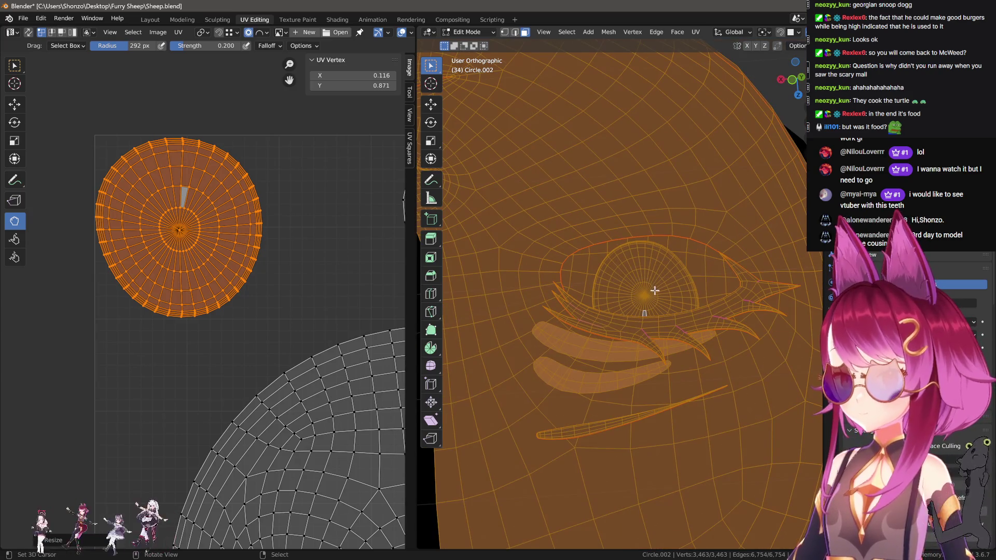
scroll(665, 297, "up", 2)
left_click(588, 285)
key("ctrl+KP_9")
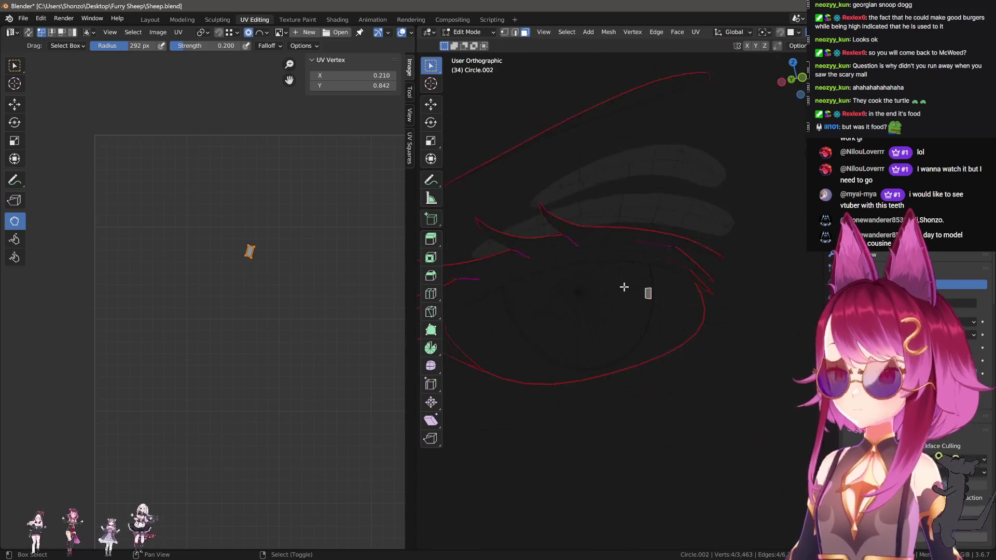
key("ctrl+l")
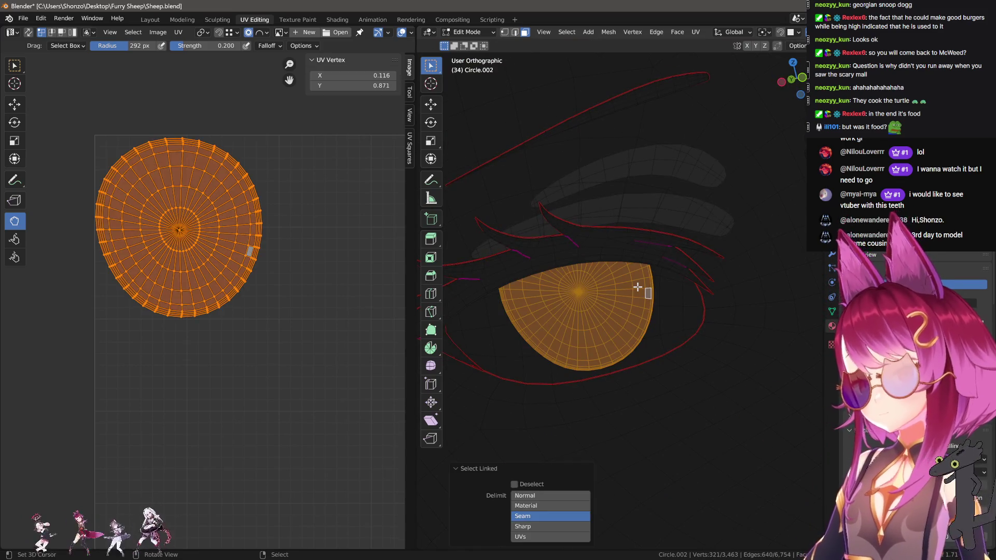
Re-project the eye's UVs with Project from View, place the new island, and clear the selection.
middle_click_drag(696, 280, 696, 285)
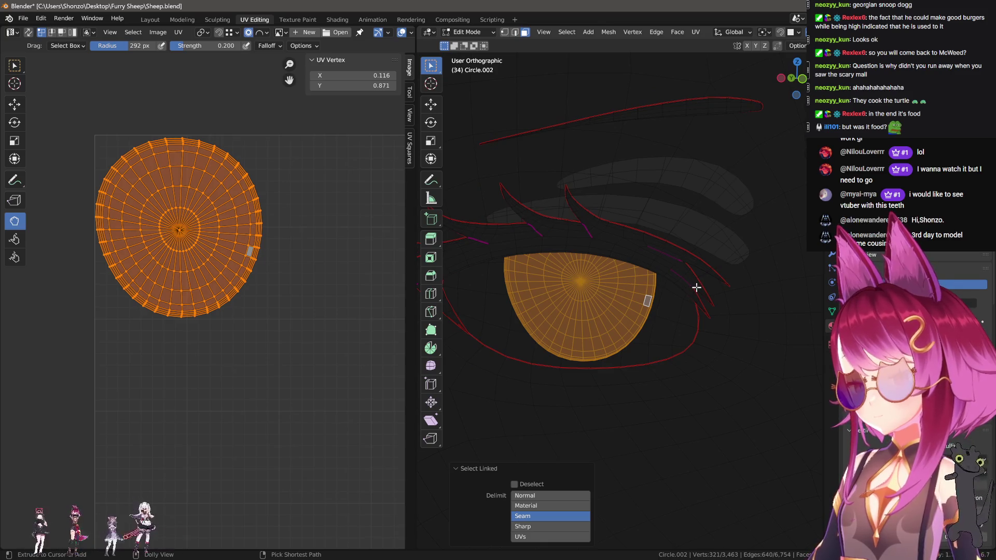
left_click(593, 288)
scroll(320, 402, "down", 3)
key("g")
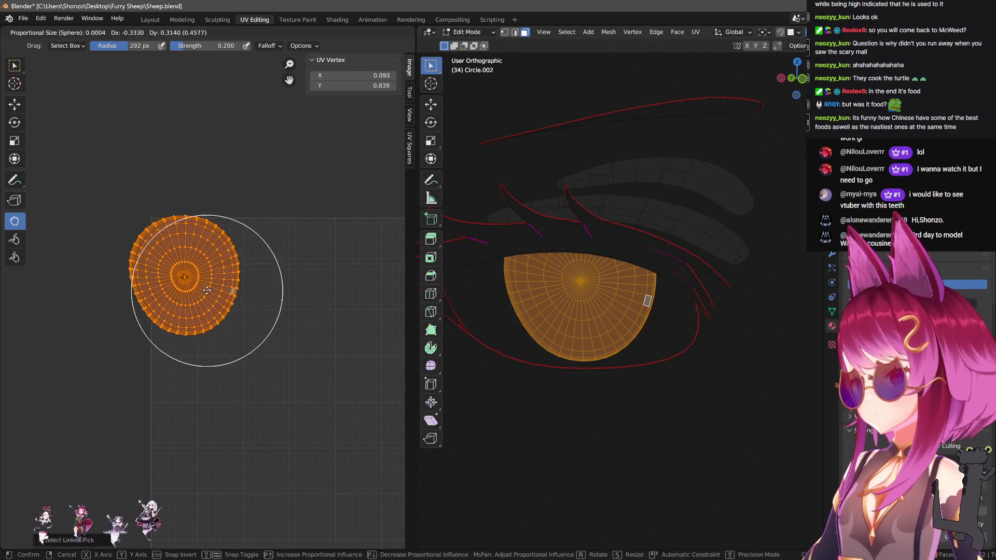
left_click(209, 293)
scroll(213, 303, "up", 5)
scroll(245, 296, "up", 2)
middle_click_drag(212, 241, 249, 341)
key("alt+a")
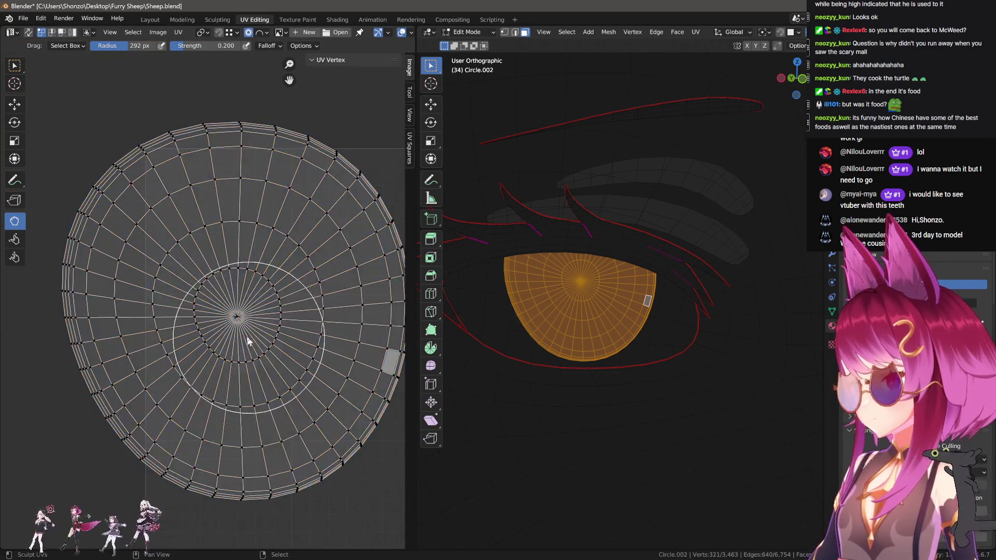
Circle-select the eye island's centre, grow it ring by ring, pin it, and select all.
key("c")
left_click_drag(234, 336, 238, 342)
right_click(238, 342)
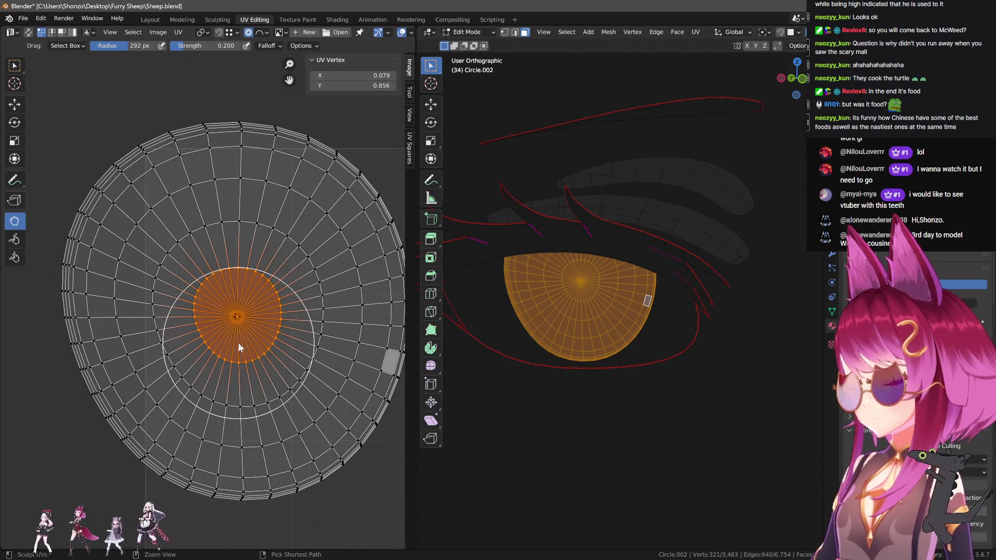
key("ctrl+KP_Add")
key("ctrl+KP_Add")
key("ctrl+KP_Add")
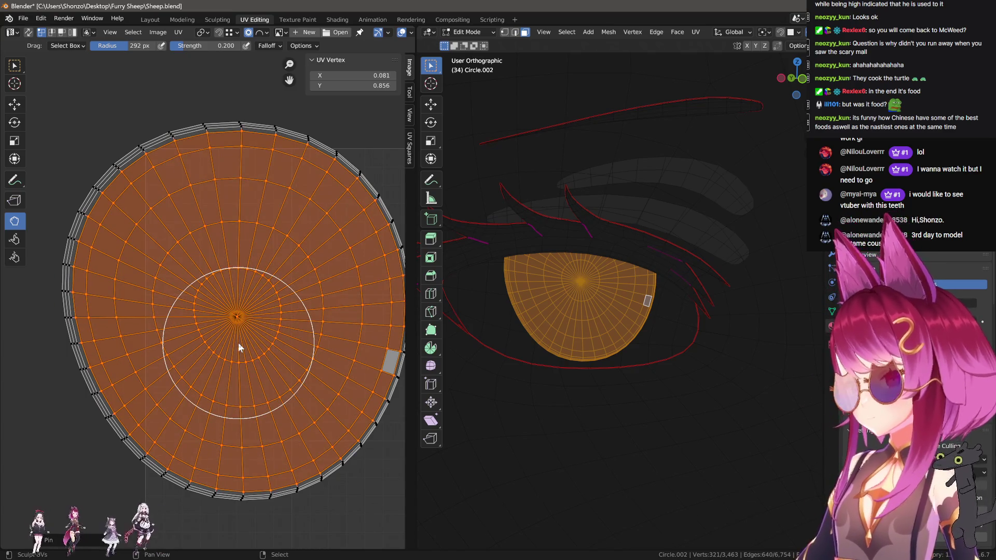
key("alt+a")
key("a")
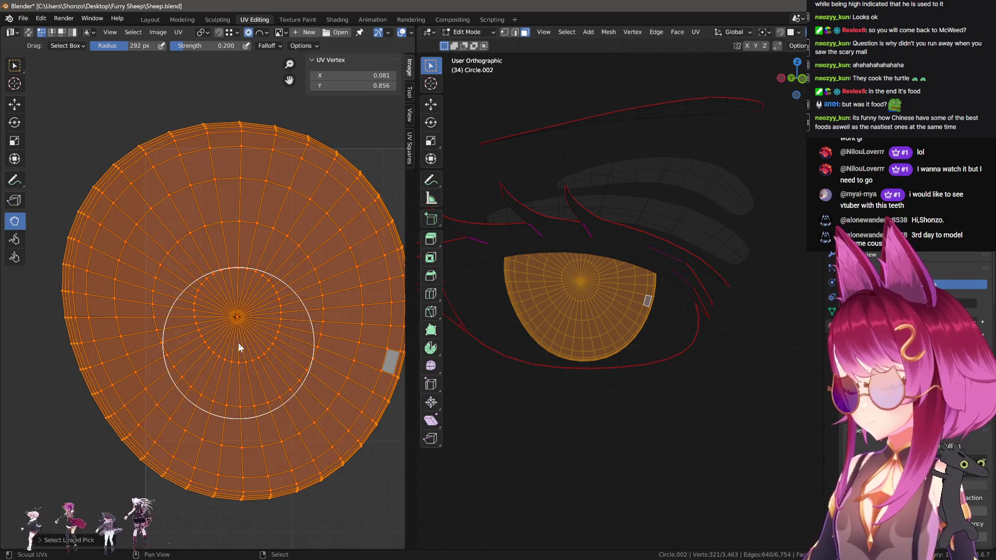
Unwrap the eye island around its pinned rings and scale it smaller.
key("u")
left_click(241, 343)
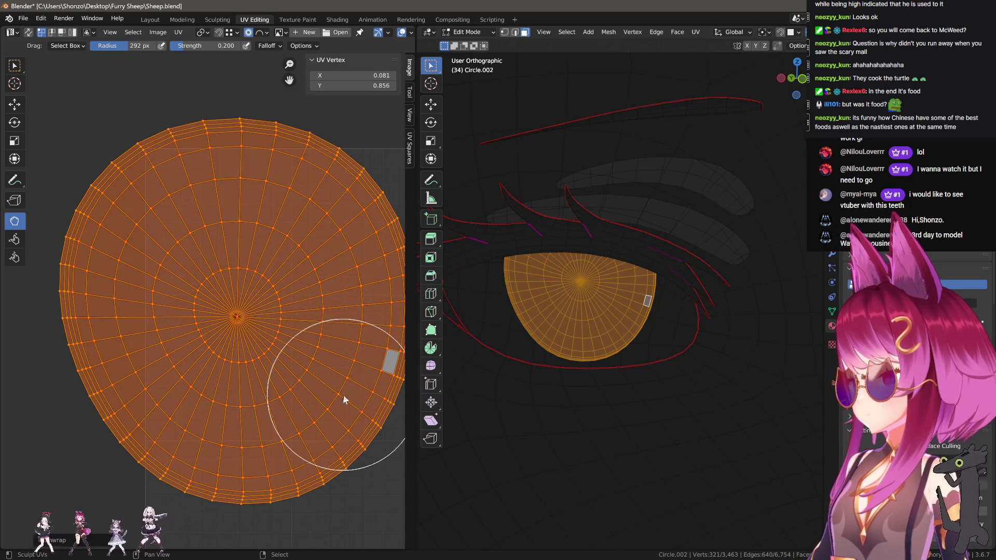
key("s")
left_click(342, 400)
scroll(668, 338, "down", 5)
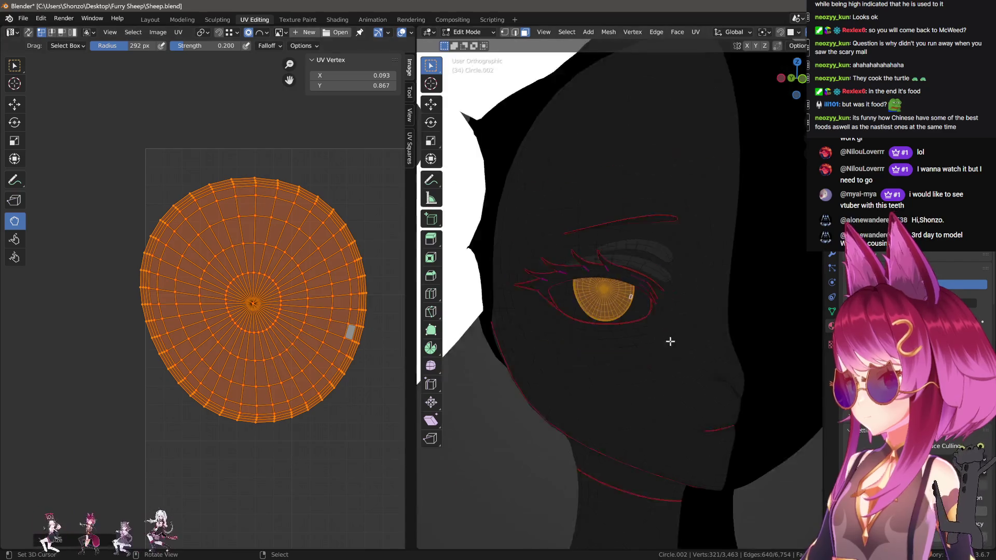
scroll(682, 339, "up", 5)
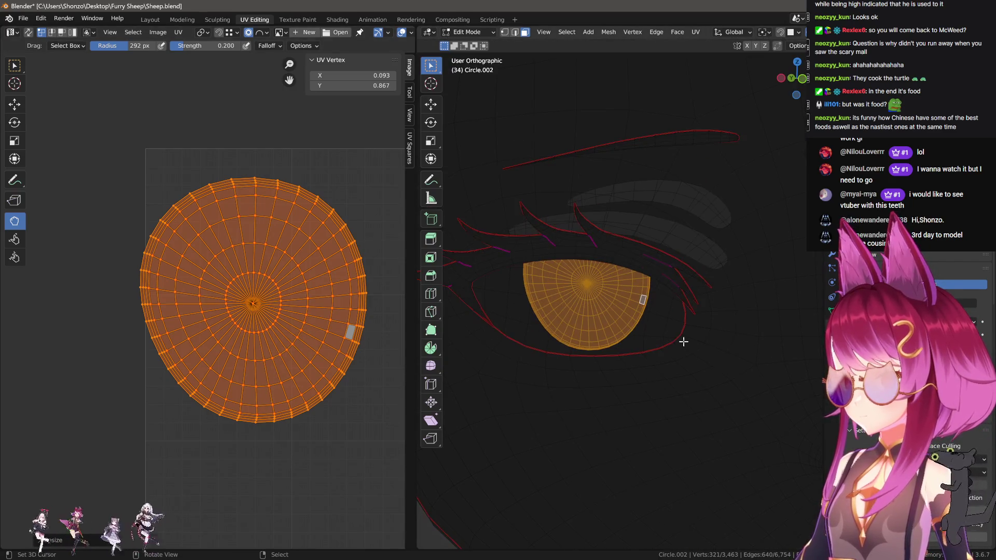
View the eye from the front, undo back to the larger pinned island, and set brush radius 500 px.
key("KP_5")
key("KP_1")
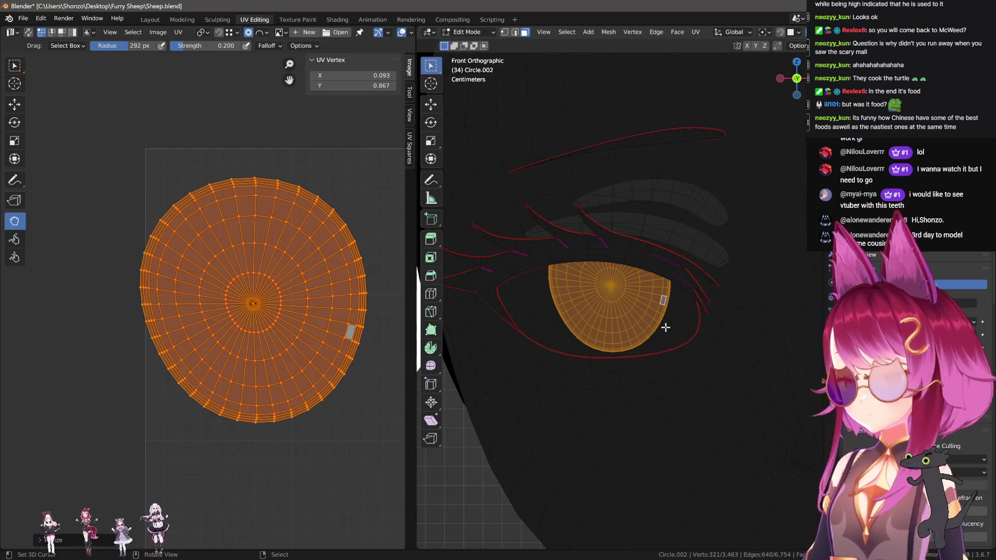
middle_click_drag(346, 391, 327, 386)
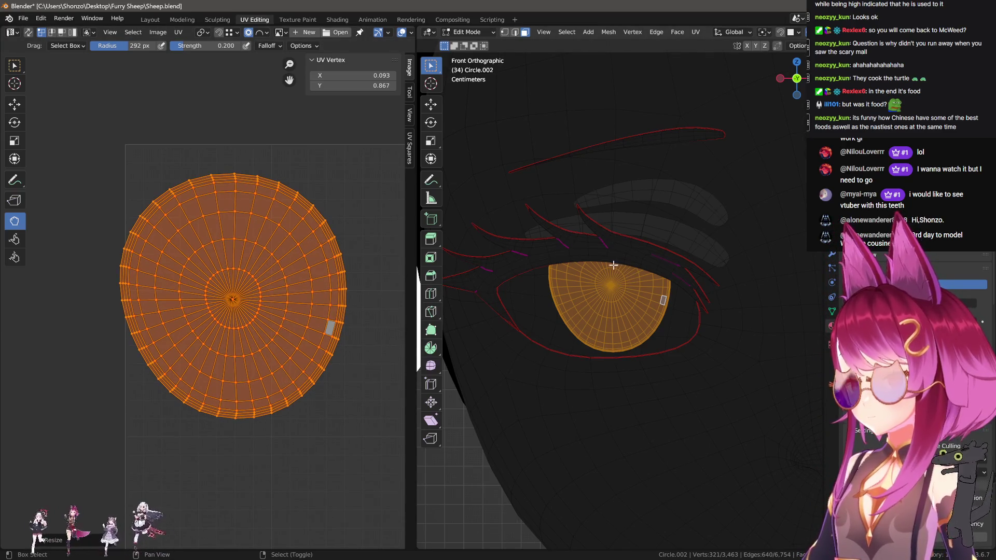
key("ctrl+z")
key("ctrl+z")
key("ctrl+z")
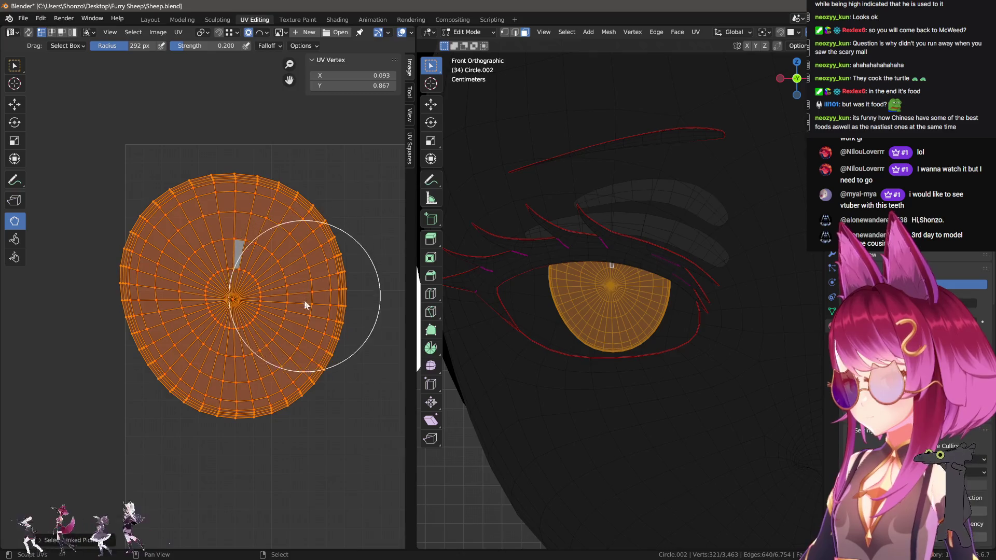
key("ctrl+z")
key("ctrl+z")
key("ctrl+z")
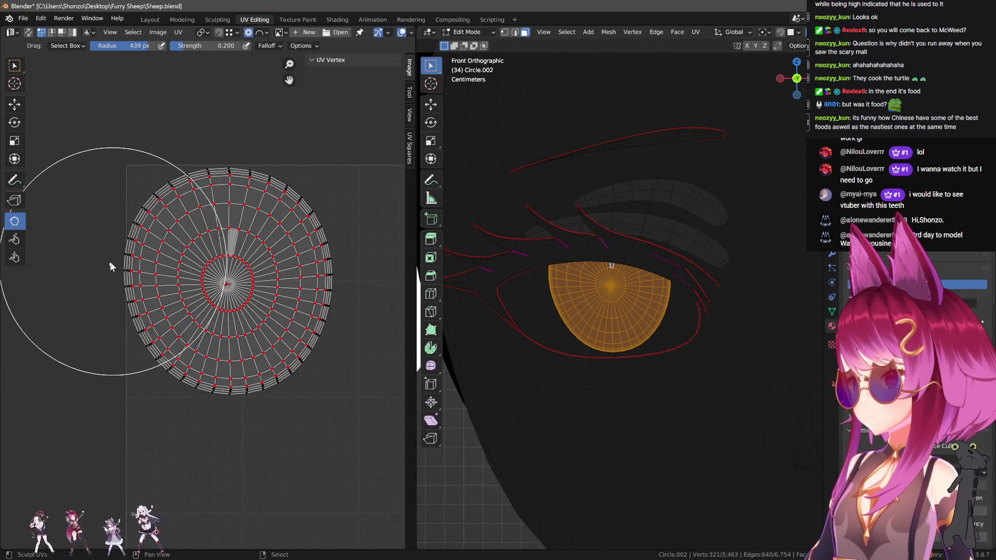
key("f")
left_click(288, 389)
Select everything and scale the eye island with proportional falloff into a slight oval.
key("alt+a")
key("a")
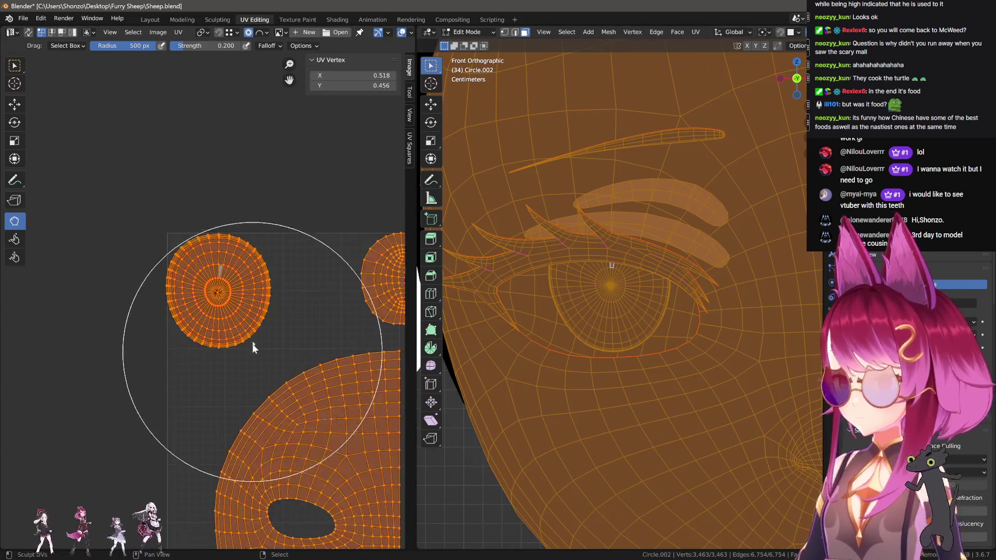
scroll(253, 326, "down", 2)
left_click_drag(253, 325, 275, 346)
key("s")
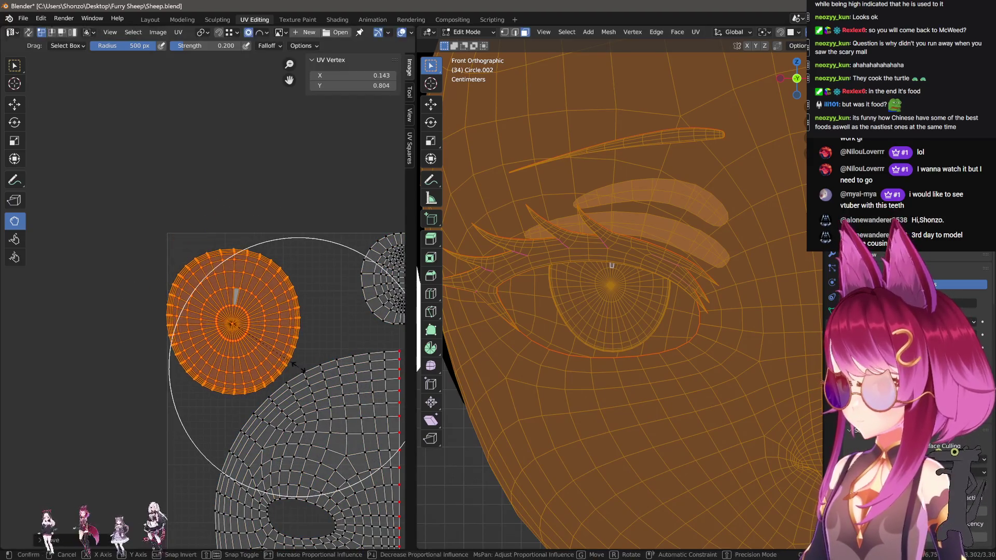
left_click(306, 359)
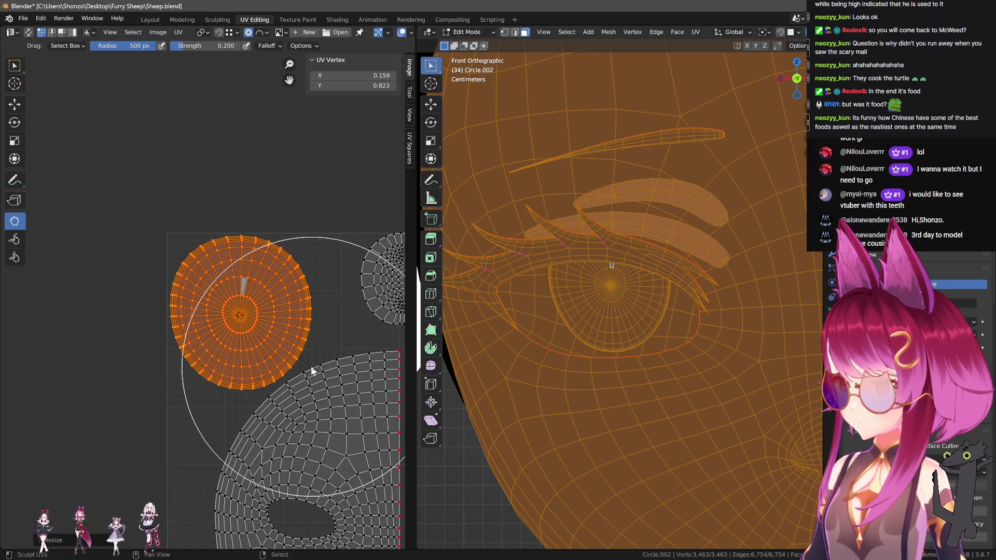
Shrink the UV sculpt brush radius, then select the eye island and resize it.
key("alt+a")
key("f")
left_click(399, 241)
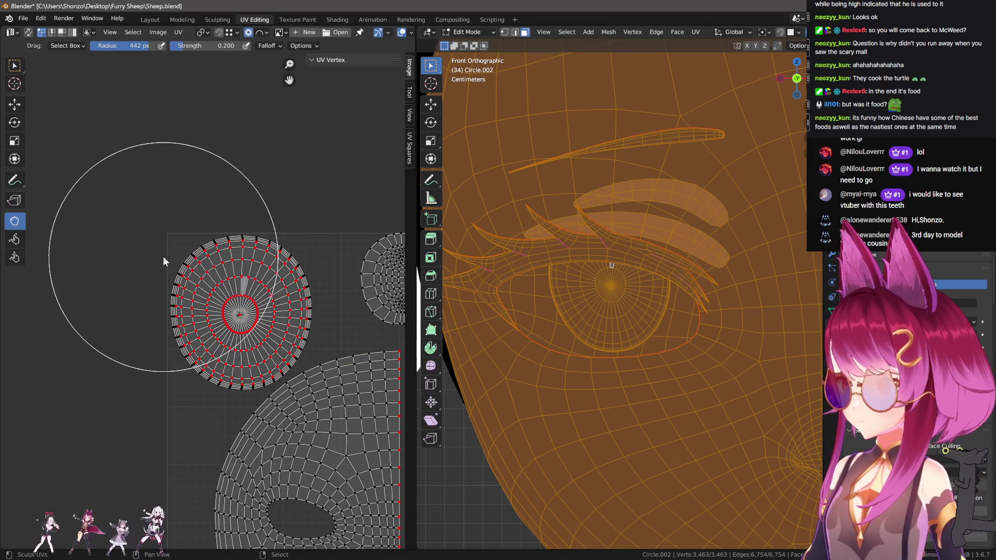
middle_click_drag(266, 325, 248, 318)
key("l")
key("shift+l")
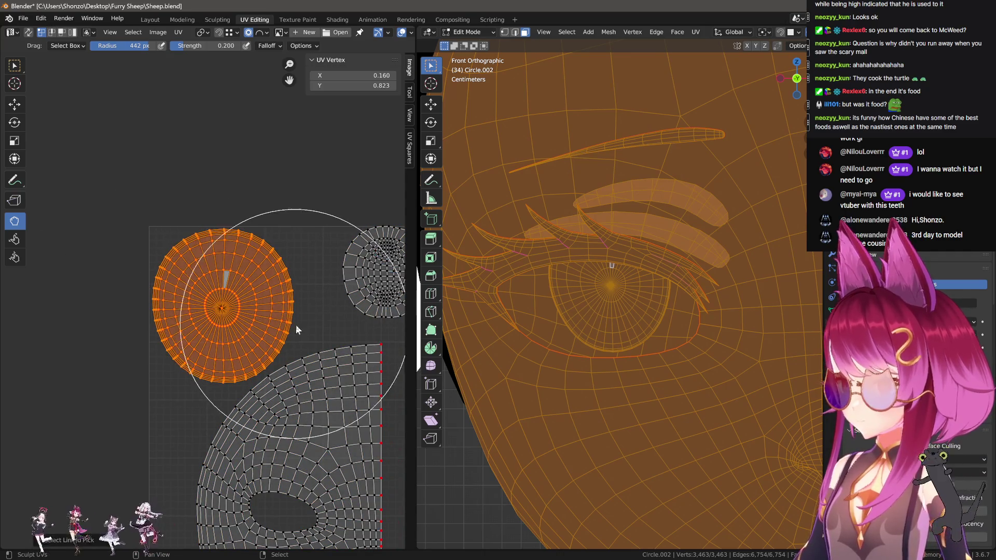
key("s")
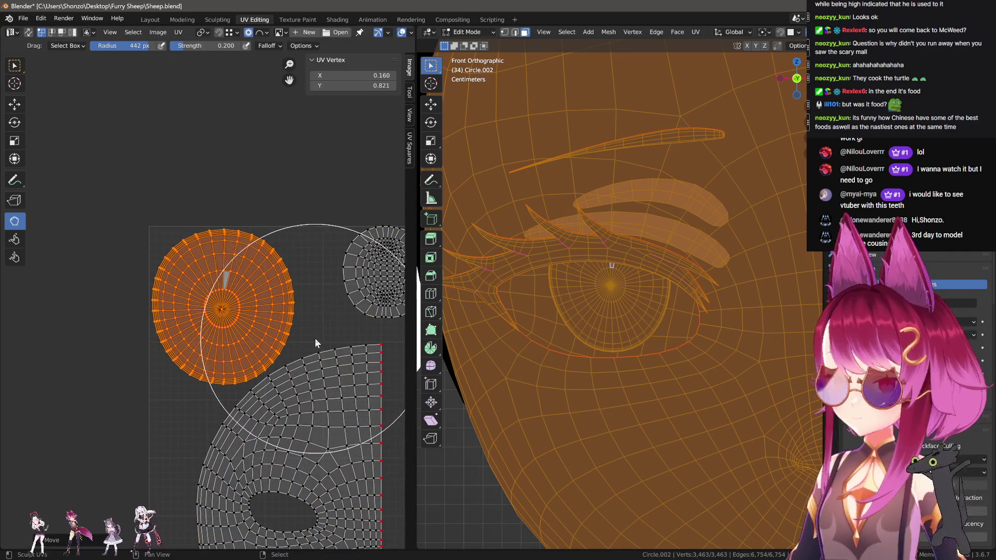
left_click(315, 338)
middle_click_drag(316, 338, 219, 337)
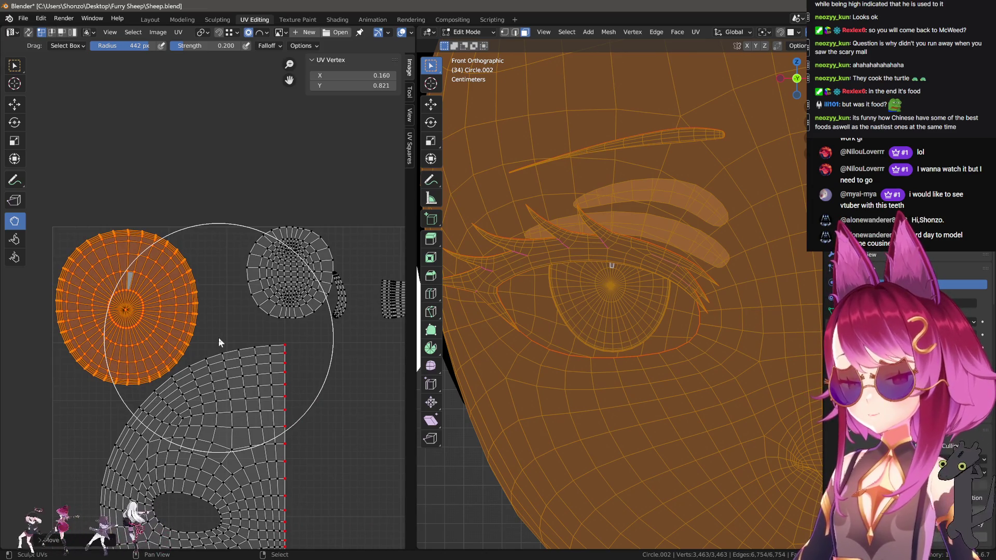
Select the round UV island and move it into its new position.
scroll(219, 338, "up", 4)
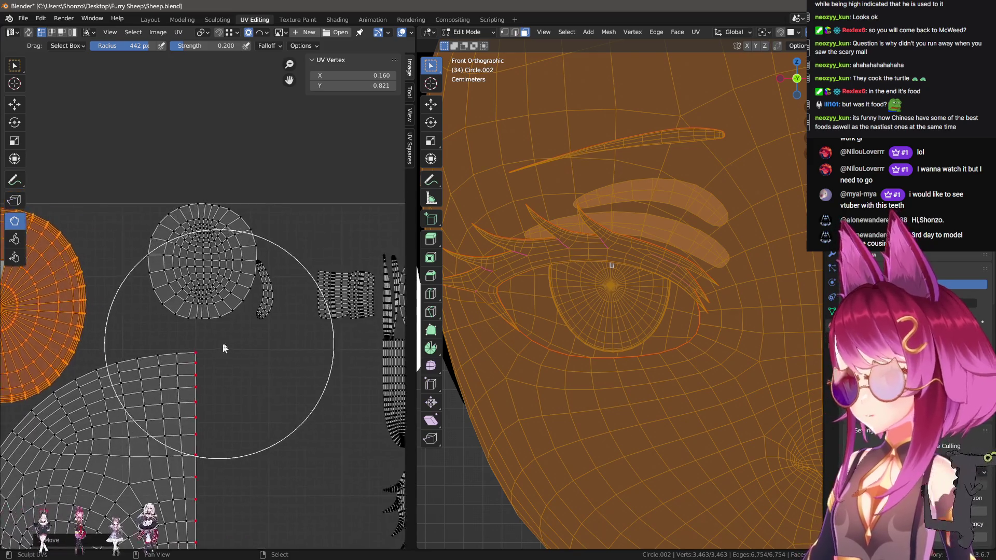
key("l")
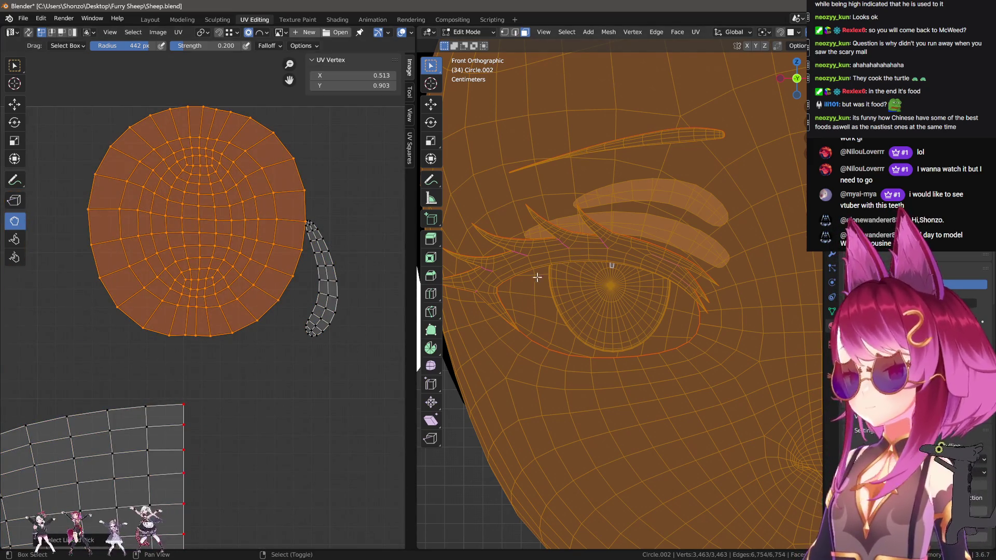
scroll(223, 218, "down", 2)
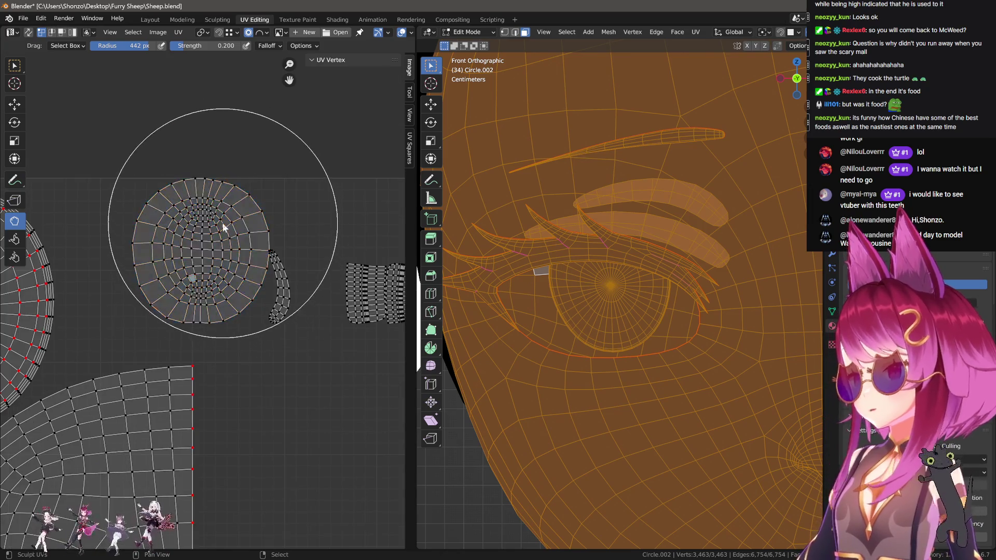
key("g")
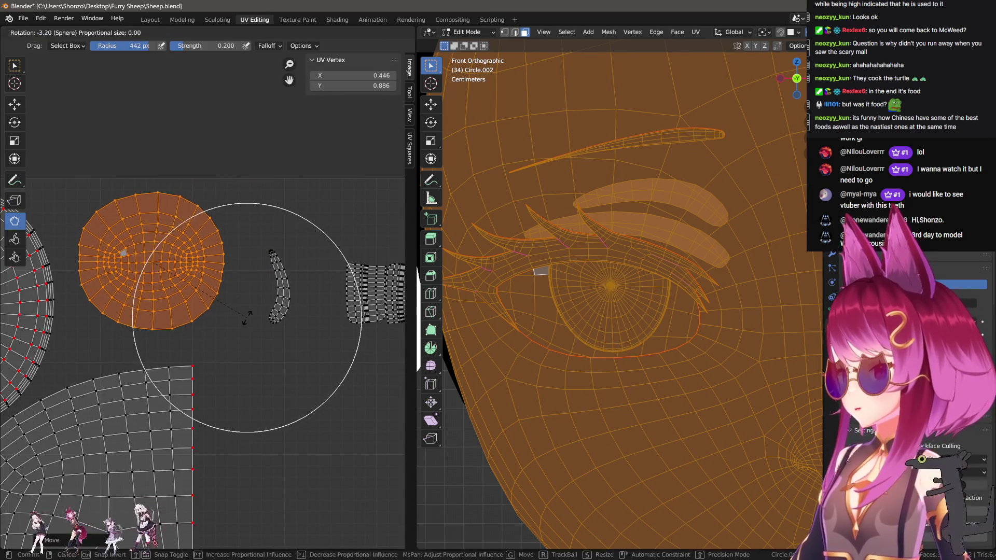
key("s")
key("g")
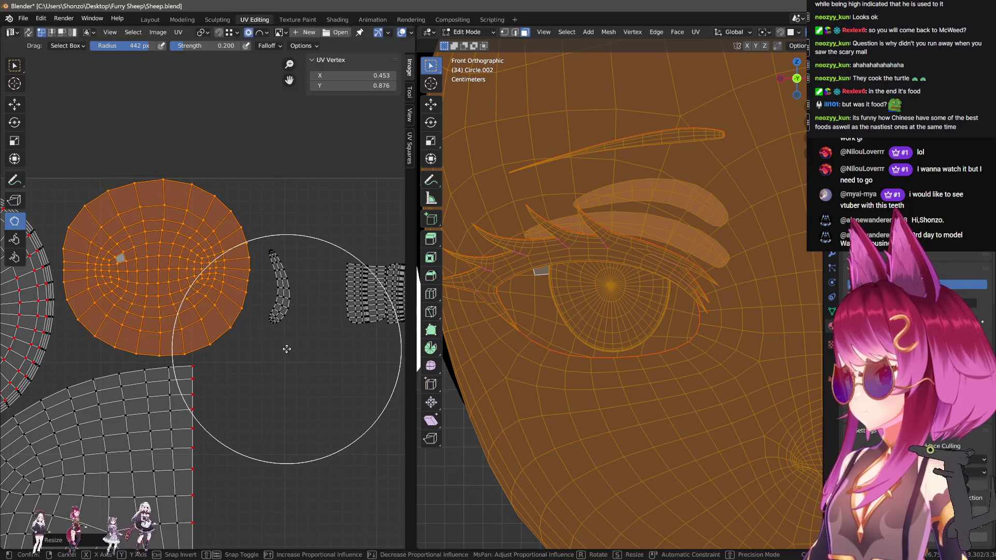
left_click(319, 347)
Deselect the round island and reduce the Sculpt UVs brush radius to 317 px.
scroll(250, 307, "up", 4)
scroll(195, 334, "down", 2)
scroll(244, 322, "down", 3)
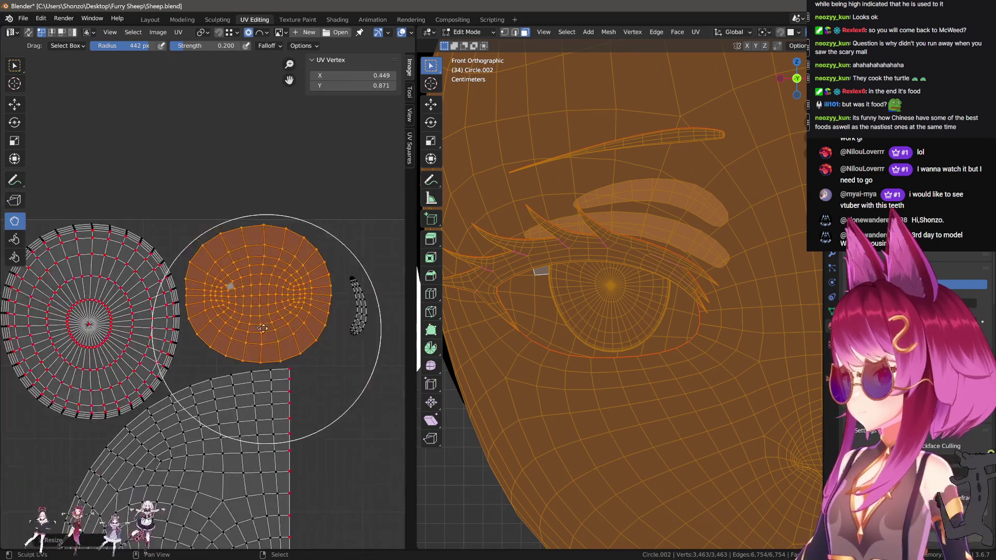
scroll(212, 323, "up", 2)
scroll(106, 314, "up", 5)
key("alt+a")
key("f")
left_click(139, 299)
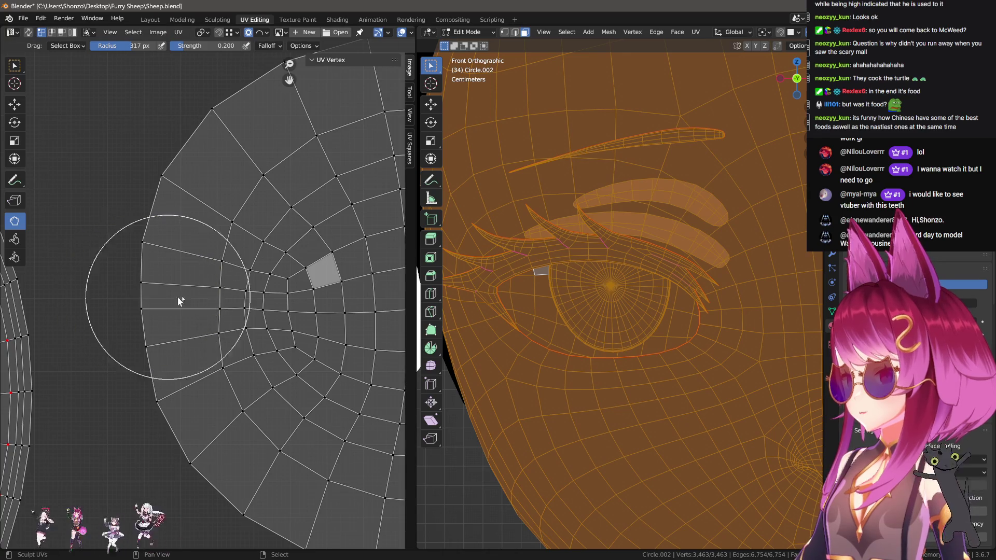
Relax the round island's grid lines with the sculpt brush, resizing it between 113 and 196 px.
left_click_drag(199, 297, 202, 312)
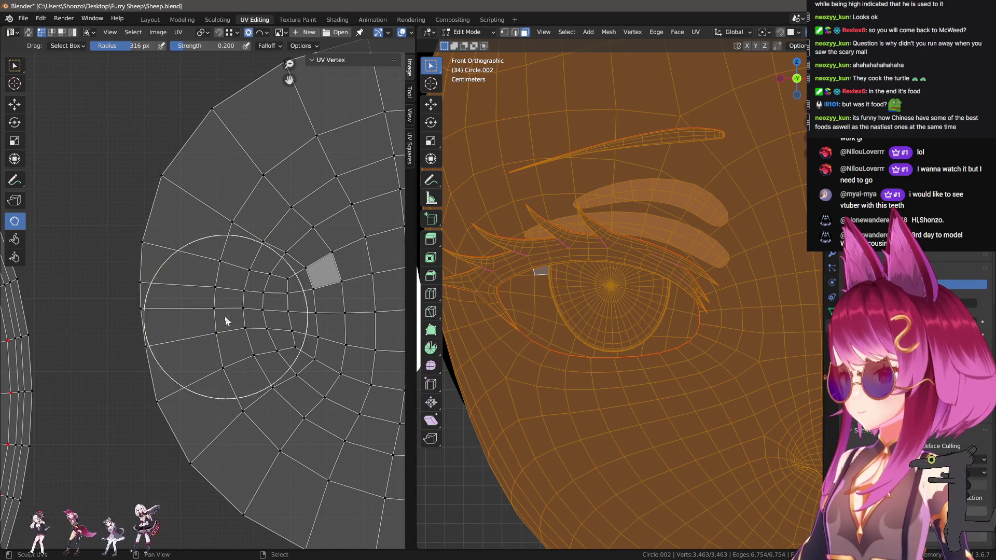
key("f")
left_click(259, 264)
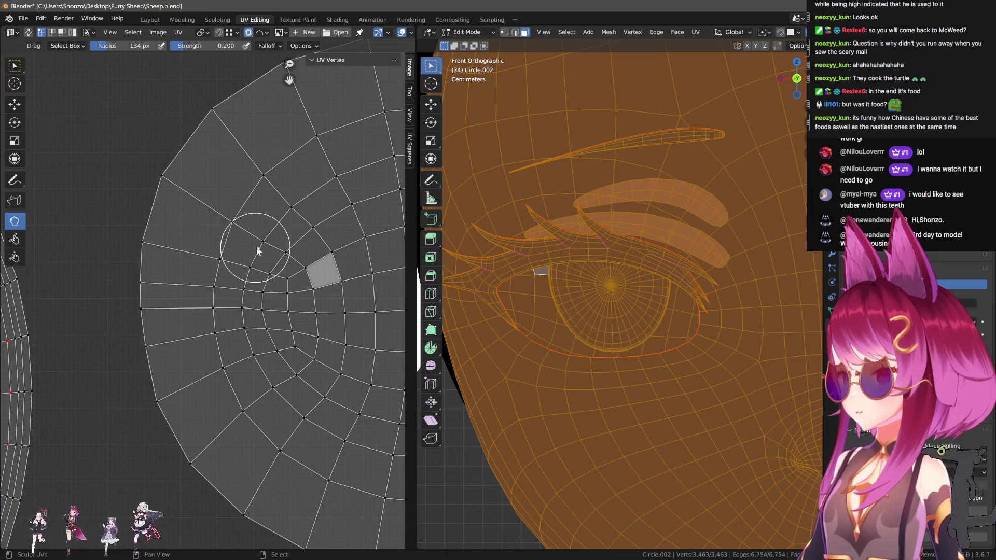
key("f")
left_click(241, 329)
key("f")
left_click(212, 335)
key("f")
left_click(241, 367)
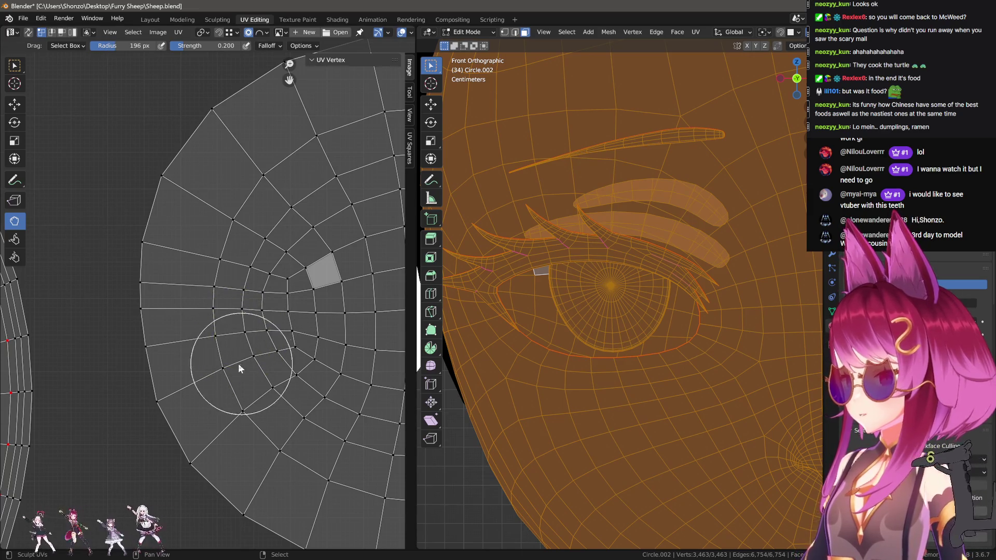
key("f")
left_click(278, 358)
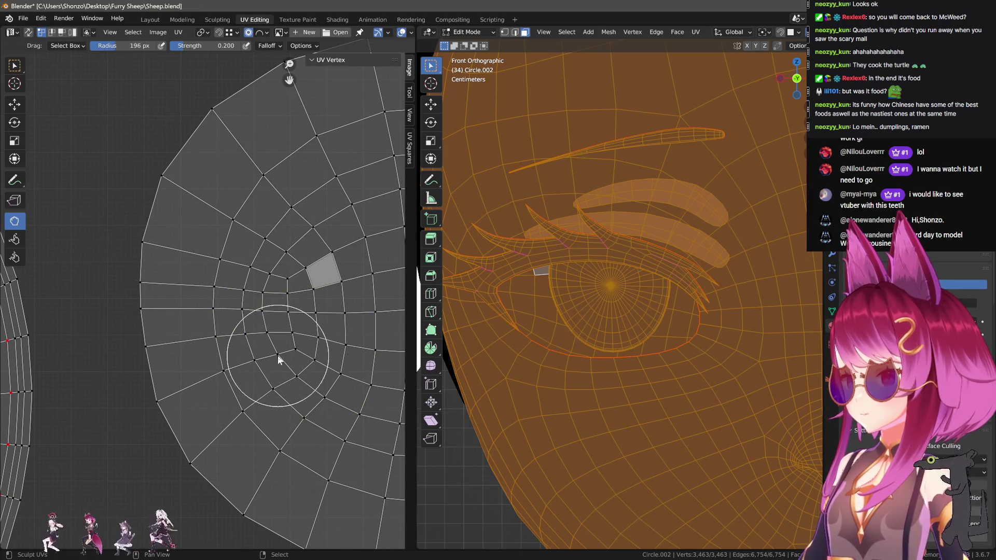
Keep relaxing across the round island, bringing the brush radius from 213 px down to 137 px.
middle_click_drag(248, 344, 222, 346)
key("f")
left_click(223, 346)
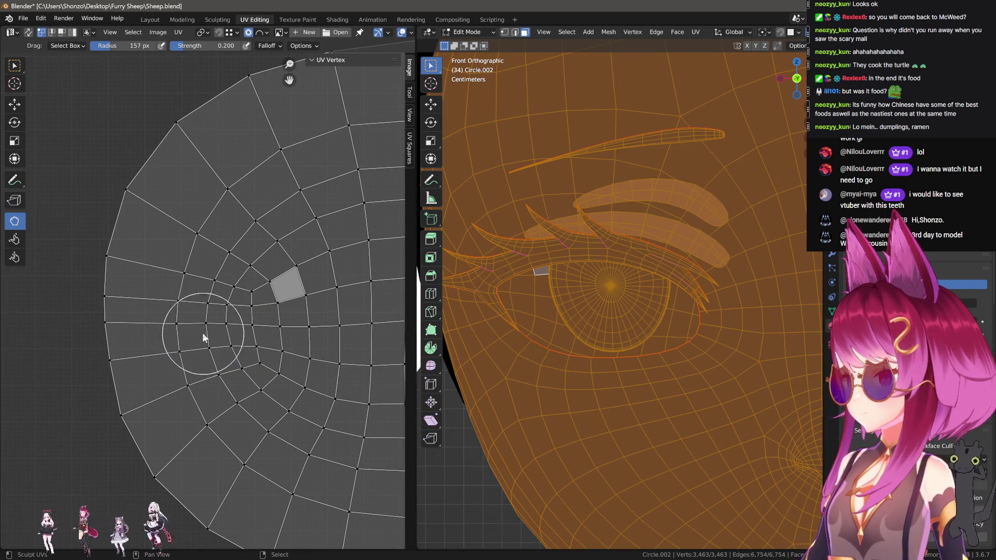
middle_click_drag(277, 343, 196, 344)
key("f")
left_click(203, 360)
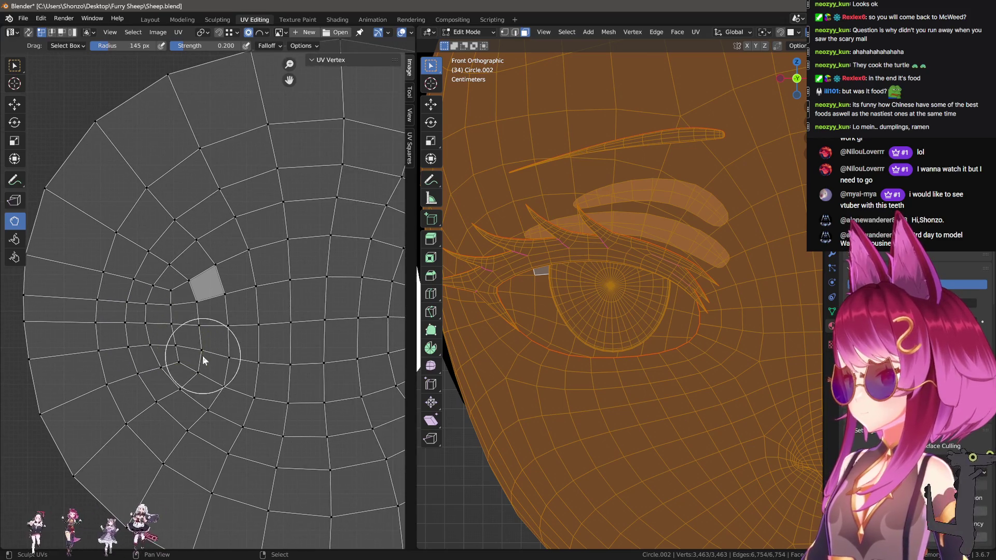
scroll(161, 364, "down", 2)
key("f")
left_click(147, 387)
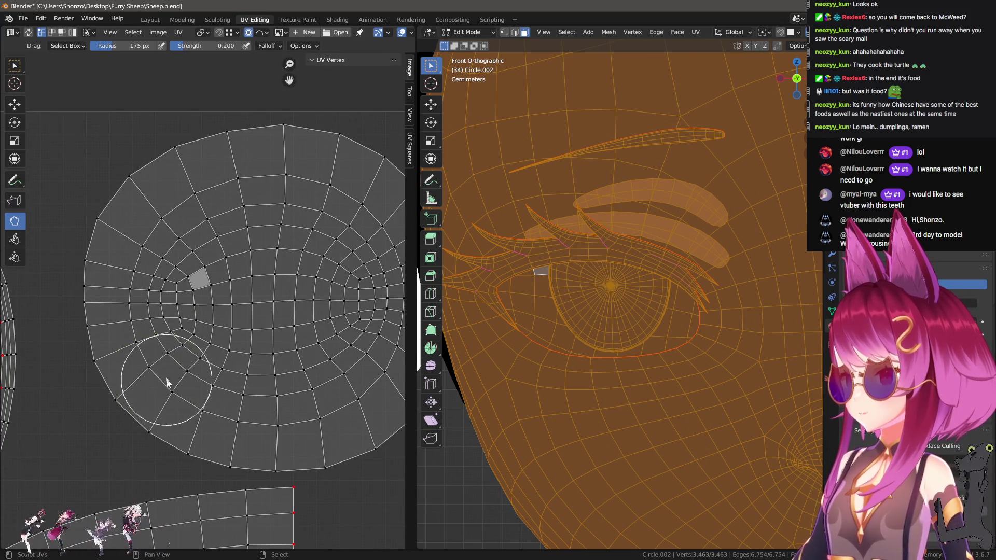
key("f")
left_click(161, 378)
scroll(197, 394, "down", 1)
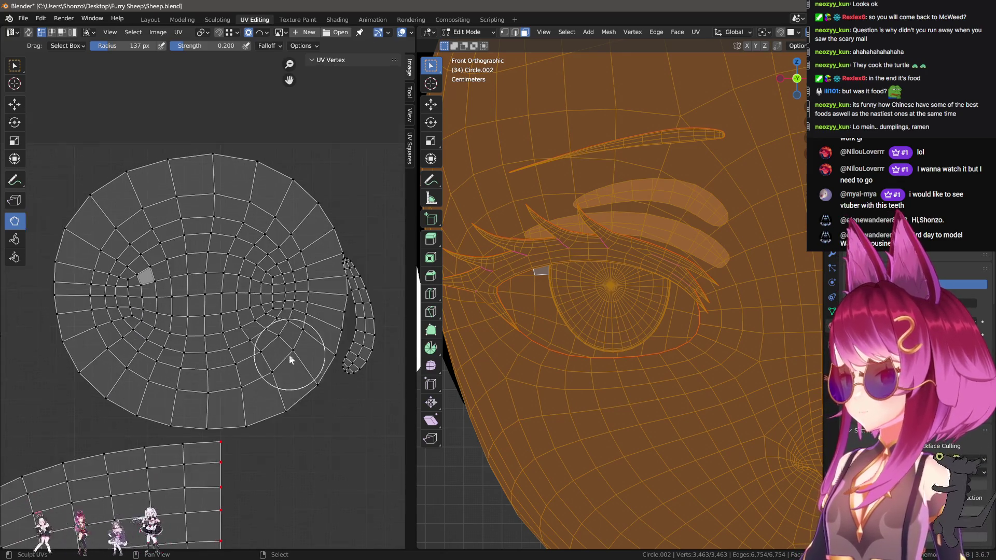
Select the whole round island and shift it slightly to the right.
key("l")
key("g")
left_click(340, 363)
scroll(340, 363, "down", 1)
key("g")
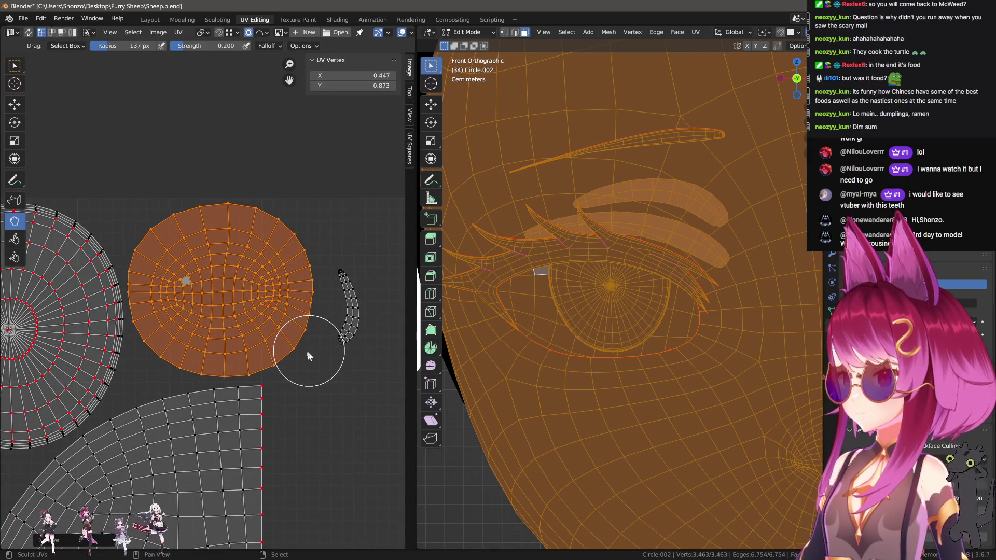
left_click(307, 352)
key("g")
left_click(316, 363)
key("g")
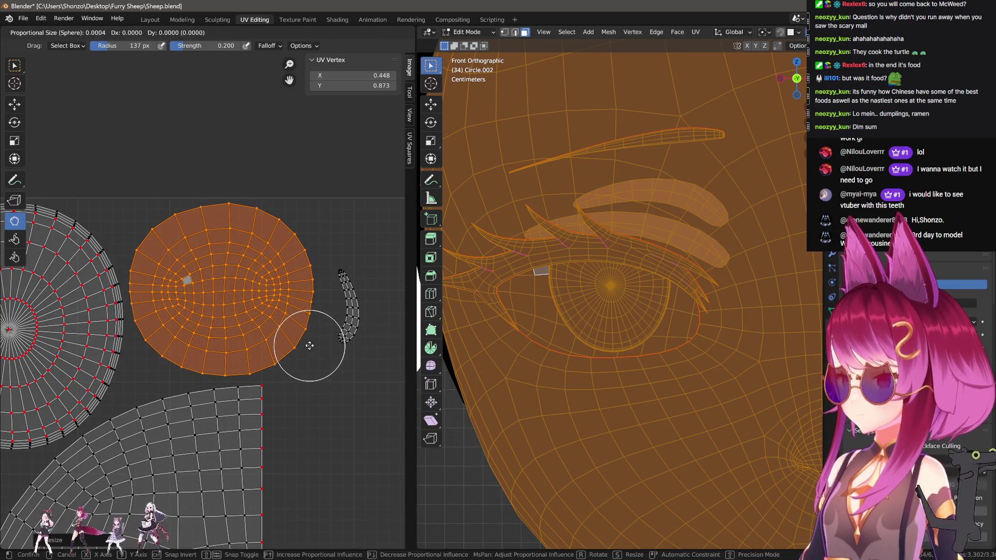
left_click(309, 345)
scroll(581, 305, "down", 3)
scroll(204, 347, "down", 2)
scroll(232, 369, "up", 1)
Select the small curved island and rotate it to horizontal.
key("alt+a")
key("l")
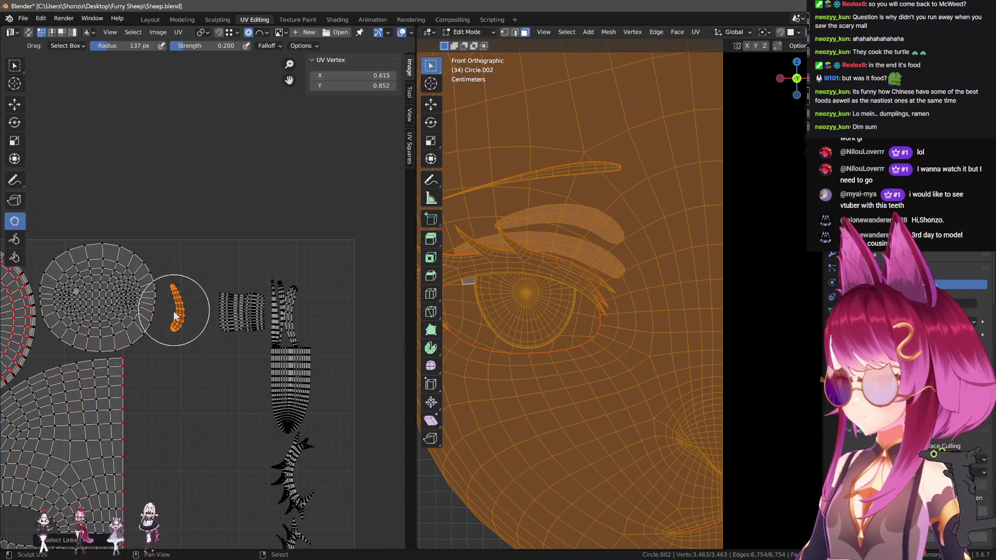
key("g")
key("r")
left_click(289, 176)
key("alt+a")
Rotate the connected strip piece horizontal and place it slightly down-right.
key("l")
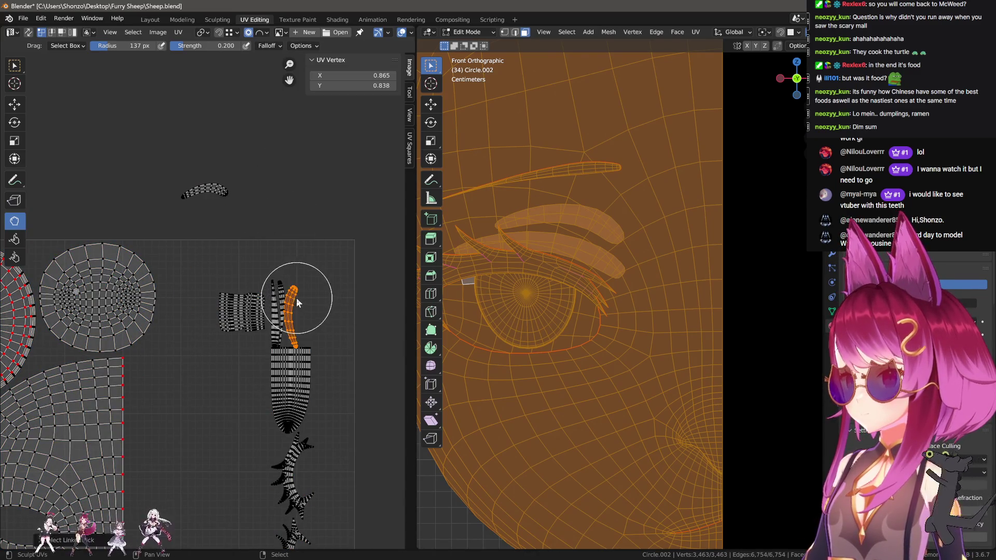
key("g")
key("r")
left_click(241, 255)
key("g")
left_click(244, 287)
Move the small rectangular island beside the striped island.
key("alt+a")
key("l")
scroll(289, 366, "down", 2)
key("alt+a")
key("l")
key("g")
left_click(311, 355)
scroll(311, 356, "up", 2)
key("alt+a")
key("l")
mouse_move(231, 394)
middle_mouse_down()
mouse_move(277, 306)
mouse_move(268, 401)
middle_mouse_up()
scroll(277, 306, "down", 1)
key("alt+a")
Rotate the spiky lash island into an arch and position it in the upper left.
key("l")
key("r")
key("g")
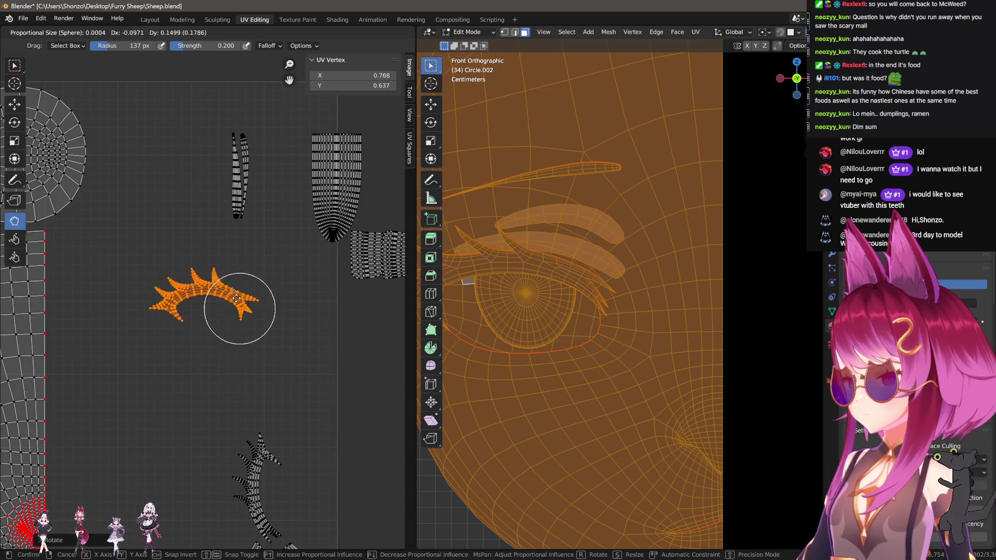
left_click(223, 151)
scroll(270, 323, "up", 3)
scroll(286, 313, "up", 1)
scroll(324, 350, "down", 1)
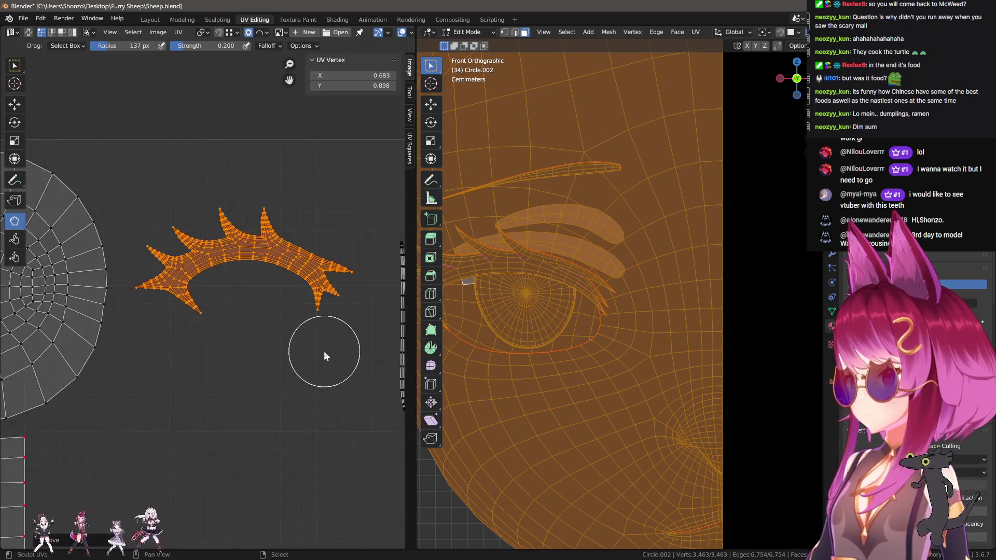
scroll(324, 351, "down", 1)
key("g")
left_click(327, 317)
scroll(290, 329, "down", 2)
scroll(251, 314, "up", 2)
key("g")
left_click(307, 331)
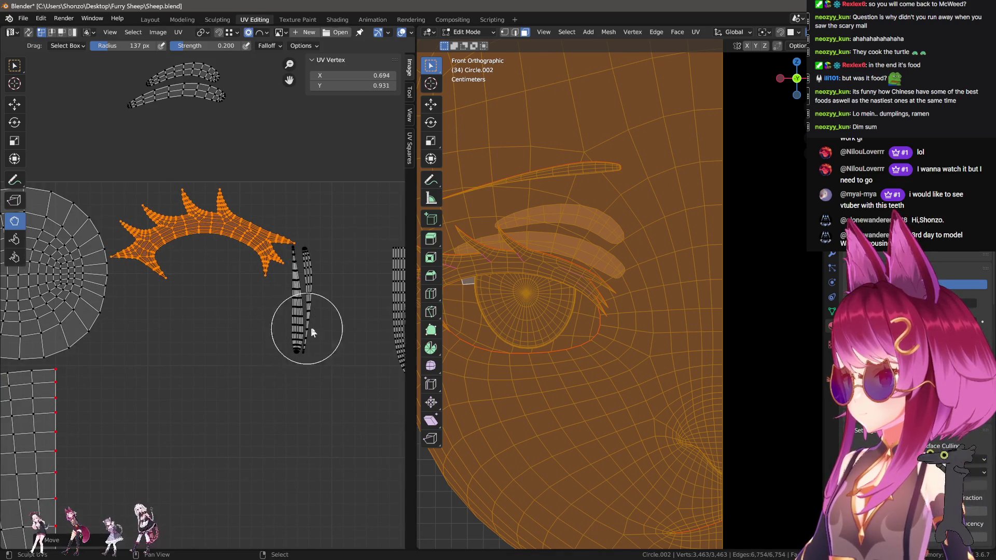
key("g")
left_click(313, 312)
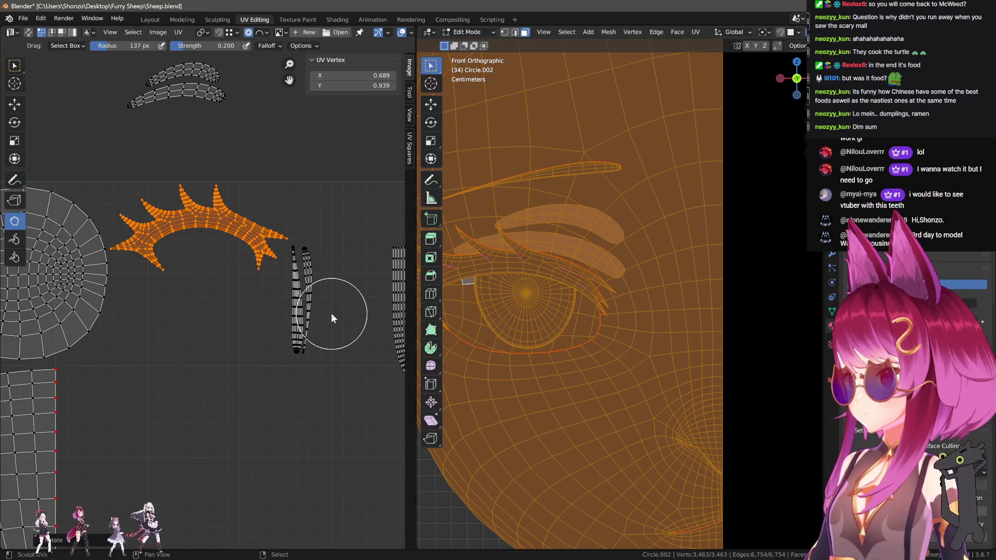
key("g")
left_click(325, 312)
scroll(311, 332, "down", 2)
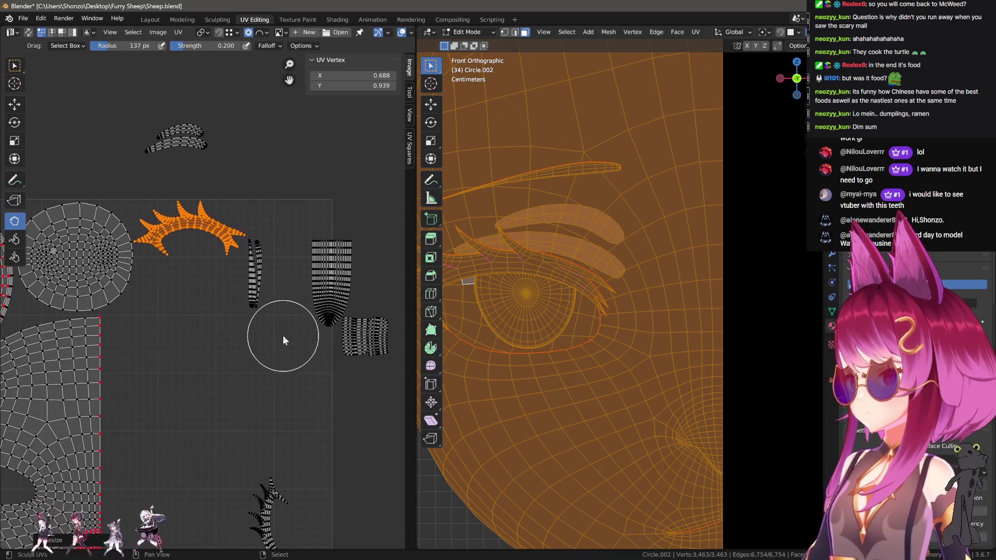
Rotate the second lash island horizontal, shrink it, and nest it inside the larger lash arch.
key("r")
key("g")
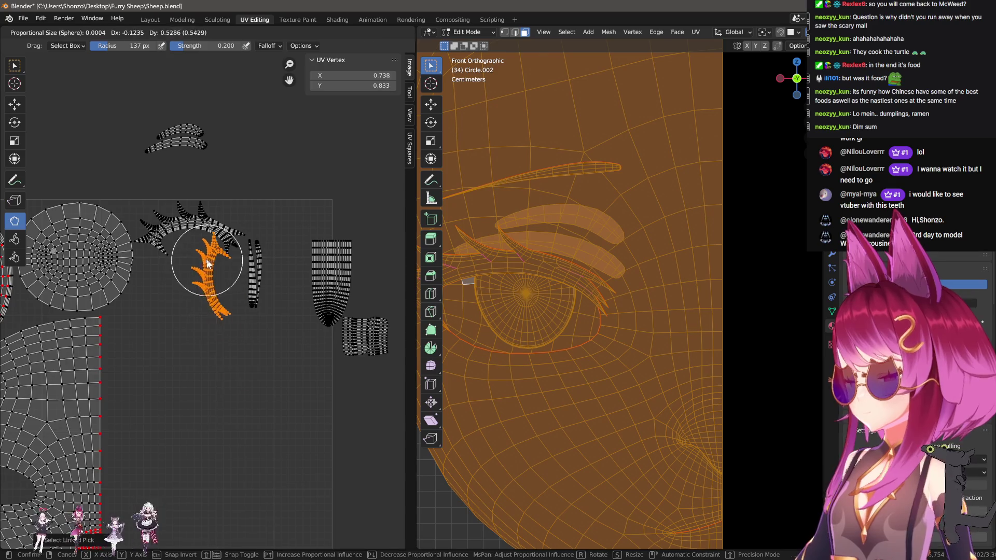
left_click(254, 244)
scroll(251, 243, "up", 2)
key("r")
left_click(220, 366)
mouse_move(220, 367)
middle_mouse_down()
mouse_move(265, 328)
mouse_move(273, 363)
middle_mouse_up()
scroll(273, 362, "up", 1)
key("g")
left_click(289, 311)
key("s")
left_click(276, 304)
key("g")
left_click(269, 319)
key("g")
left_click(268, 313)
key("g")
left_click(275, 310)
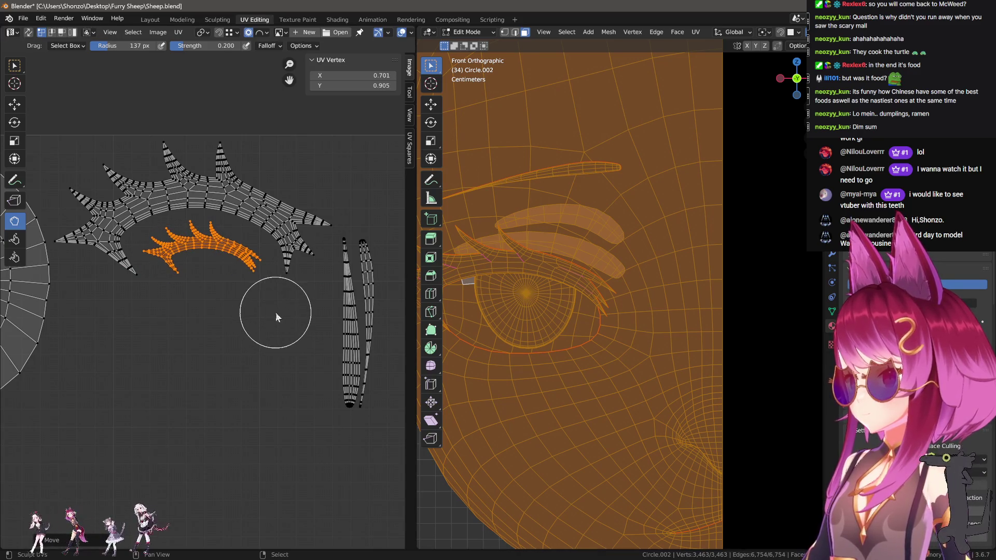
scroll(279, 323, "down", 4)
scroll(279, 323, "up", 2)
Turn the first vertical strip island horizontal, lengthen it, and place it beneath the lash islands.
left_click(271, 284)
key("r")
left_click(321, 274)
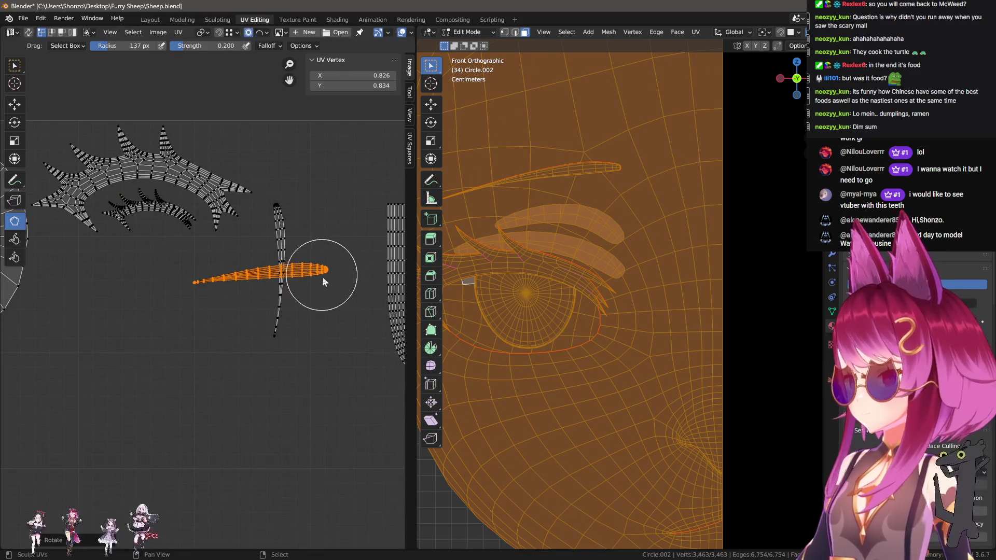
key("g")
left_click(205, 278)
key("s")
left_click(288, 288)
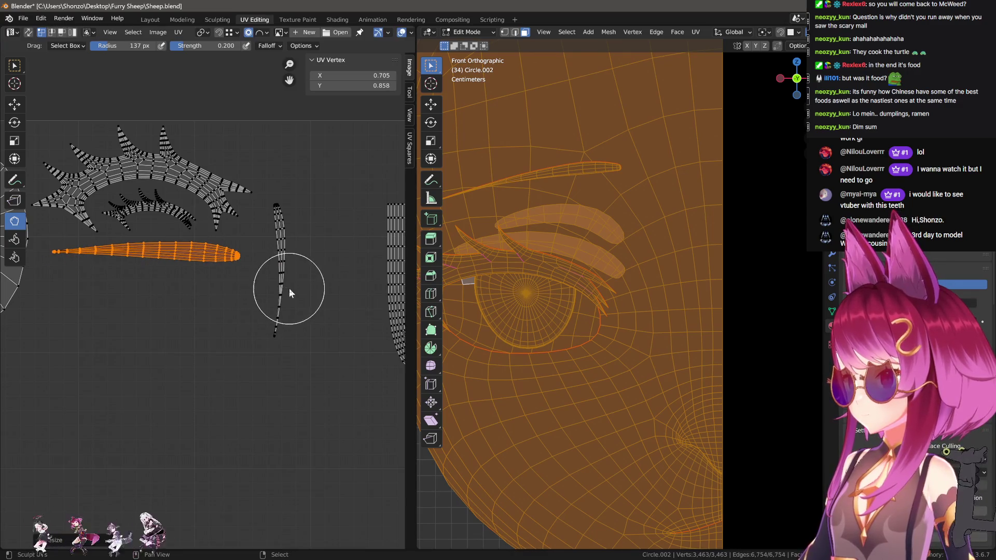
key("g")
left_click(256, 279)
Rotate the other vertical strip horizontal and stack it just under the first strip.
double_click(285, 244)
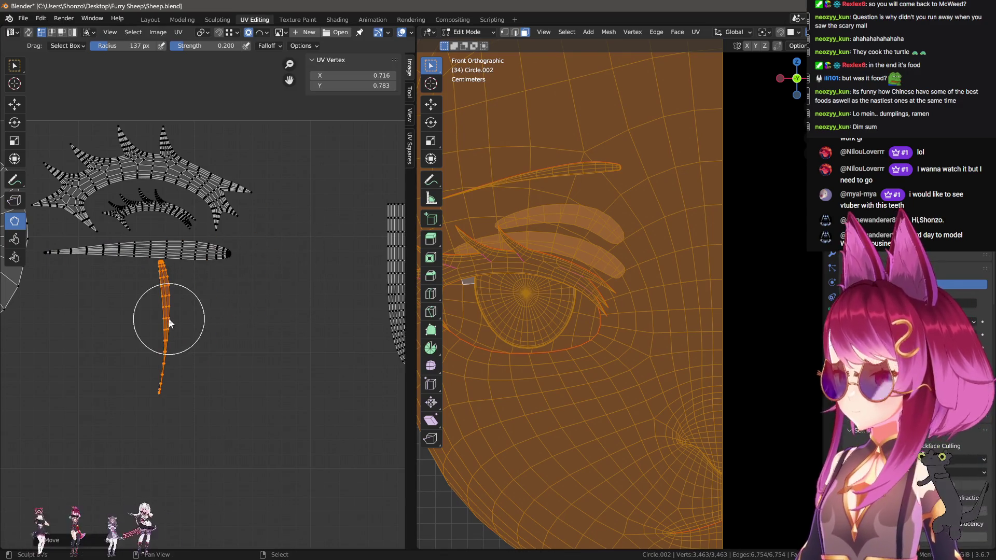
left_click(245, 318)
key("r")
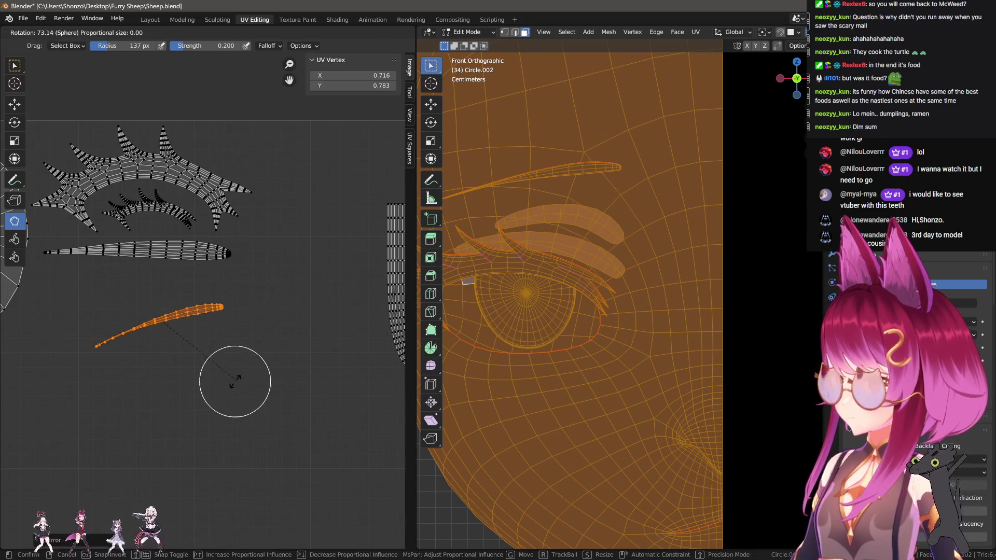
left_click(177, 407)
key("g")
left_click(269, 372)
key("r")
left_click(291, 346)
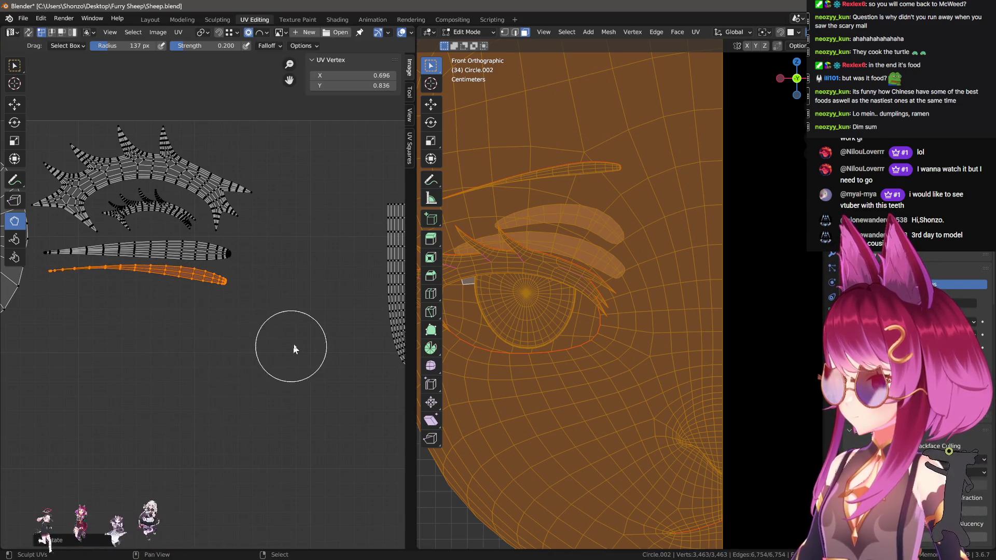
key("g")
left_click(273, 342)
key("g")
left_click(271, 338)
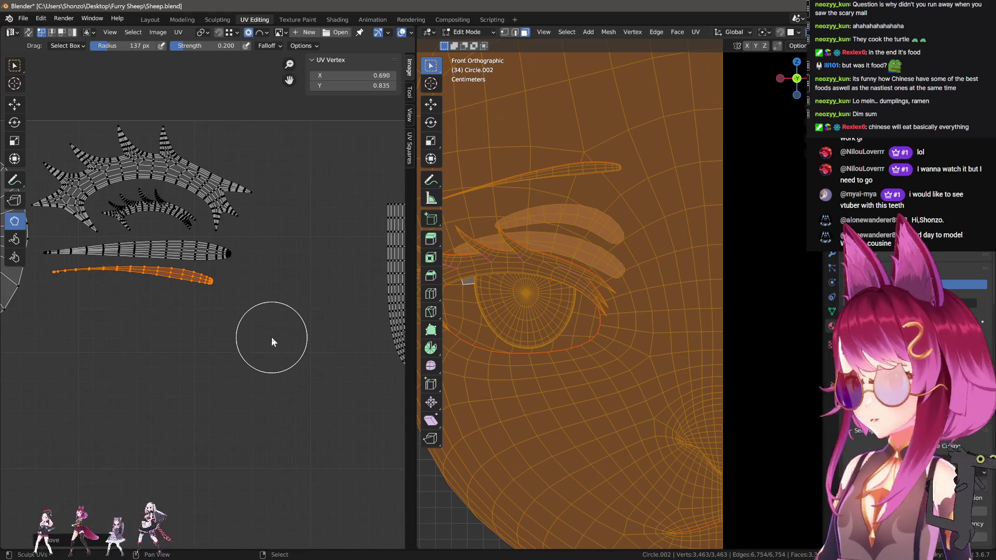
scroll(272, 337, "down", 2)
Select the bottom UV island, move it upward and rotate it into a new angle.
key("l")
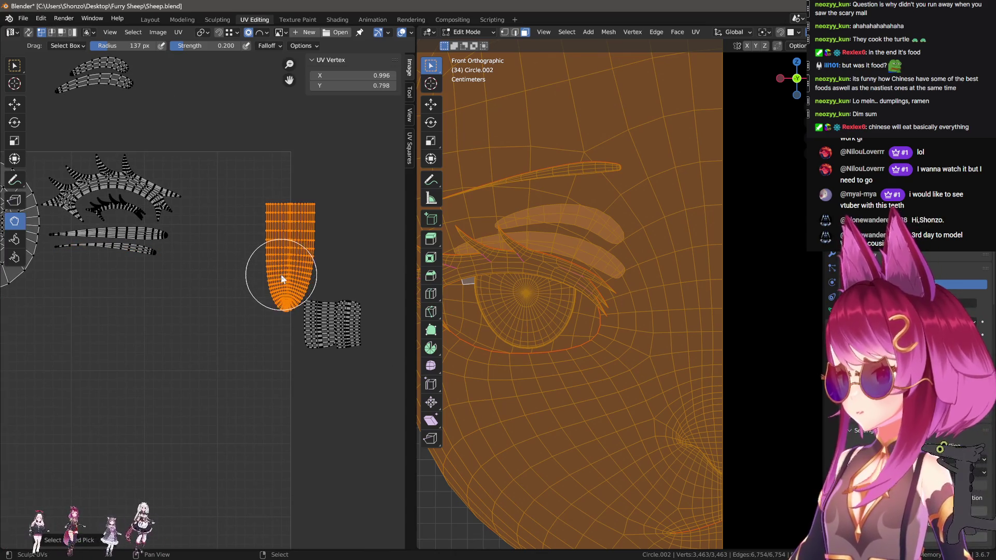
scroll(281, 273, "down", 3)
key("l")
key("g")
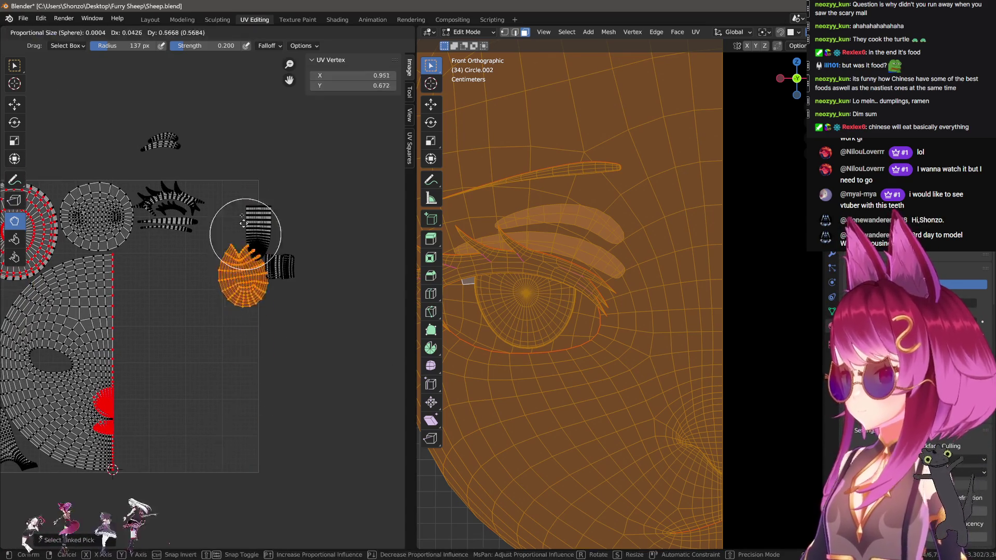
left_click(251, 298)
scroll(245, 334, "up", 4)
key("r")
left_click(311, 337)
mouse_move(493, 312)
middle_mouse_down()
mouse_move(556, 312)
mouse_move(533, 407)
mouse_move(641, 289)
middle_mouse_up()
Resize the mouth island and nudge it into its new position.
key("alt+a")
key("l")
key("s")
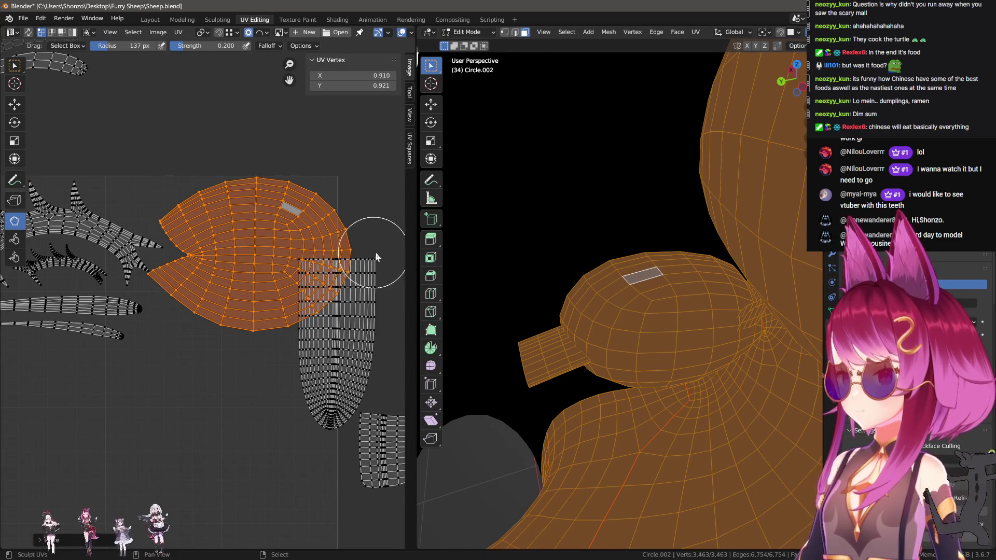
left_click(361, 263)
key("g")
left_click(358, 280)
key("g")
left_click(359, 296)
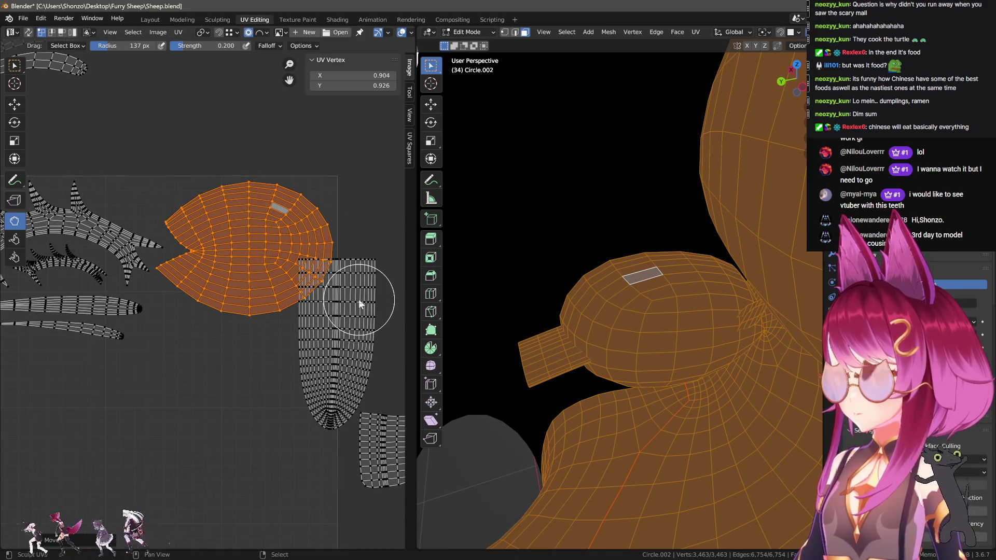
scroll(359, 299, "up", 2)
key("g")
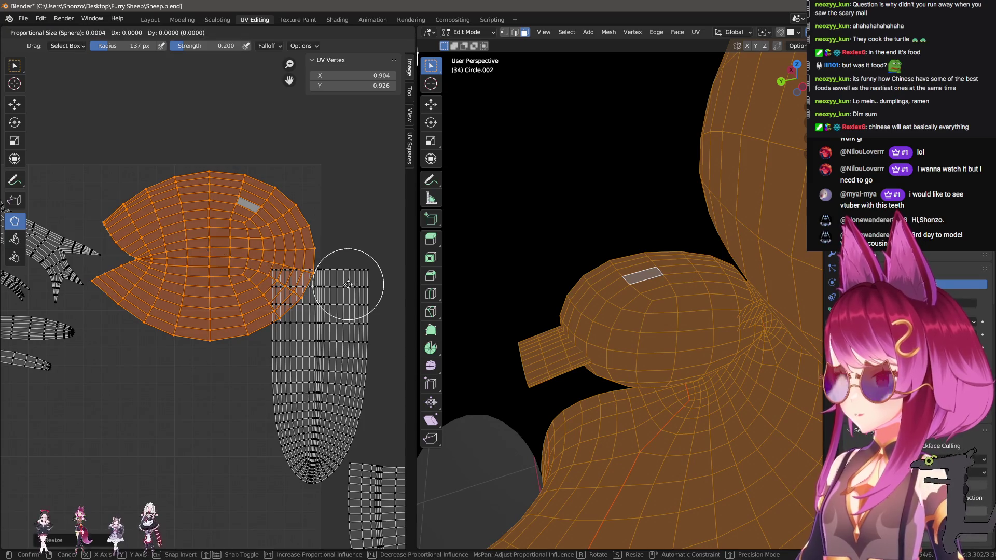
left_click(344, 287)
Select the long UV island and give it a first rotation.
middle_click_drag(344, 287, 332, 297)
left_click(300, 356)
key("r")
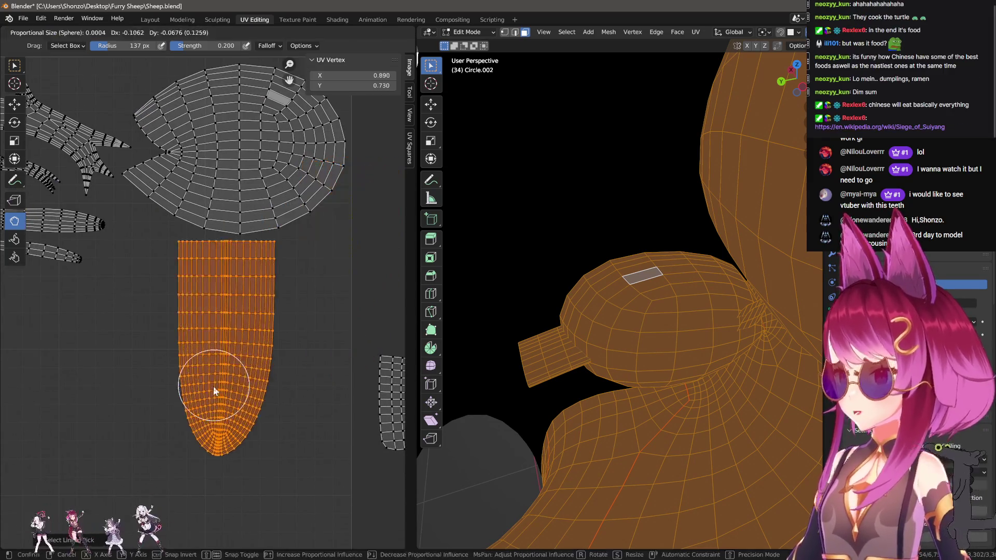
scroll(267, 412, "down", 2)
left_click(302, 340)
mouse_move(659, 418)
middle_mouse_down()
mouse_move(687, 405)
mouse_move(634, 158)
mouse_move(532, 347)
mouse_move(780, 473)
mouse_move(567, 347)
mouse_move(700, 338)
middle_mouse_up()
Lay the long island horizontally, mirror it along X, and shift it up-left near the eyes.
right_click(256, 343)
key("ctrl+l")
key("r")
left_click(261, 353)
key("ctrl+m")
key("x")
left_click(262, 353)
mouse_move(262, 352)
left_mouse_down()
mouse_move(234, 329)
mouse_move(279, 375)
mouse_move(301, 369)
left_mouse_up()
scroll(301, 369, "down", 3)
Settle the long island's placement, then mirror the face island along X.
key("g")
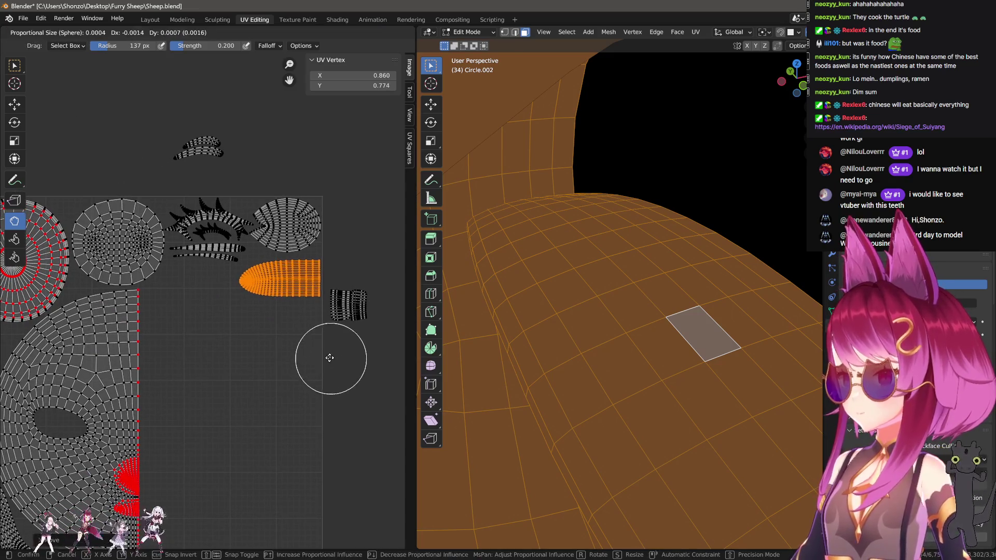
left_click(332, 359)
key("alt+a")
key("l")
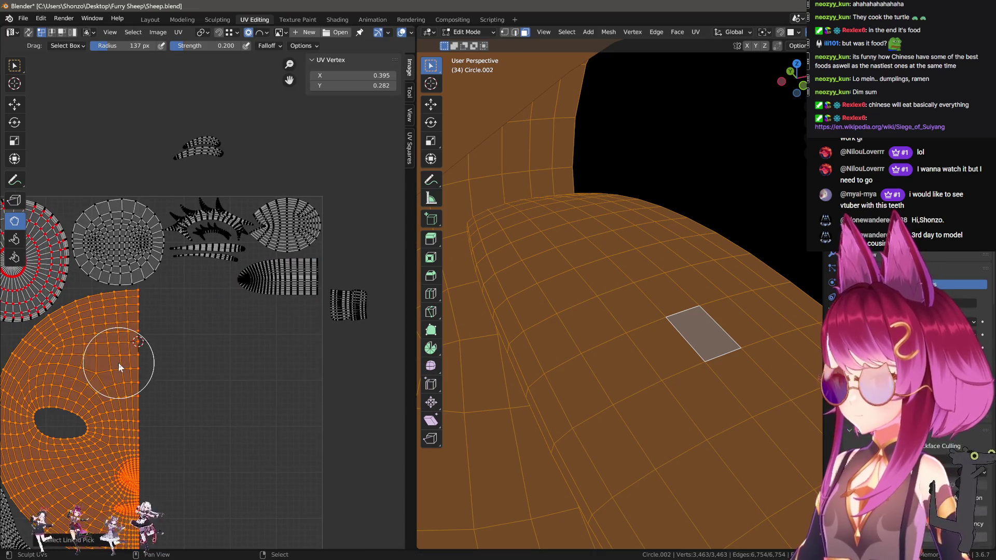
key("ctrl+m")
key("x")
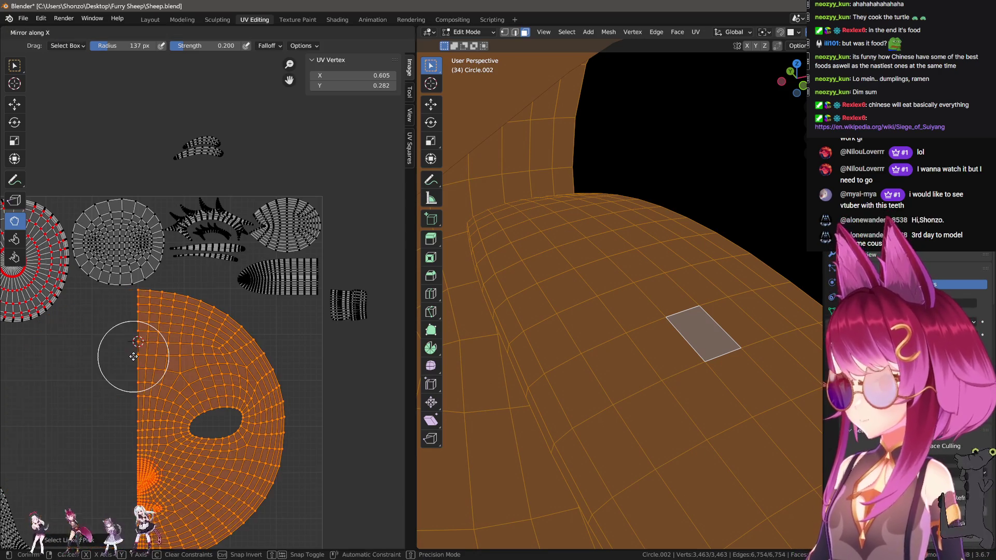
left_click(284, 323)
Nudge the elongated lash island slightly left with repeated small moves beside the eye islands.
key("alt+a")
key("l")
scroll(284, 323, "up", 3)
middle_click_drag(400, 378, 267, 299)
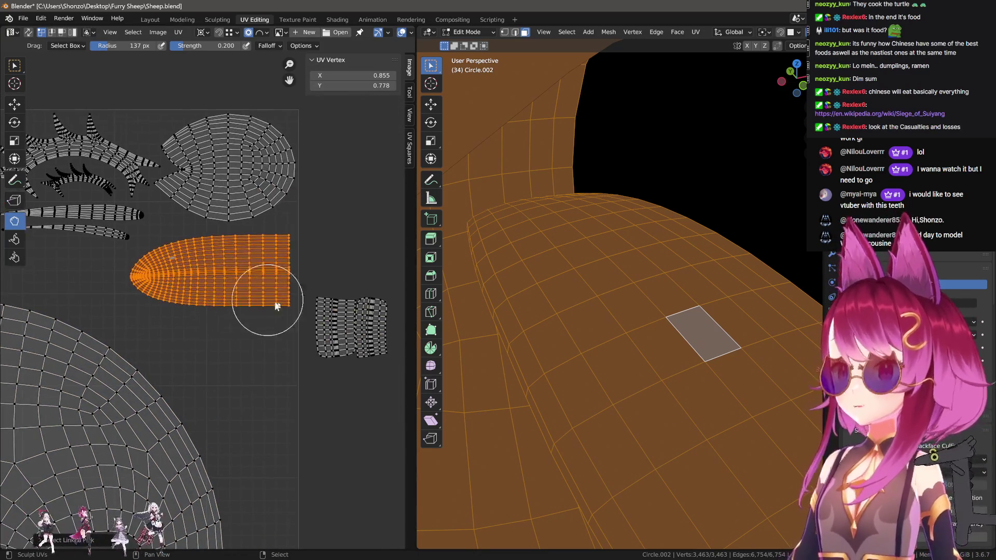
key("g")
left_click(286, 315)
key("g")
left_click(297, 322)
key("g")
left_click(310, 326)
key("g")
left_click(310, 326)
key("g")
left_click(305, 179)
key("g")
left_click(311, 235)
key("g")
left_click(319, 284)
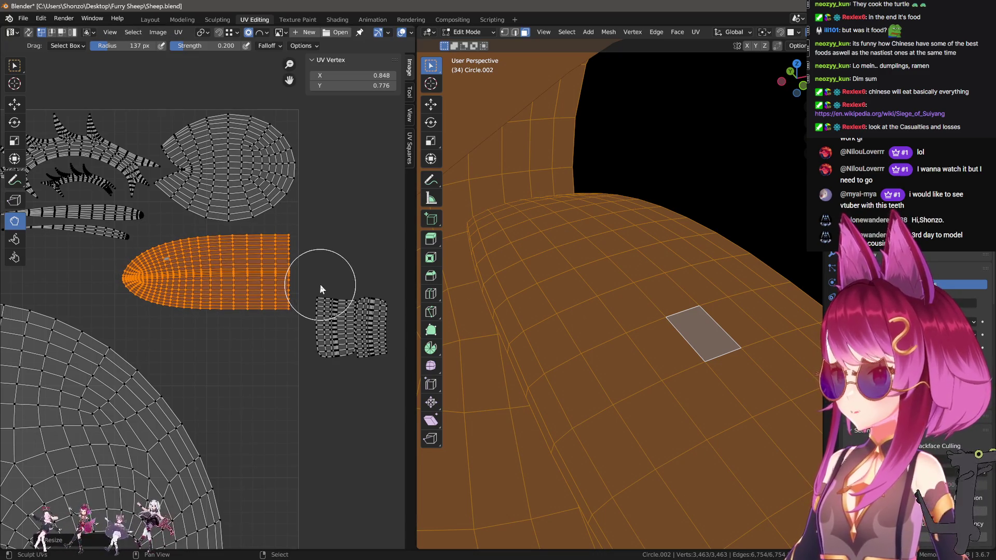
key("g")
left_click(325, 289)
key("g")
left_click(329, 309)
key("g")
left_click(325, 327)
key("g")
left_click(299, 163)
key("g")
left_click(314, 227)
scroll(101, 342, "down", 3)
middle_click_drag(102, 343, 201, 296)
Mirror the half-disc face island back along X and deselect all islands.
key("alt+a")
key("l")
key("g")
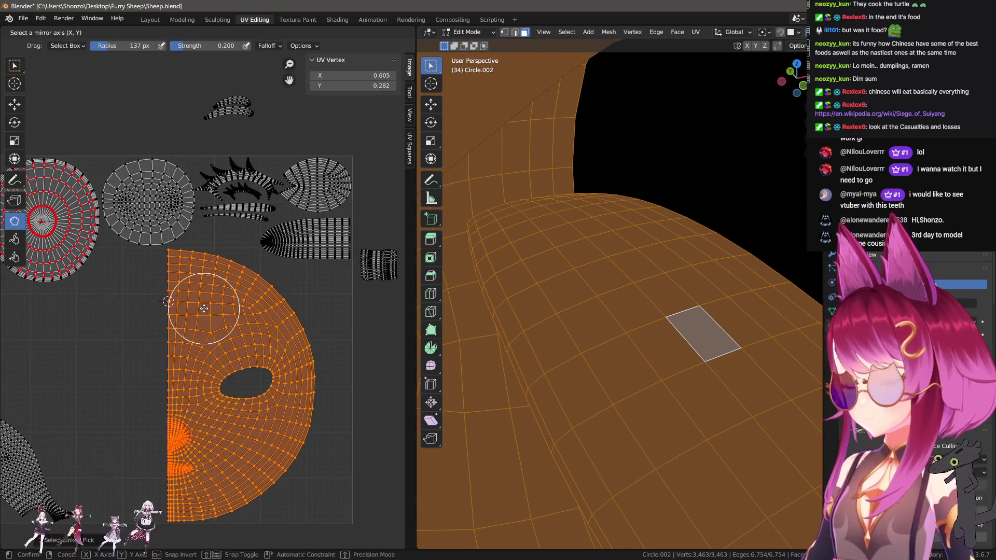
key("Escape")
middle_click_drag(193, 355, 232, 331)
key("ctrl+m")
key("x")
key("alt+a")
scroll(284, 325, "up", 3)
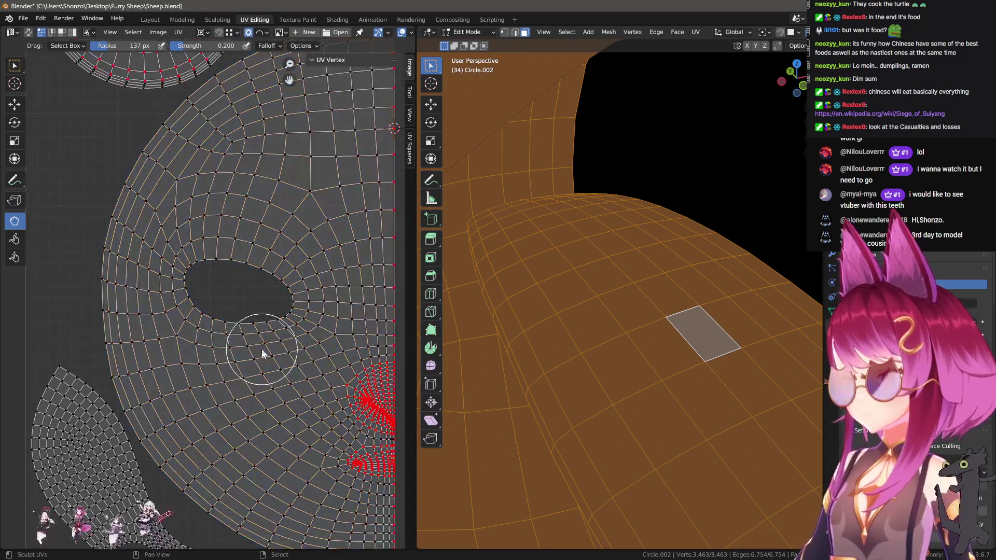
Inspect the pinned vertices along the face island's seam edge.
middle_click_drag(260, 349, 196, 396)
scroll(195, 395, "up", 2)
scroll(233, 389, "up", 2)
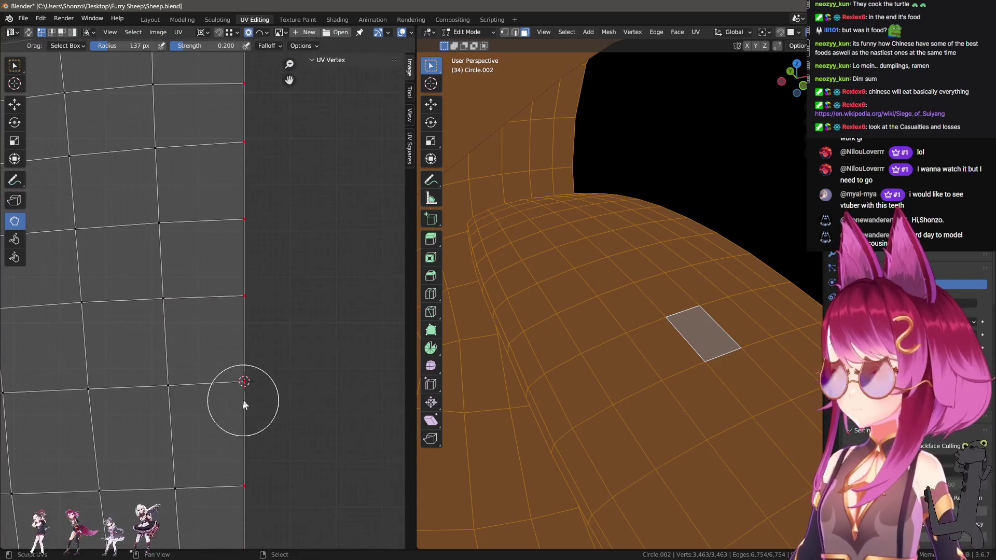
left_click(243, 400)
scroll(254, 390, "down", 3)
mouse_move(253, 378)
middle_mouse_down("shift")
mouse_move(219, 410)
mouse_move(238, 326)
middle_mouse_up("shift")
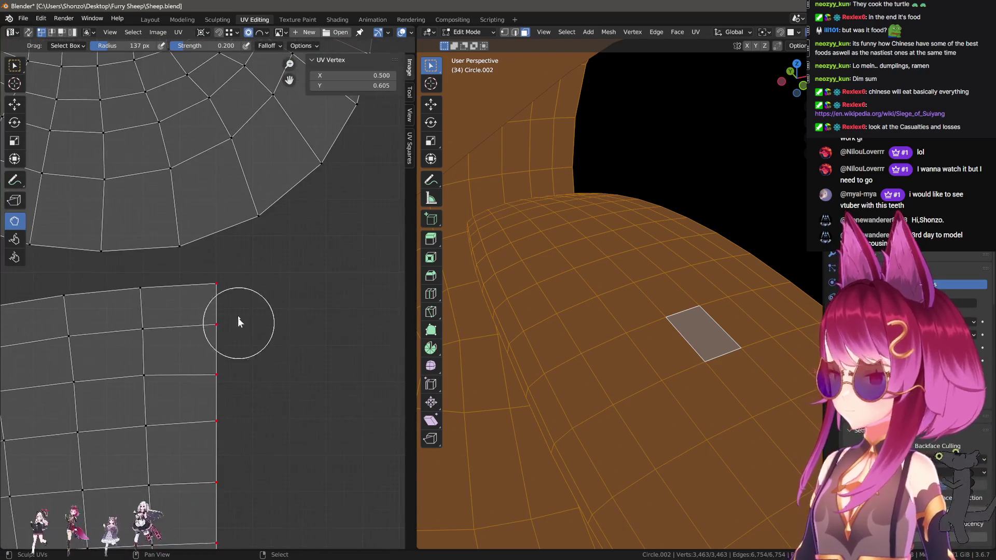
scroll(241, 308, "up", 5)
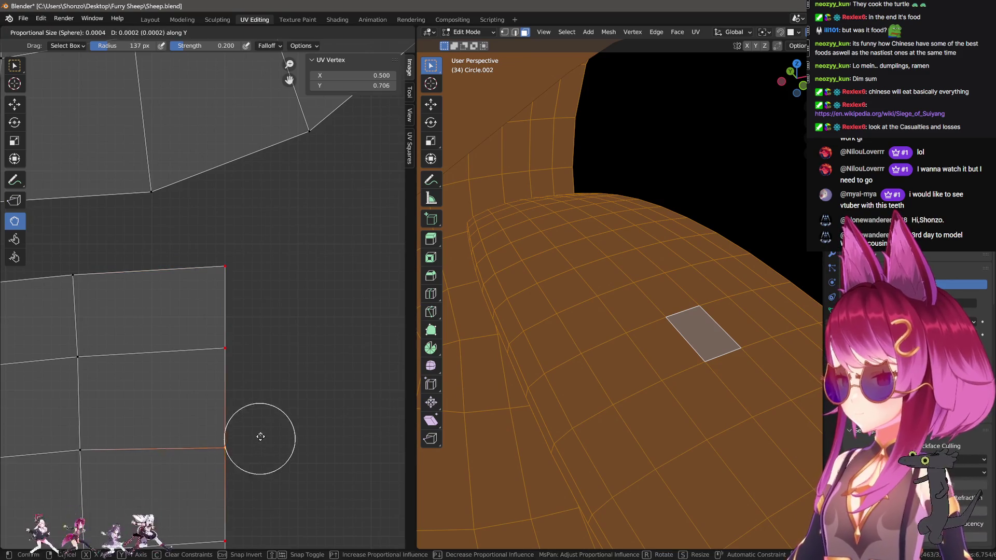
key("alt+a")
scroll(233, 431, "down", 2)
mouse_move(234, 431)
middle_mouse_down("shift")
mouse_move(291, 310)
mouse_move(300, 228)
mouse_move(286, 336)
middle_mouse_up("shift")
scroll(291, 309, "down", 5)
scroll(296, 318, "up", 5)
scroll(286, 336, "up", 4)
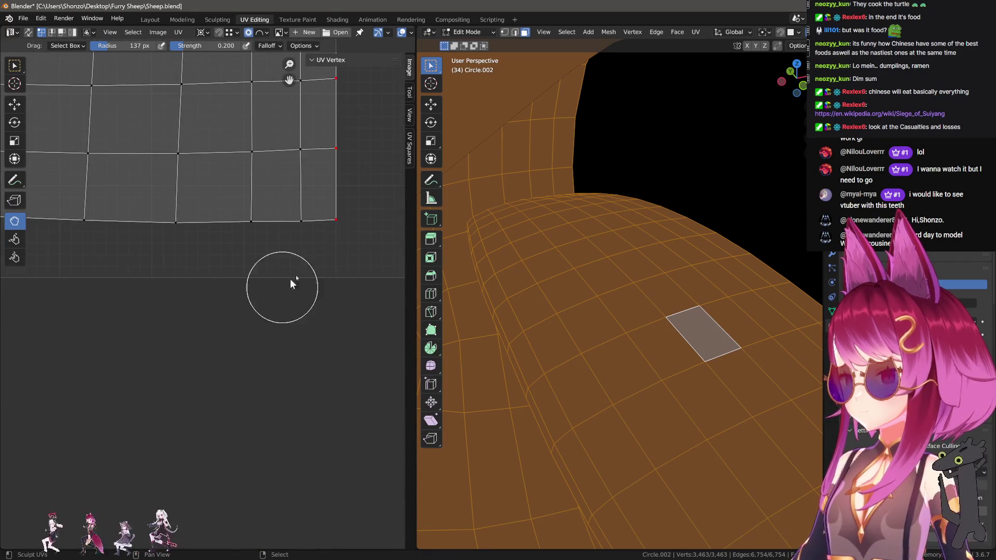
Reposition the pinned bottom-right corner vertex, then adjust its height with vertical-only moves.
right_click(314, 266)
key("g")
left_click(314, 262)
middle_click_drag(314, 264, 239, 345)
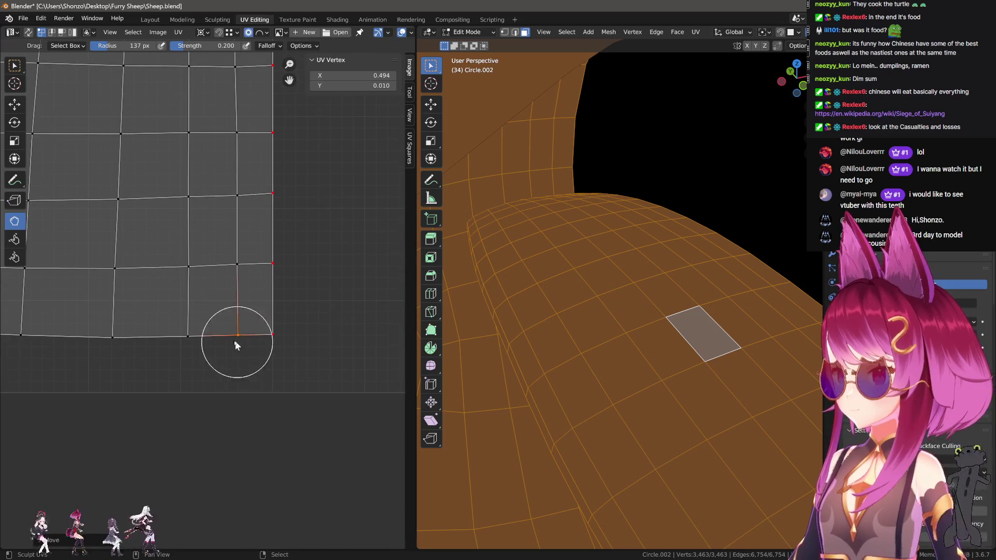
scroll(257, 348, "up", 1)
key("g")
key("y")
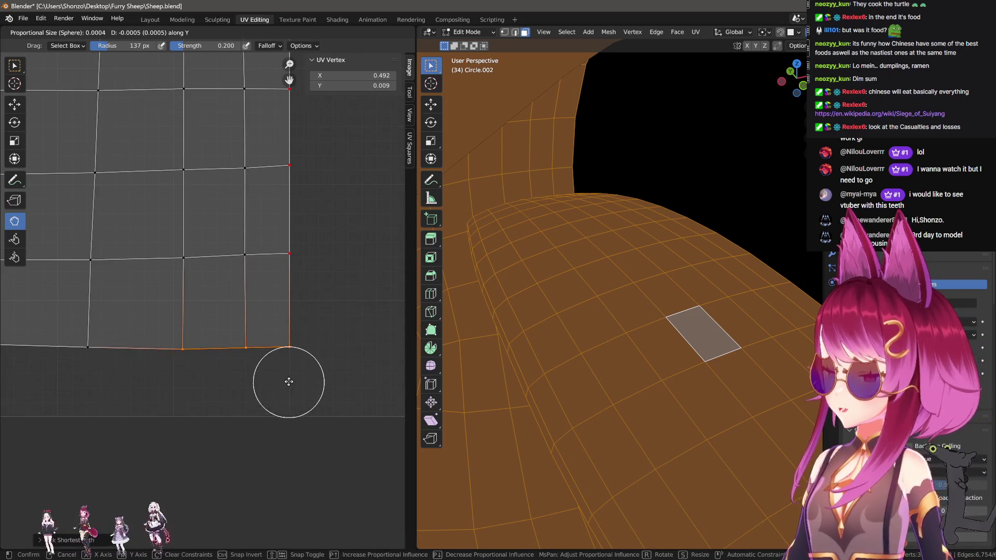
left_click(266, 359)
key("g")
key("y")
left_click(292, 370)
Move the neighbouring bottom and edge vertices into line with the seam column.
right_click(245, 256)
key("g")
left_click(249, 254)
key("g")
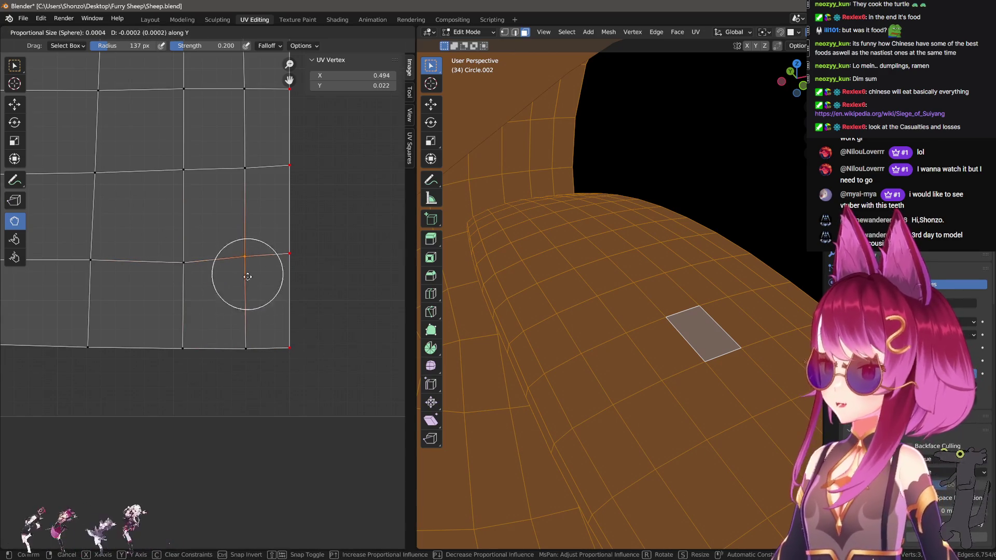
left_click(249, 338)
right_click(288, 263)
key("g")
key("y")
left_click(289, 327)
right_click(246, 264)
key("g")
left_click(281, 257)
Nudge the next inward vertex and bring the right-edge seam vertex to X 0.500.
scroll(281, 257, "down", 2)
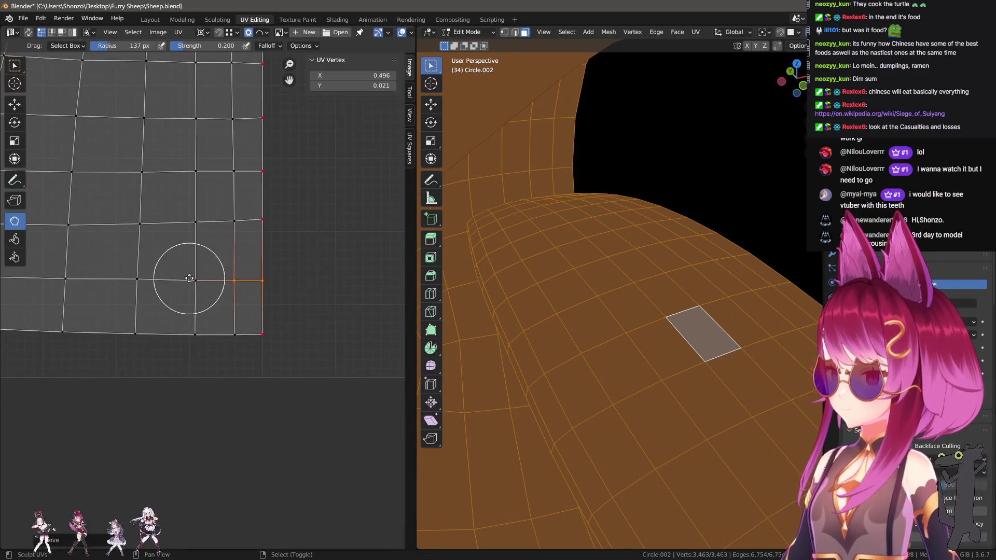
key("g")
left_click(240, 295)
right_click(224, 244)
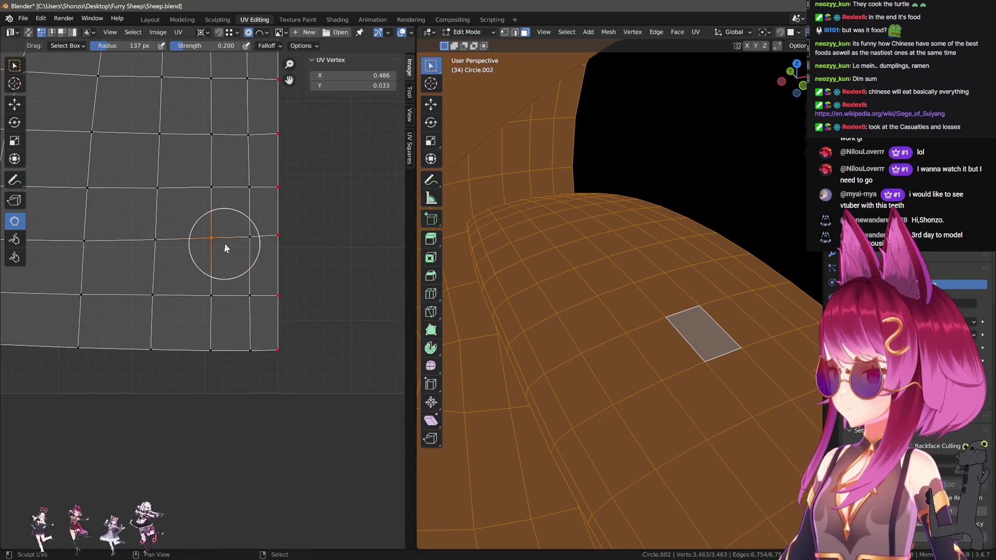
key("g")
left_click(285, 263)
key("g")
right_click(284, 242)
right_click(281, 241)
key("g")
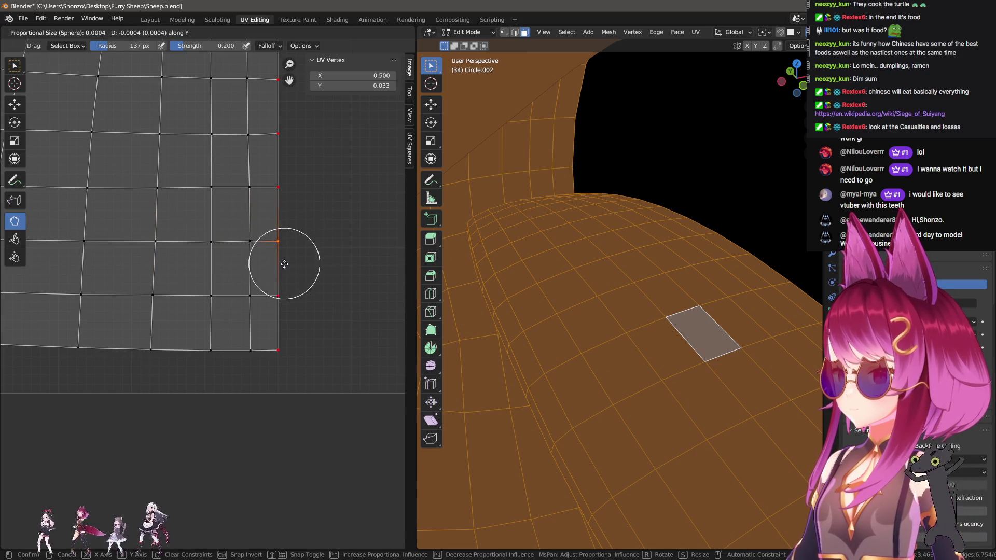
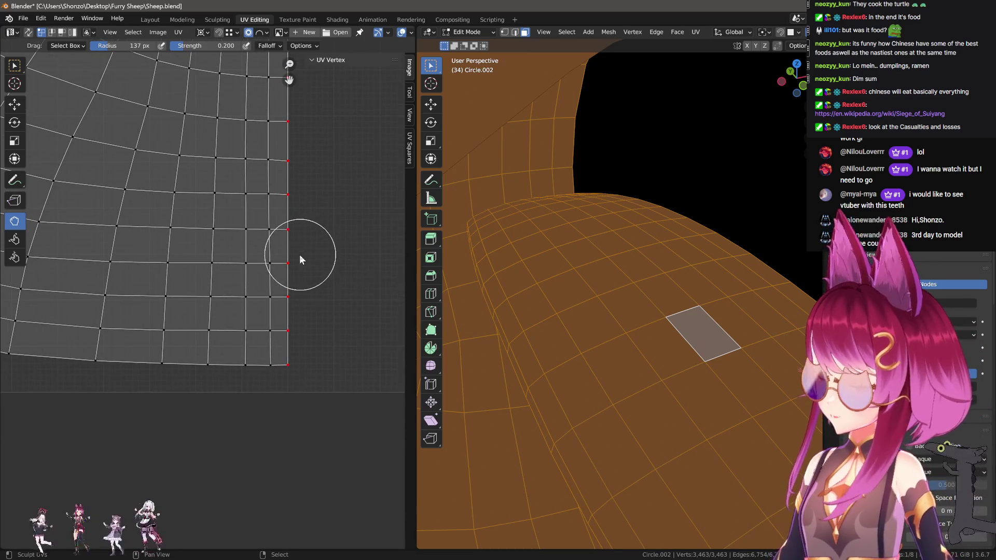
Zoom out and stroke the UV Sculpt relax brush along the head island's straight right edge.
scroll(264, 264, "down", 1)
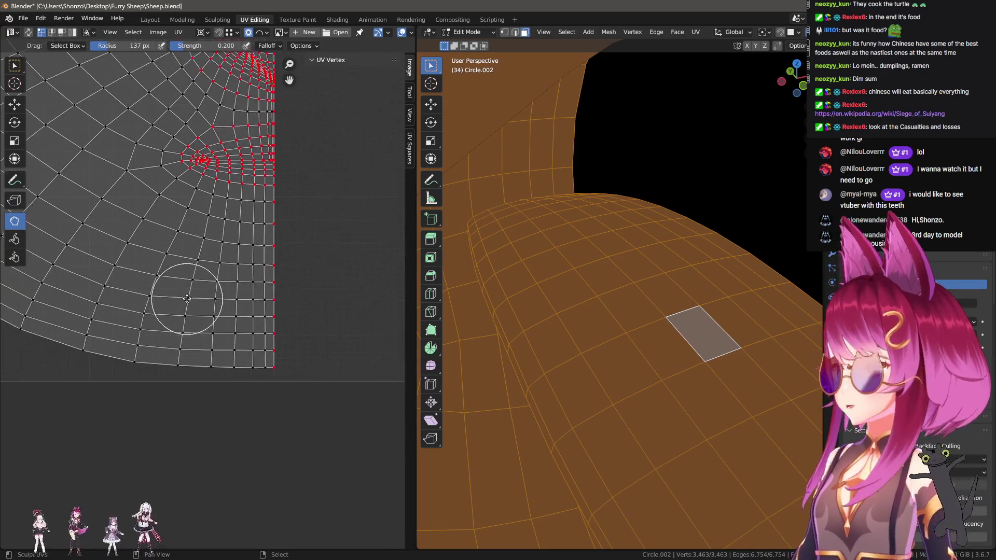
scroll(206, 297, "down", 2)
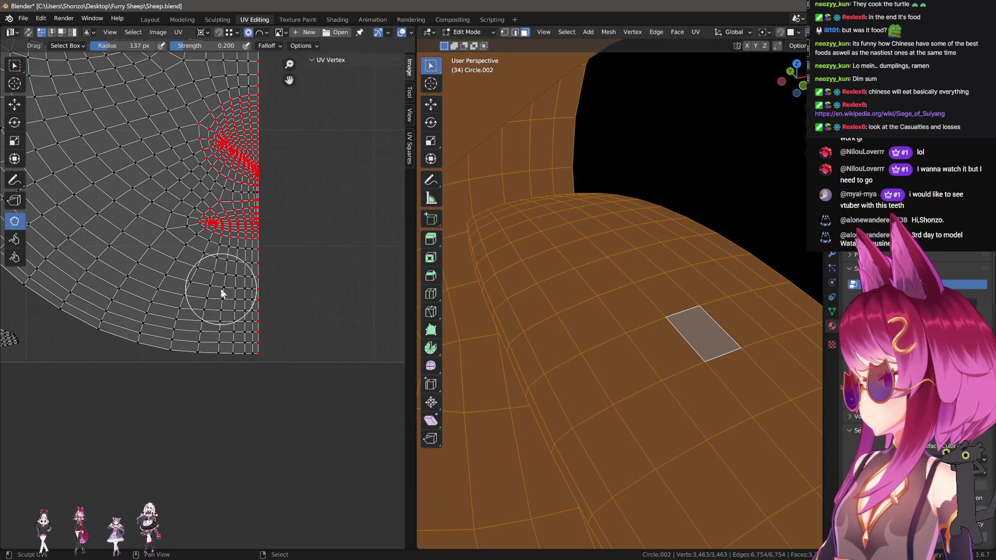
left_click_drag(221, 289, 254, 283)
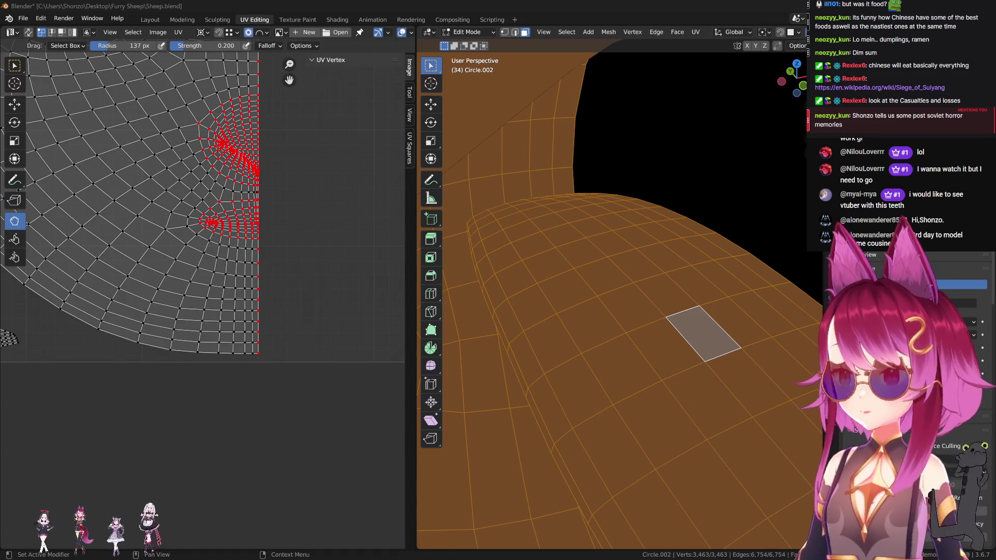
scroll(584, 263, "down", 8)
mouse_move(640, 289)
middle_mouse_down()
mouse_move(619, 243)
mouse_move(619, 263)
middle_mouse_up()
Draw the first Y annotation stroke above the head, then orbit around the horned head.
mouse_move(522, 91)
left_mouse_down()
mouse_move(561, 154)
mouse_move(571, 143)
mouse_move(564, 136)
mouse_move(569, 154)
mouse_move(620, 87)
mouse_move(620, 101)
mouse_move(558, 158)
mouse_move(568, 218)
mouse_move(571, 181)
mouse_move(578, 213)
mouse_move(565, 156)
mouse_move(584, 178)
left_mouse_up()
middle_click_drag(583, 178, 585, 182)
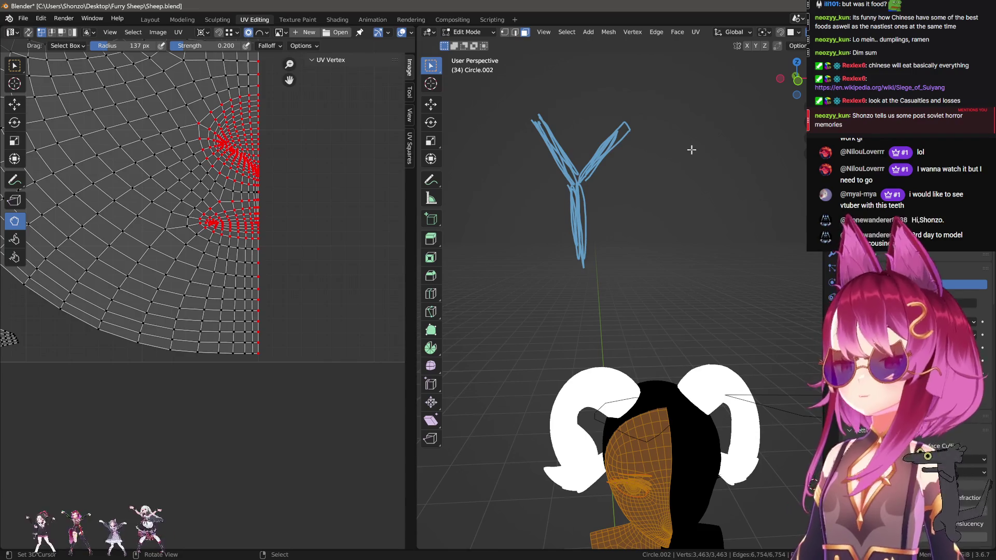
middle_click_drag(677, 174, 657, 183)
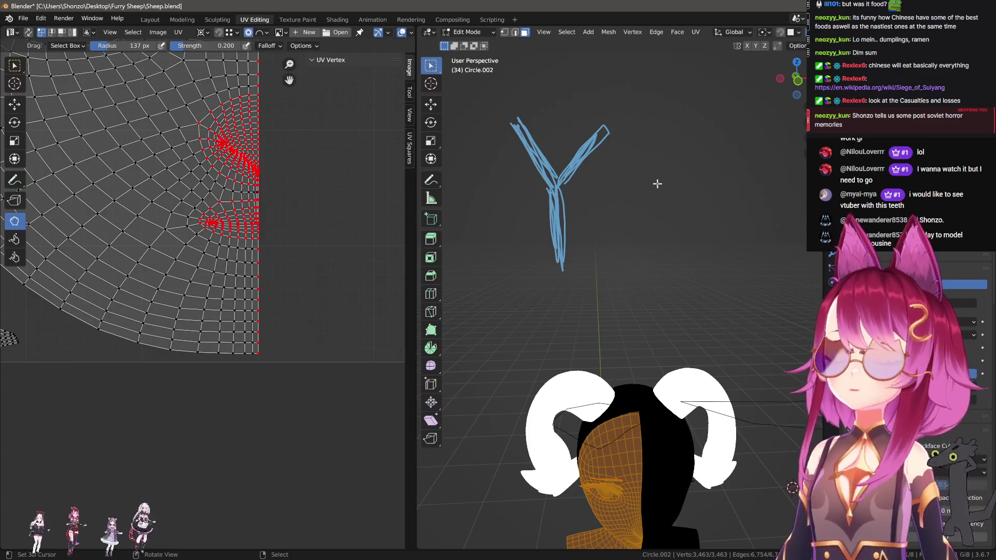
mouse_move(658, 183)
middle_mouse_down()
mouse_move(571, 228)
mouse_move(556, 197)
mouse_move(569, 235)
middle_mouse_up()
Annotate a thickened circle above the Y and a closed slash shape beside it.
mouse_move(556, 111)
left_mouse_down()
mouse_move(516, 136)
mouse_move(552, 78)
mouse_move(524, 117)
left_mouse_up()
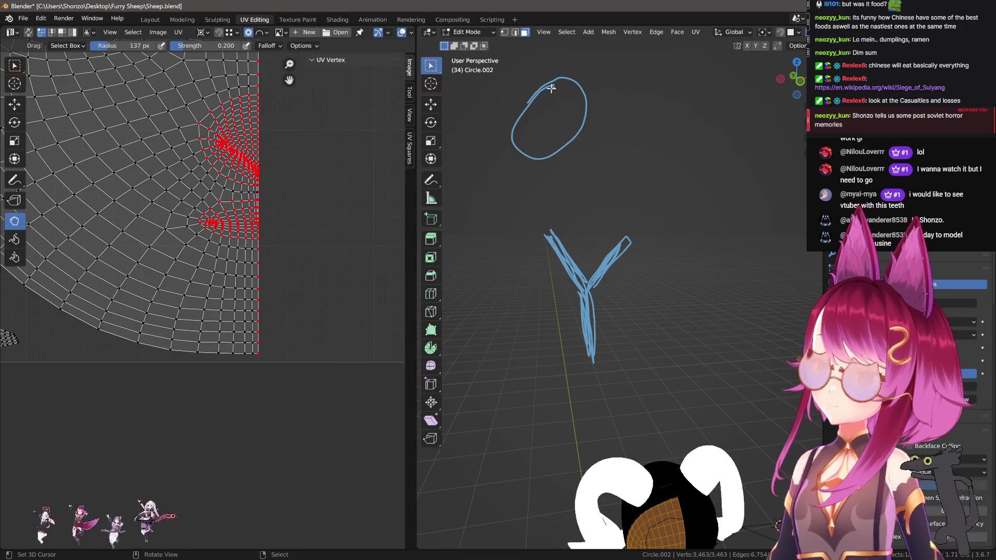
mouse_move(560, 76)
left_mouse_down()
mouse_move(581, 143)
mouse_move(567, 89)
left_mouse_up()
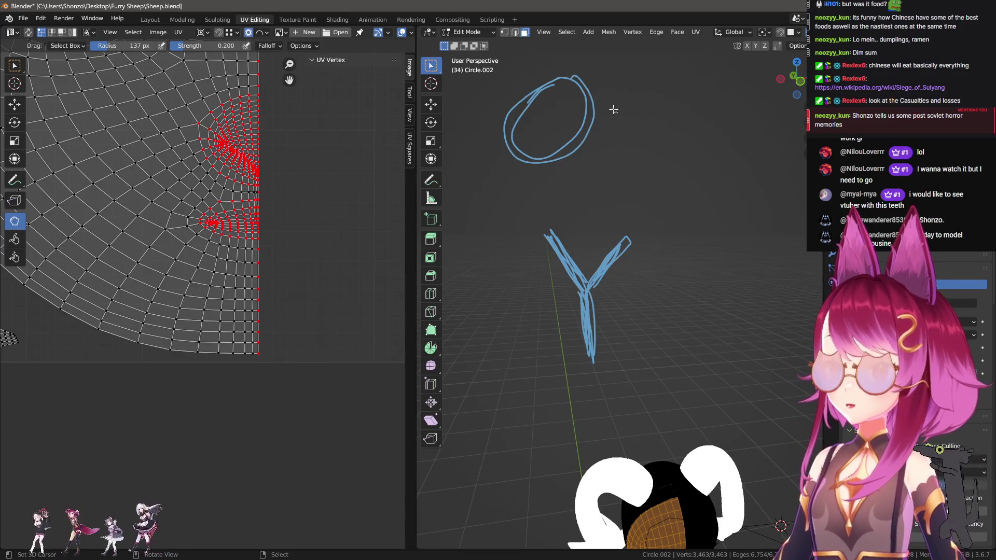
middle_click_drag(611, 106, 621, 112)
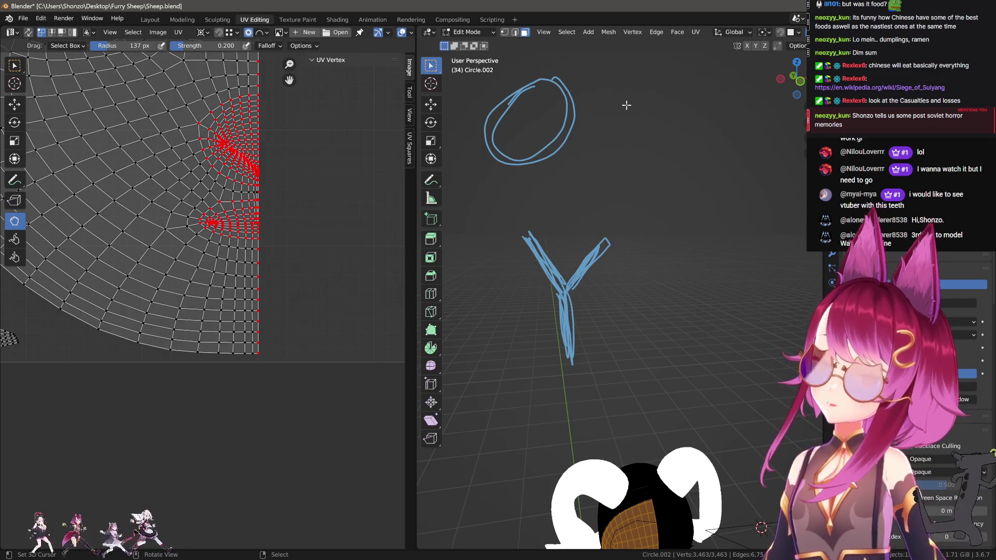
mouse_move(580, 159)
left_mouse_down()
mouse_move(662, 86)
mouse_move(638, 117)
left_mouse_up()
left_click_drag(662, 85, 581, 161)
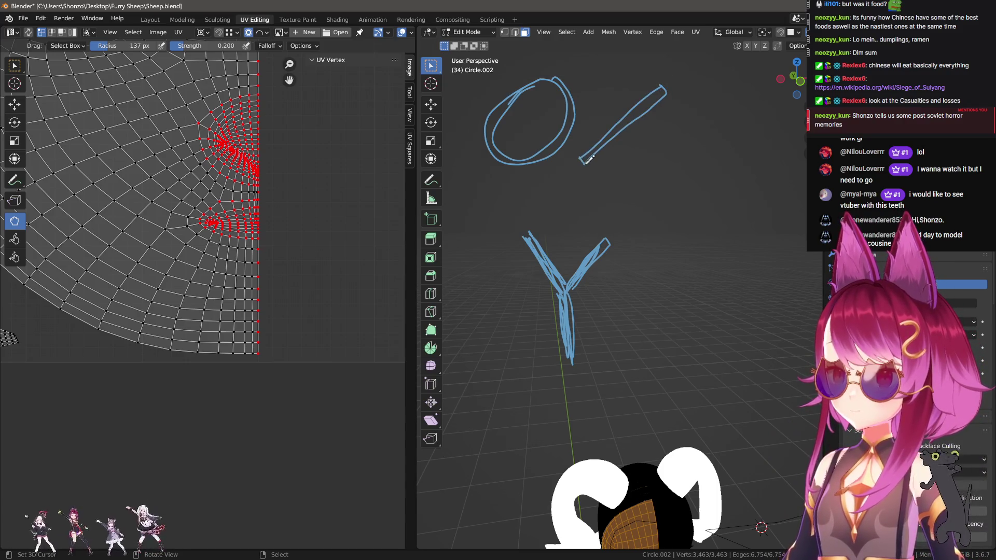
Add a thin wedge, a loop and a small squiggle at the Y's tips.
middle_click_drag(546, 244, 540, 232, "shift")
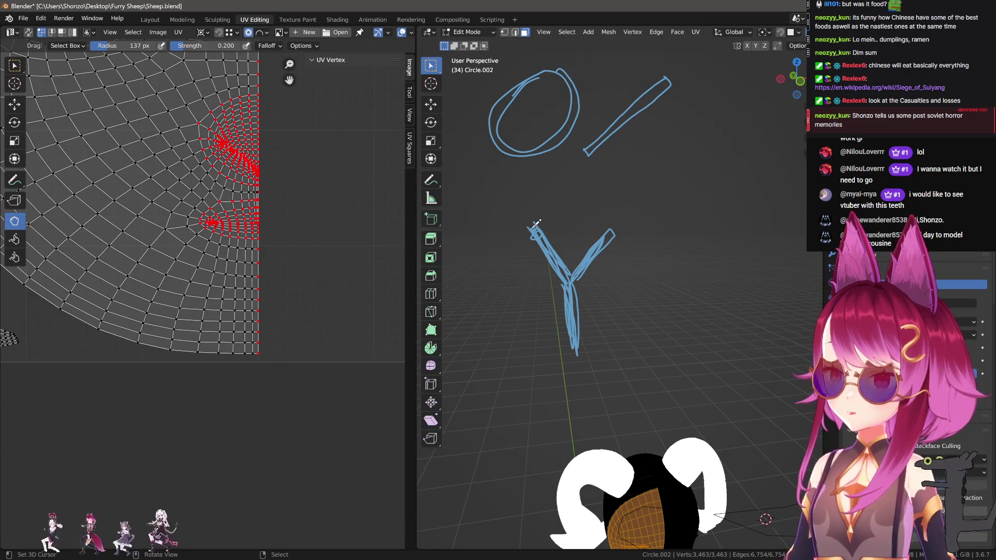
mouse_move(541, 228)
left_mouse_down()
mouse_move(570, 262)
mouse_move(633, 299)
mouse_move(545, 233)
left_mouse_up()
mouse_move(612, 237)
left_mouse_down()
mouse_move(669, 279)
mouse_move(615, 240)
left_mouse_up()
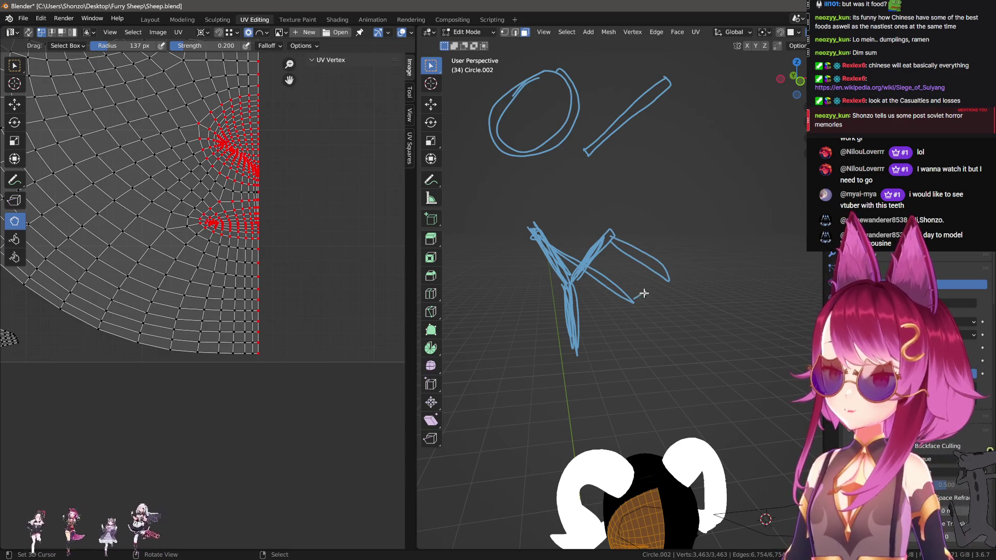
mouse_move(641, 294)
left_mouse_down()
mouse_move(665, 274)
mouse_move(650, 300)
mouse_move(644, 280)
mouse_move(661, 276)
mouse_move(648, 297)
left_mouse_up()
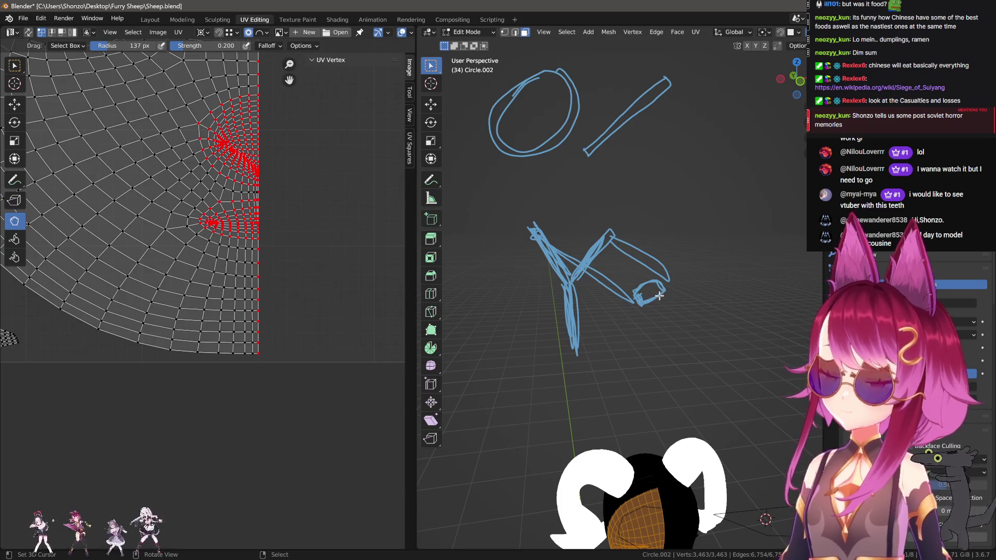
middle_click_drag(649, 292, 625, 261)
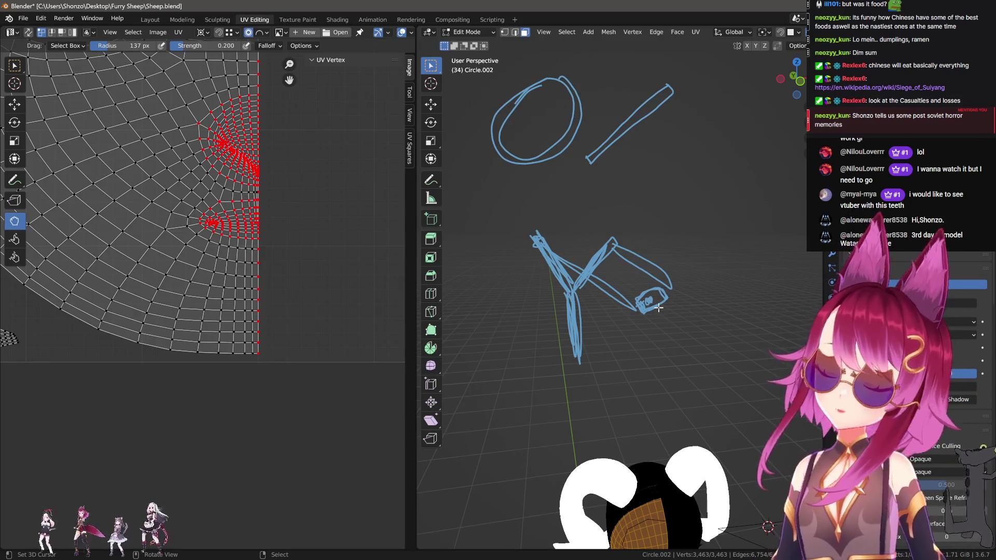
middle_click_drag(513, 260, 571, 240, "shift")
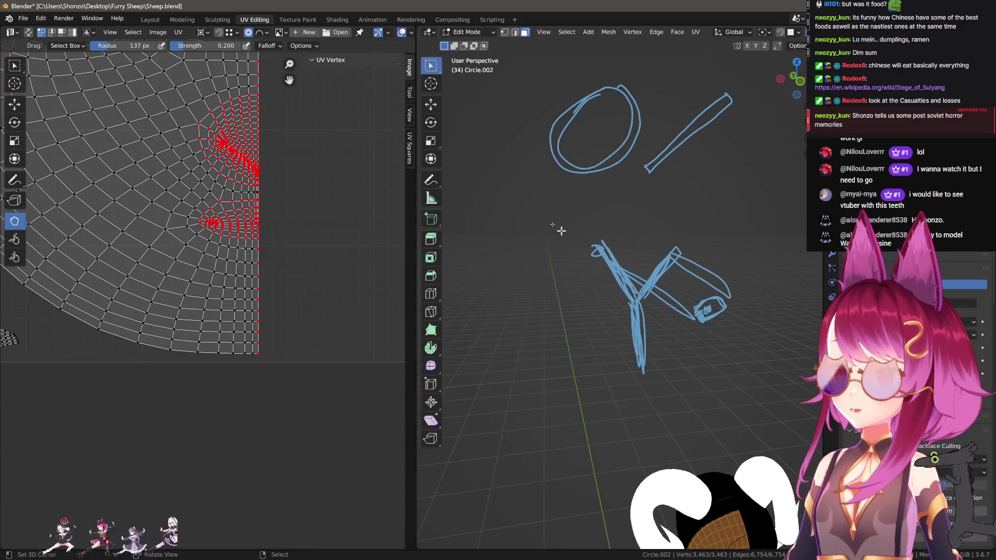
Draw a bird doodle left of the Y, then bring up Google Maps maximised.
mouse_move(475, 210)
left_mouse_down()
mouse_move(490, 197)
mouse_move(581, 231)
mouse_move(516, 229)
mouse_move(483, 213)
mouse_move(525, 248)
left_mouse_up()
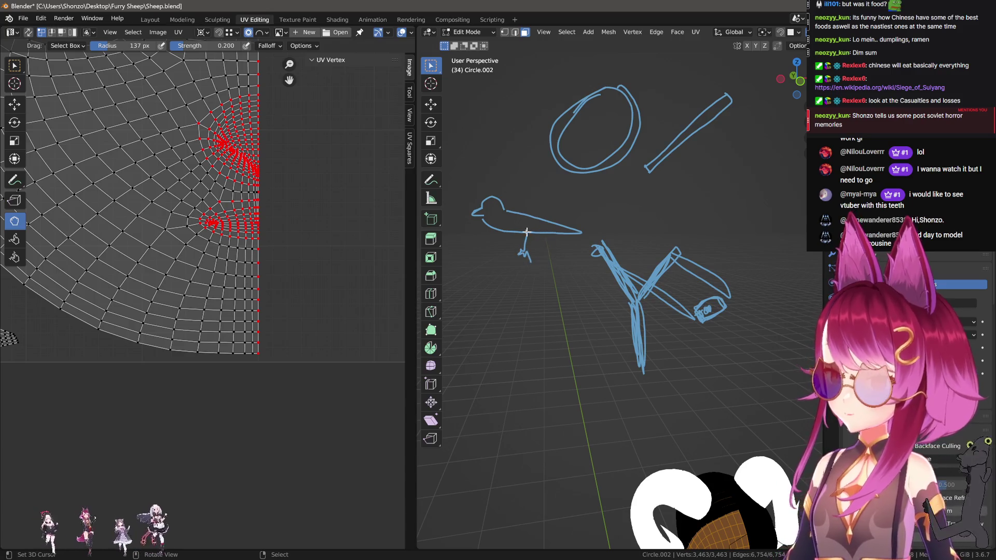
mouse_move(625, 270)
middle_mouse_down()
mouse_move(578, 265)
mouse_move(507, 230)
middle_mouse_up()
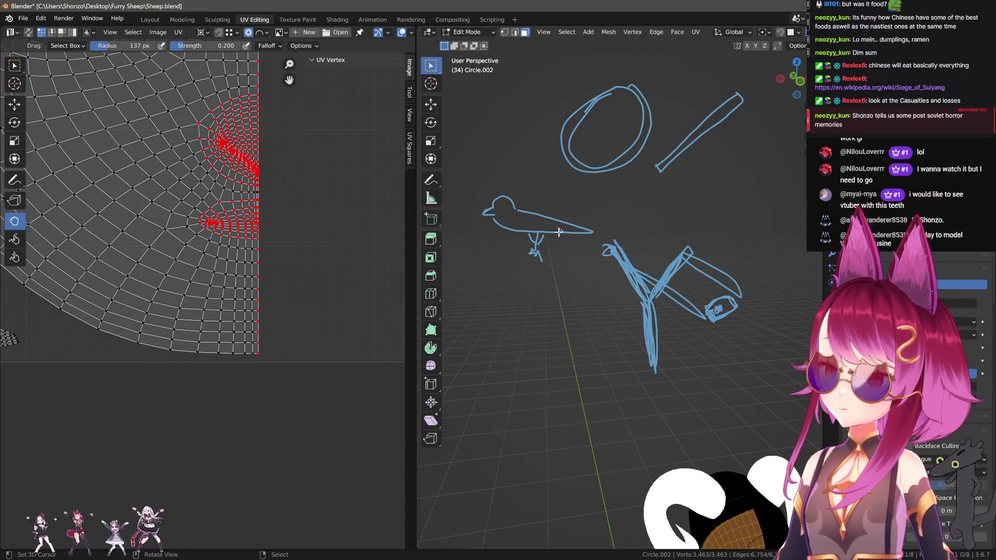
mouse_move(571, 239)
middle_mouse_down()
mouse_move(562, 254)
mouse_move(575, 247)
middle_mouse_up()
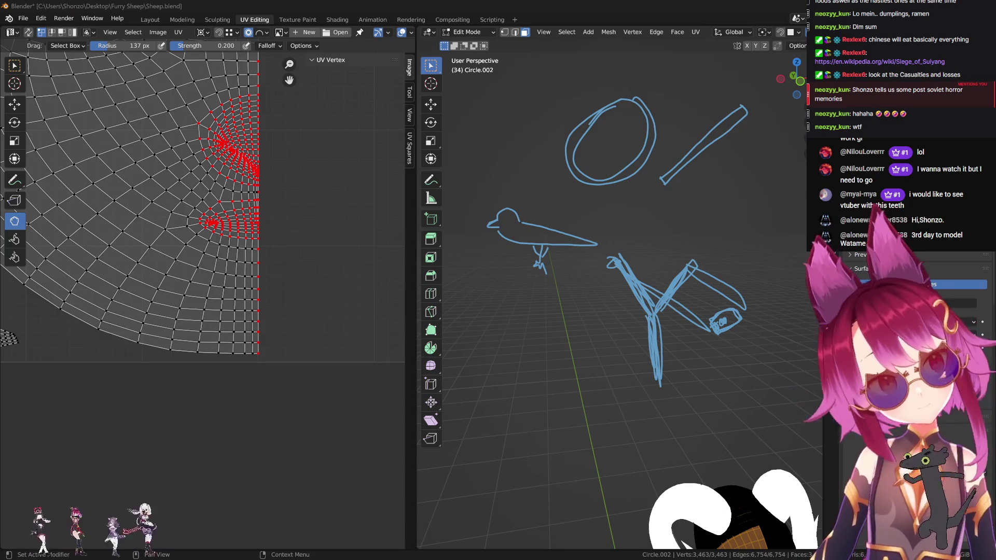
key("alt+Tab")
mouse_move(620, 113)
left_mouse_down()
mouse_move(577, 82)
mouse_move(577, 1)
left_mouse_up()
Zoom into the satellite map and pan north toward the Vardisubani St area.
scroll(523, 203, "up", 2)
scroll(523, 202, "up", 2)
mouse_move(488, 157)
left_mouse_down()
mouse_move(470, 235)
mouse_move(479, 341)
left_mouse_up()
left_click_drag(528, 172, 530, 260)
scroll(530, 259, "up", 5)
scroll(488, 258, "up", 3)
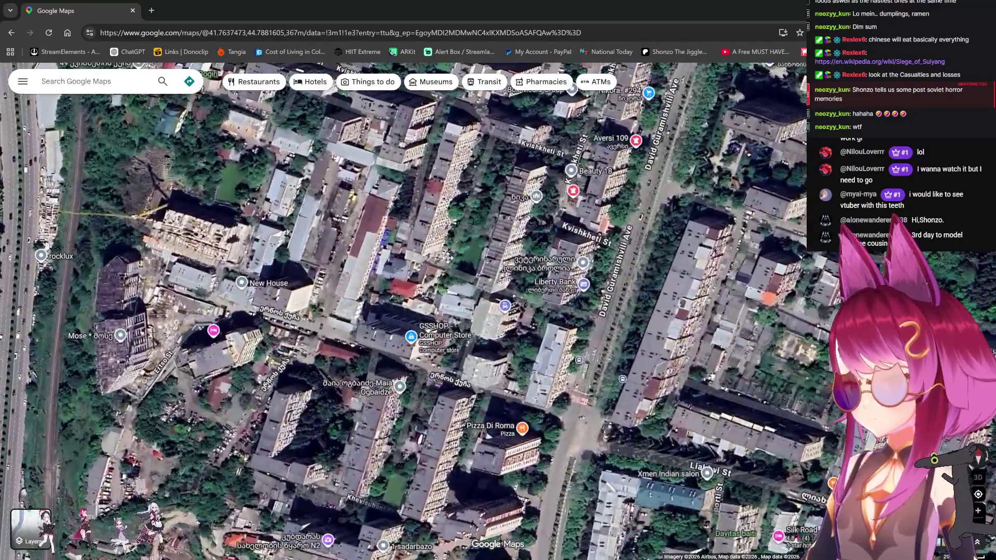
left_click_drag(447, 257, 447, 253)
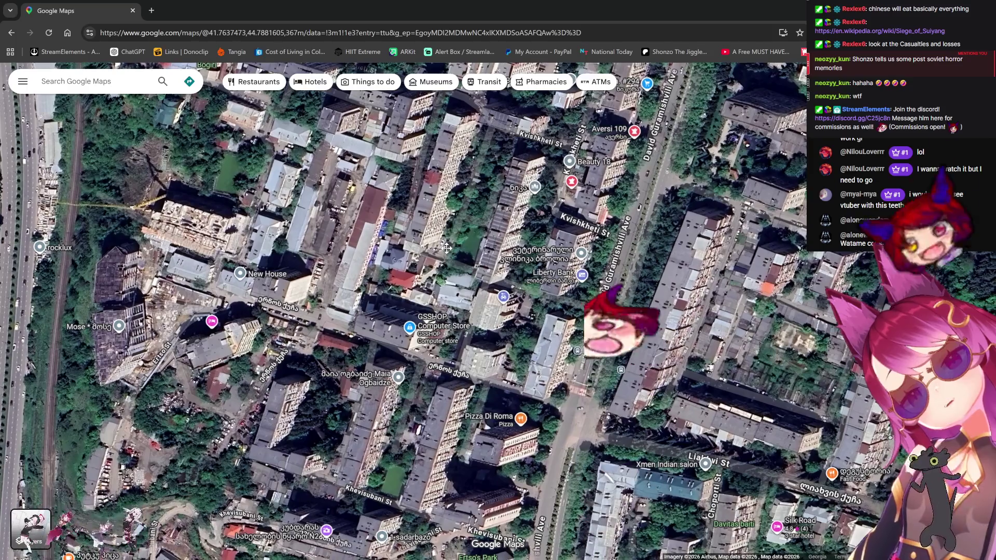
scroll(559, 227, "down", 2)
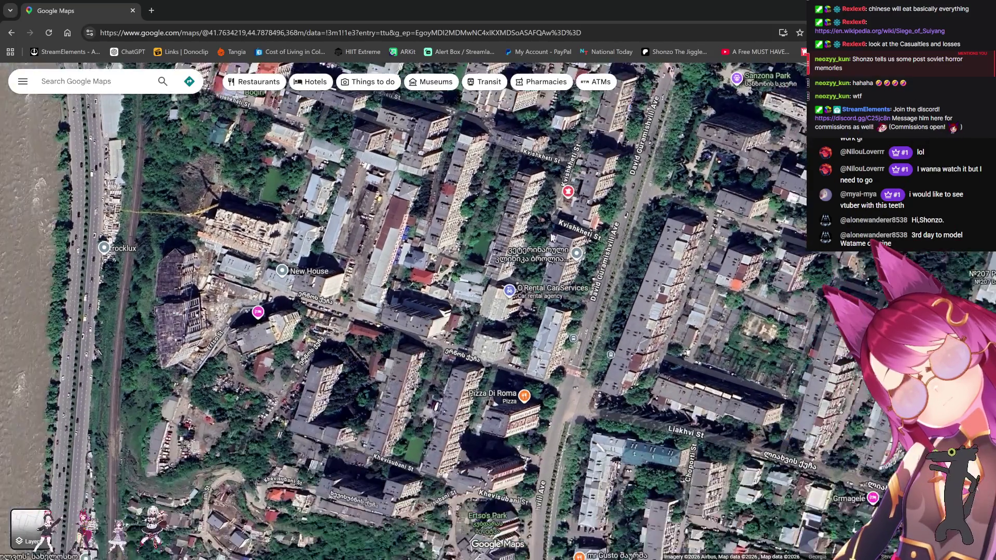
Fine-tune the close view onto the rubble-strewn lot beside #133 Public School.
key("Down")
key("Down")
key("Down")
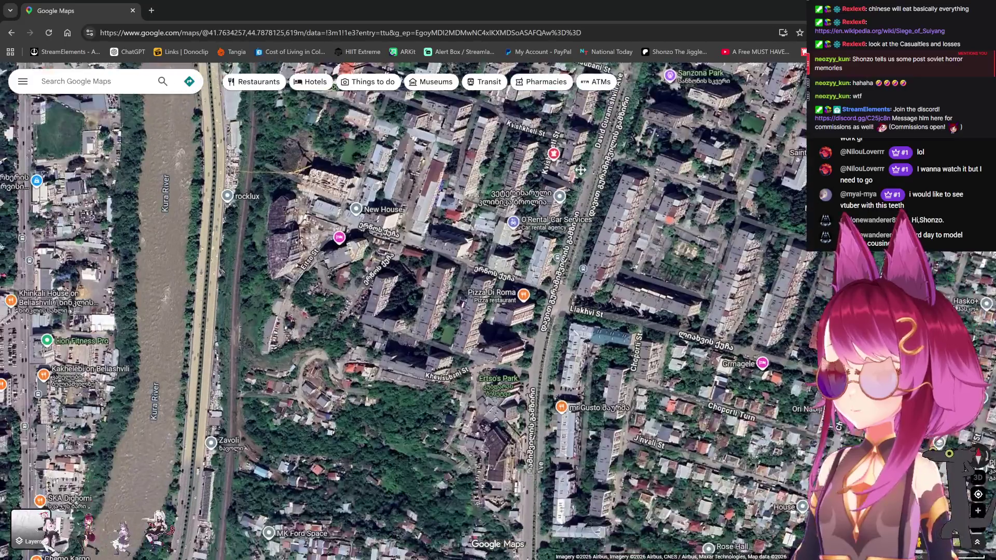
scroll(537, 287, "up", 3)
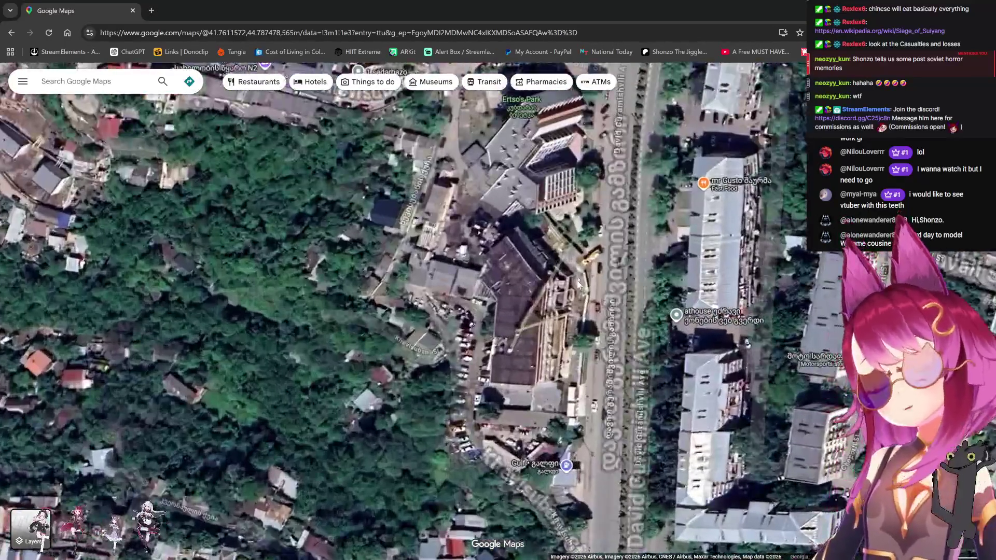
scroll(573, 295, "down", 2)
key("Up")
key("Up")
key("Up")
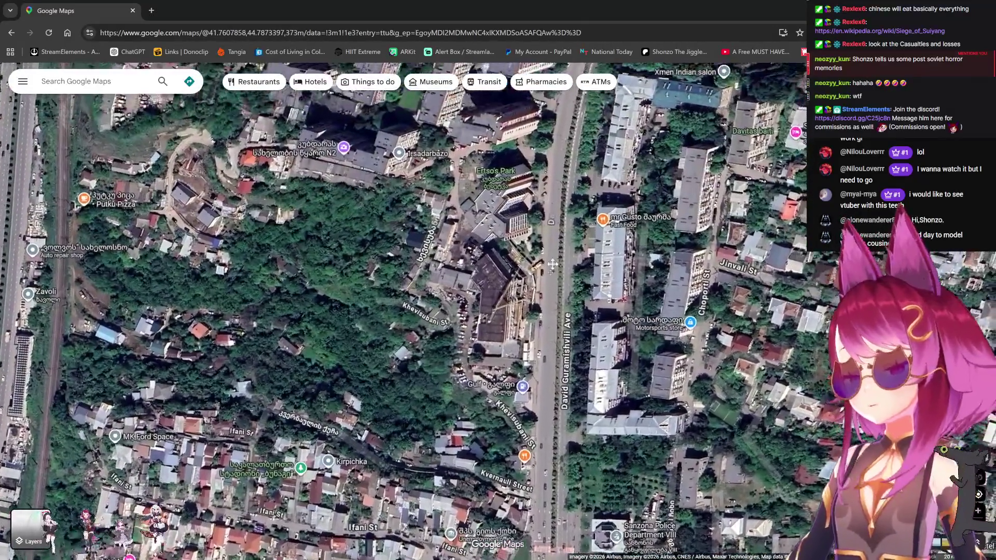
key("Up")
key("Up")
key("Up")
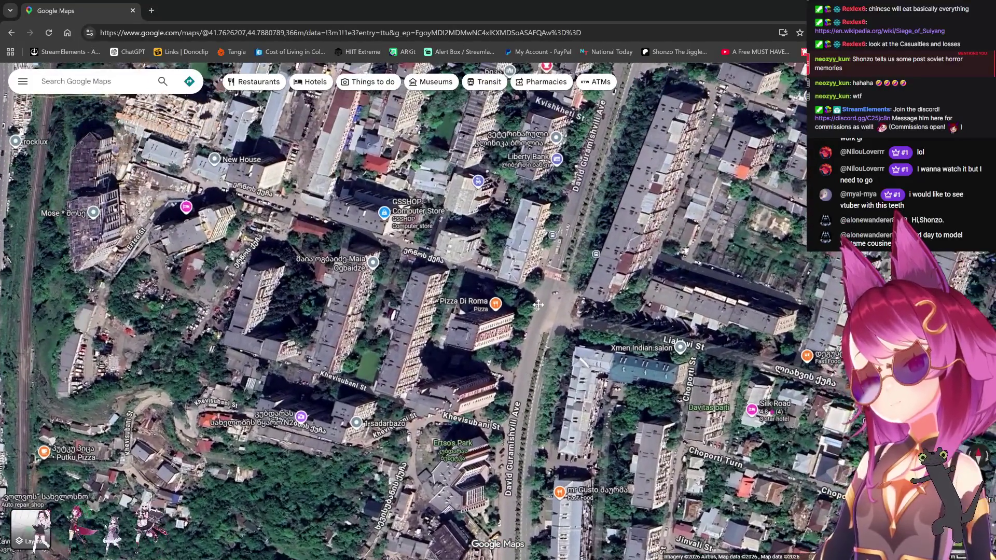
key("Up")
key("Up")
key("Up")
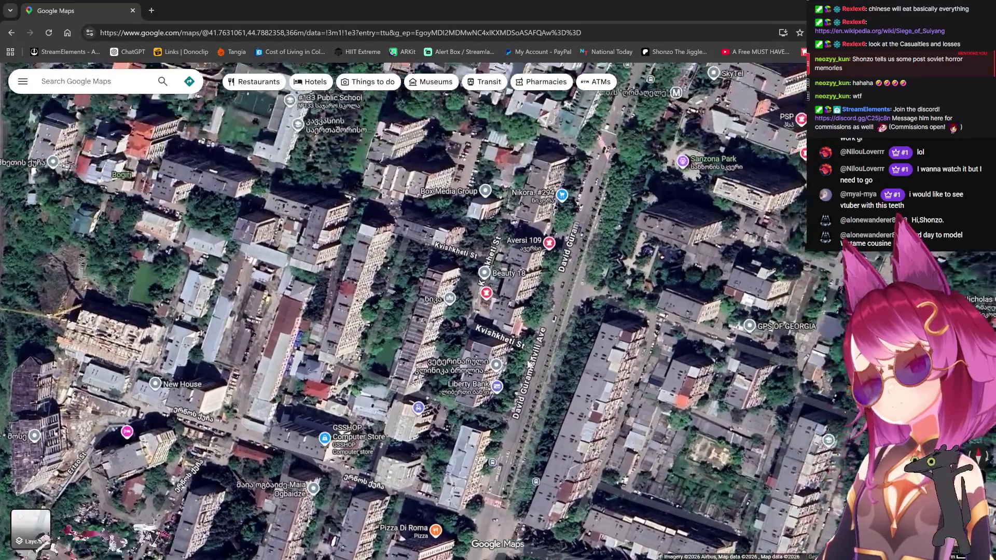
key("Up")
key("Up")
key("Up")
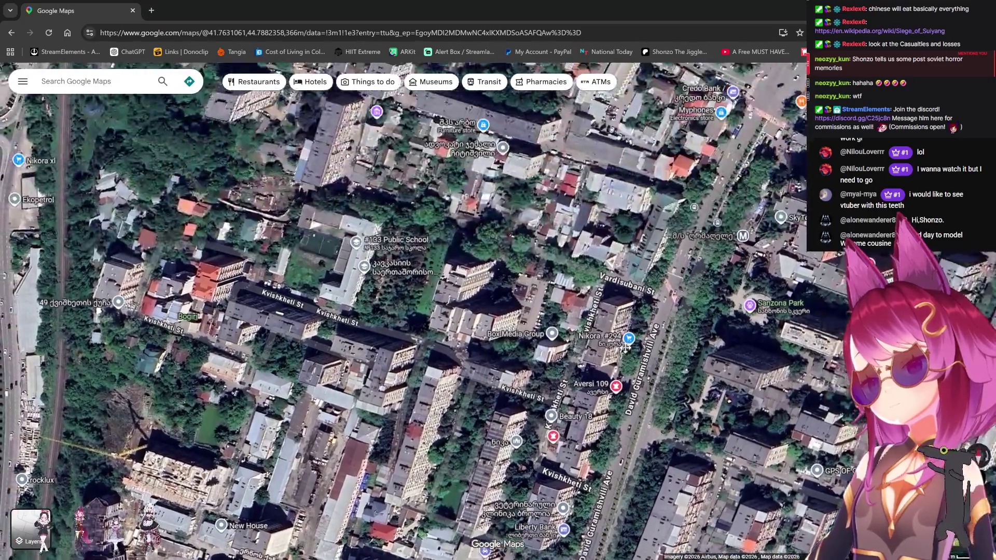
key("Down")
key("Down")
key("Down")
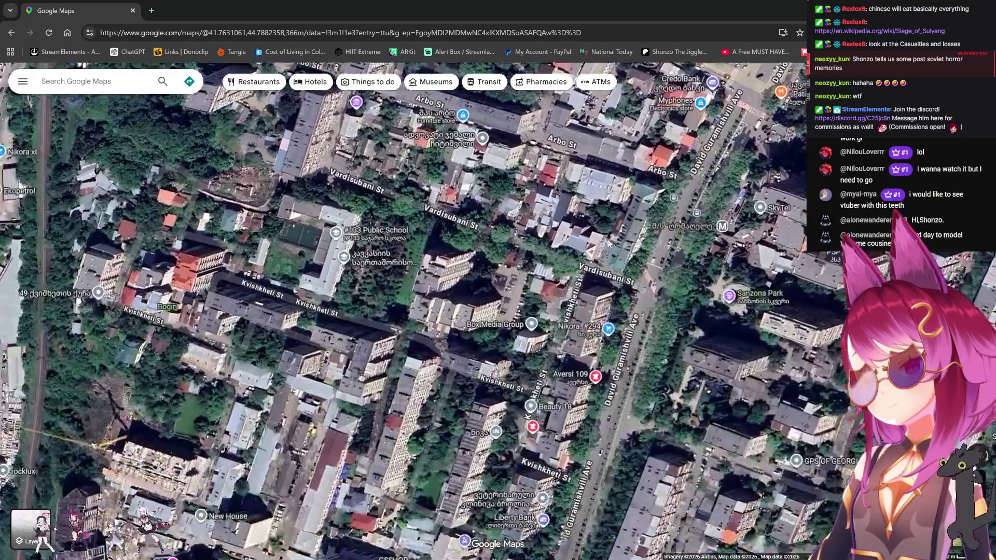
scroll(502, 236, "up", 2)
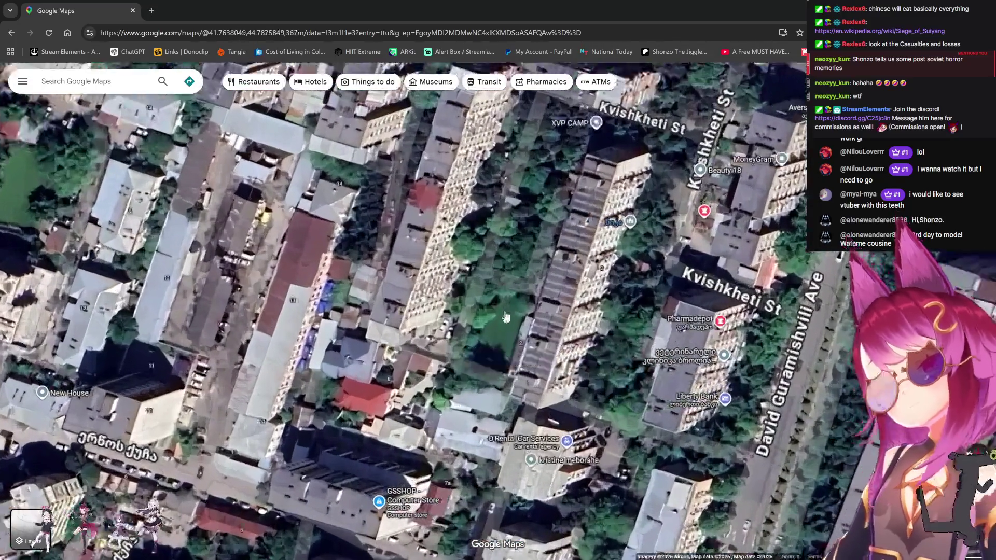
key("Up")
key("Up")
key("Right")
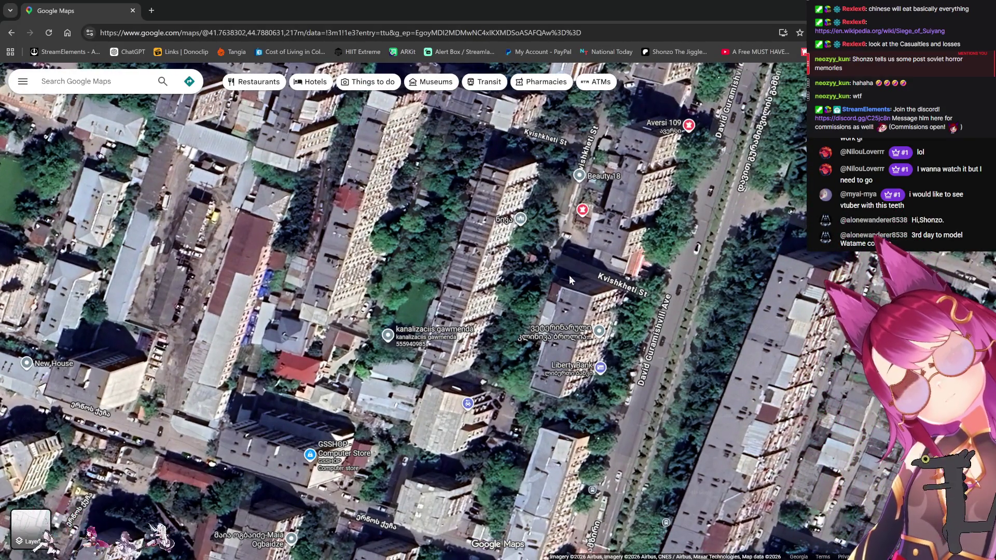
left_click_drag(533, 289, 590, 262)
scroll(590, 262, "down", 3)
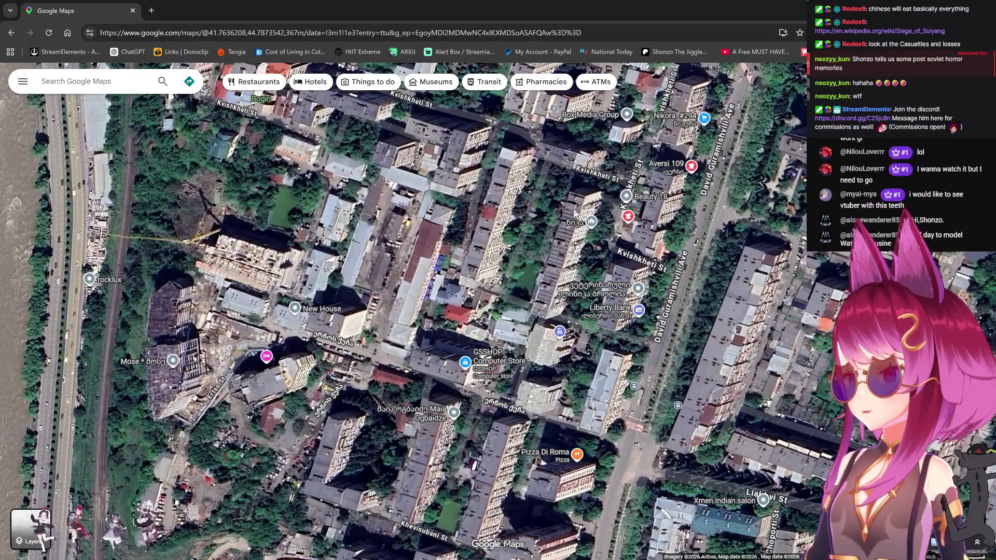
mouse_move(516, 179)
left_mouse_down()
mouse_move(557, 264)
mouse_move(514, 317)
left_mouse_up()
scroll(514, 317, "up", 5)
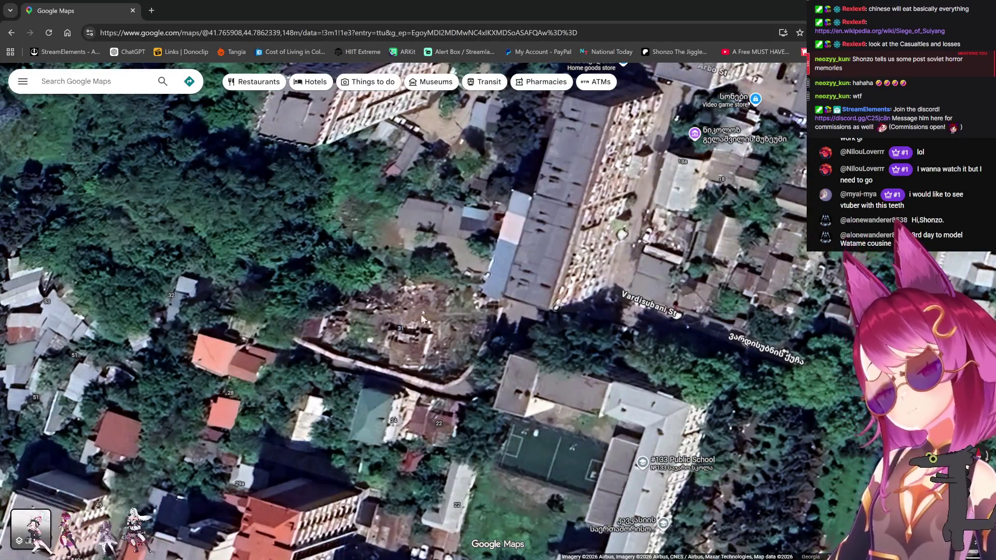
Centre the school, try Pegman Street View on the damaged lot, then zoom out slightly.
scroll(483, 326, "up", 3)
mouse_move(483, 327)
left_mouse_down()
mouse_move(535, 373)
mouse_move(544, 267)
mouse_move(532, 211)
mouse_move(428, 183)
left_mouse_up()
mouse_move(979, 511)
left_mouse_down()
mouse_move(752, 363)
mouse_move(537, 261)
mouse_move(603, 255)
mouse_move(571, 319)
mouse_move(606, 332)
mouse_move(647, 321)
mouse_move(612, 374)
mouse_move(568, 360)
mouse_move(560, 353)
mouse_move(587, 294)
left_mouse_up()
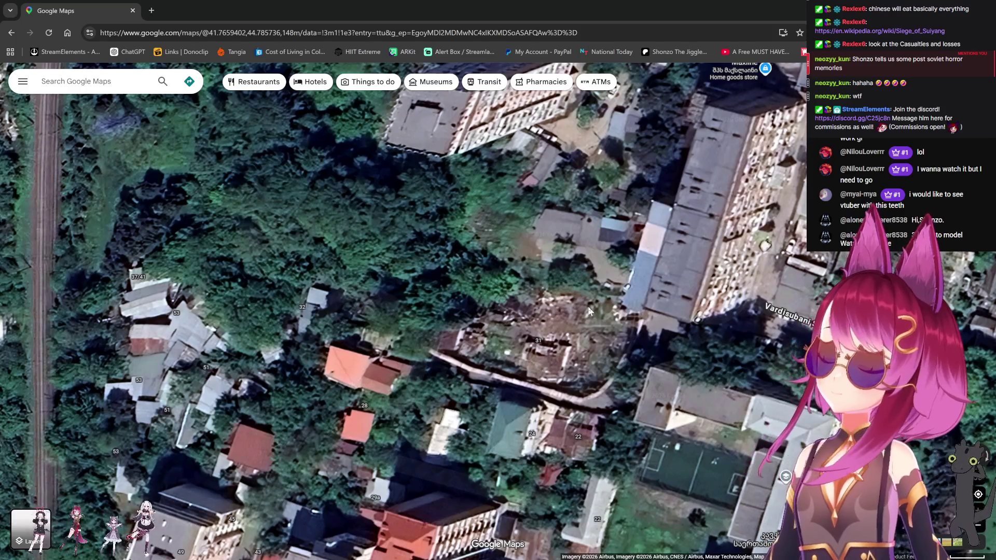
left_click_drag(638, 344, 534, 200)
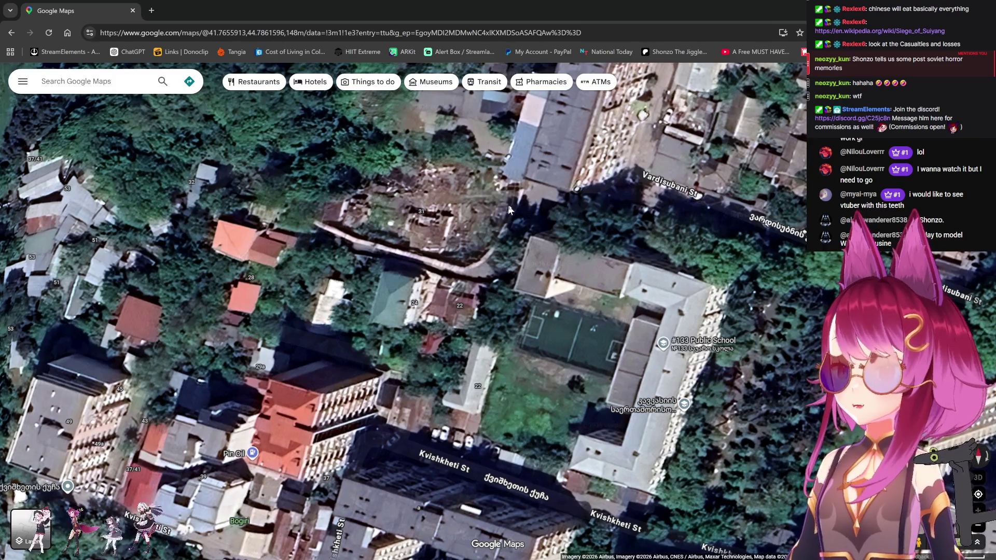
left_click_drag(481, 200, 472, 311)
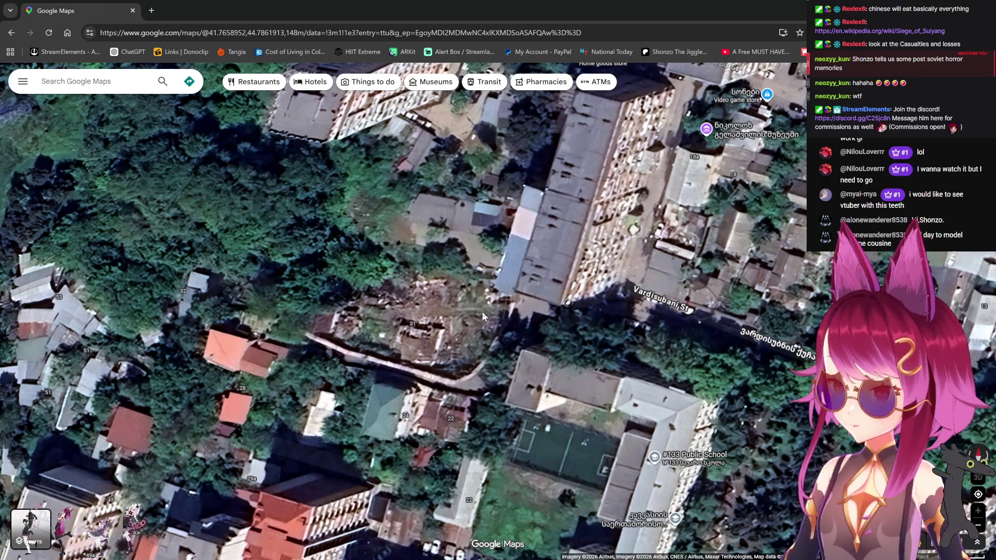
left_click_drag(491, 356, 504, 318)
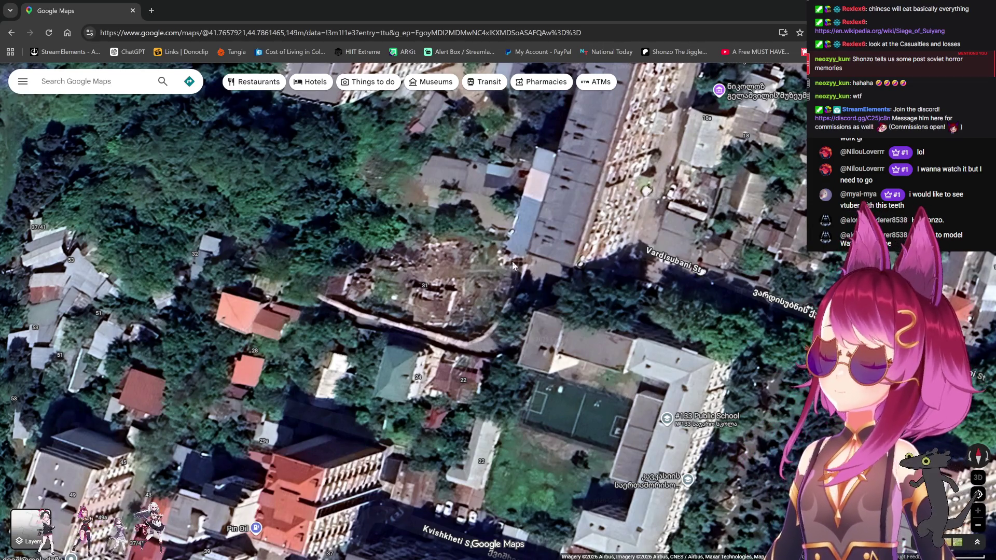
scroll(511, 262, "down", 3)
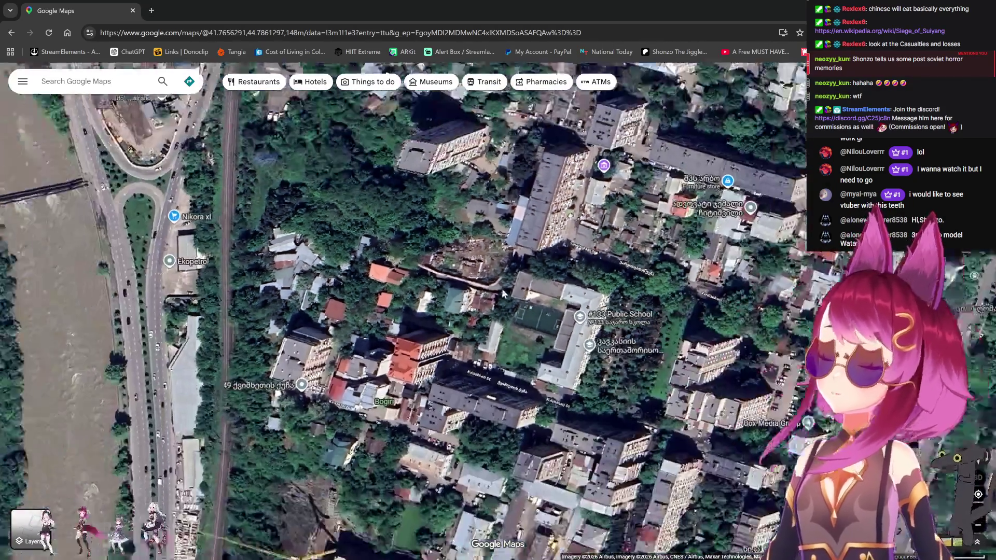
Survey the blocks along Arbo St, then south to Kvishkheti St and David Guramishvili Ave.
left_click_drag(502, 288, 446, 281)
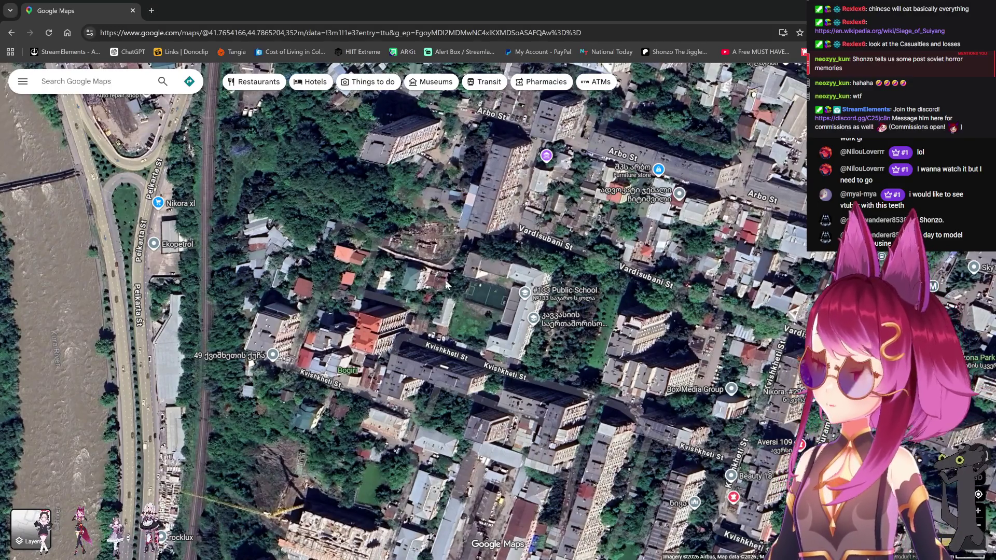
left_click_drag(447, 283, 423, 363)
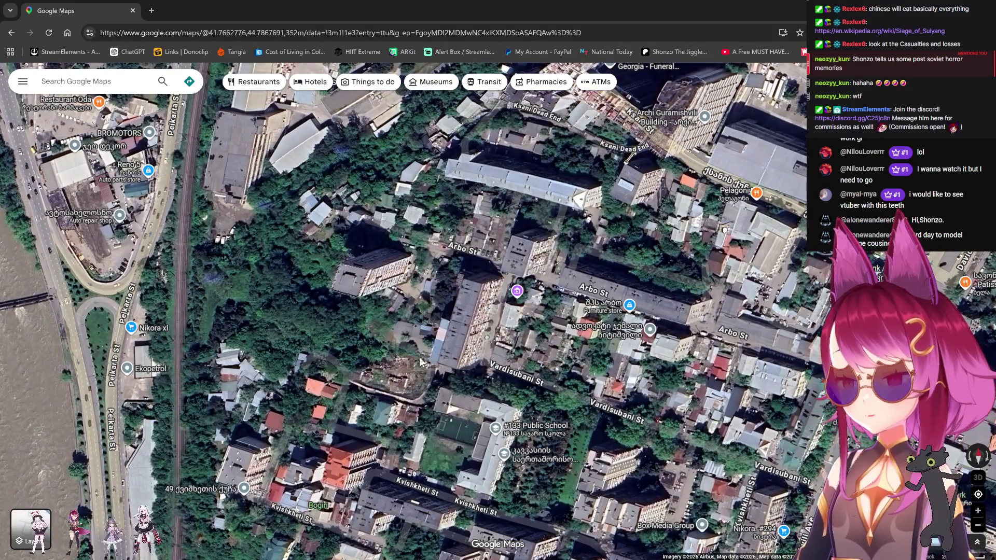
left_click_drag(420, 362, 425, 337)
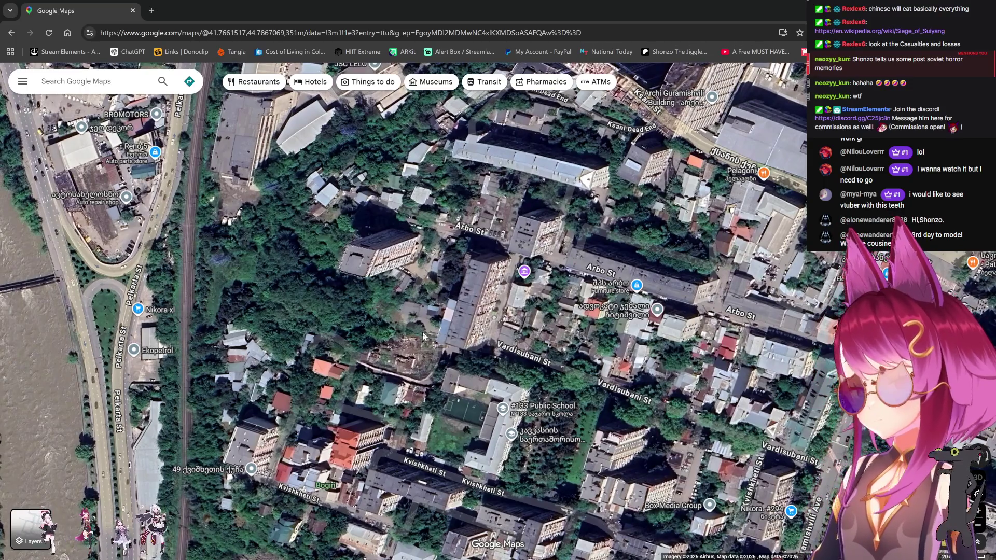
left_click_drag(447, 367, 453, 338)
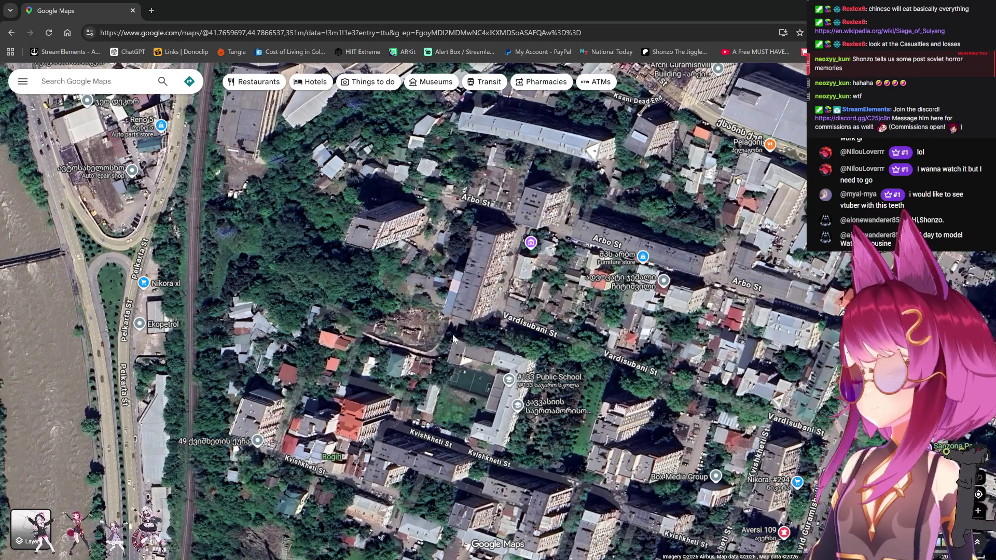
left_click_drag(545, 356, 549, 271)
left_click_drag(564, 326, 530, 283)
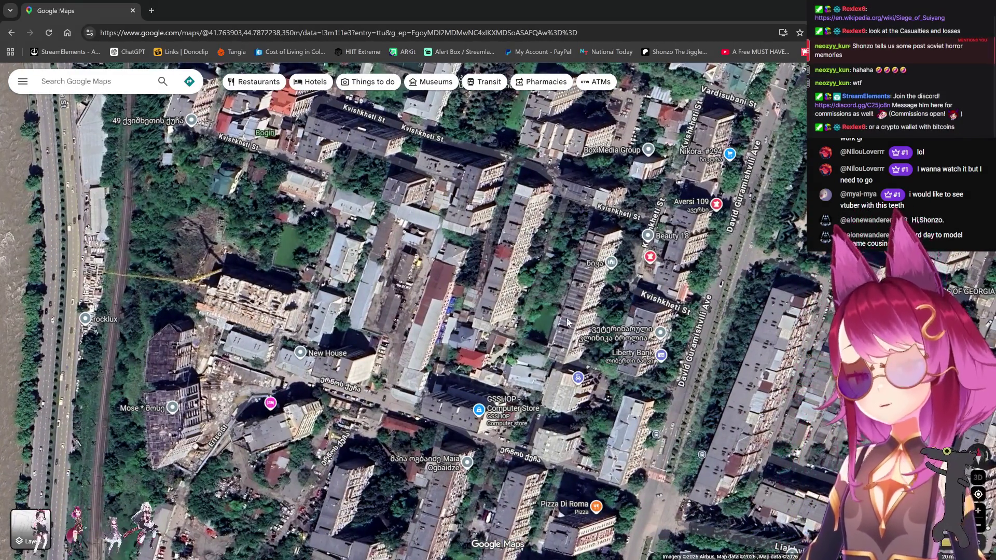
mouse_move(521, 360)
left_mouse_down()
mouse_move(476, 369)
mouse_move(440, 344)
left_mouse_up()
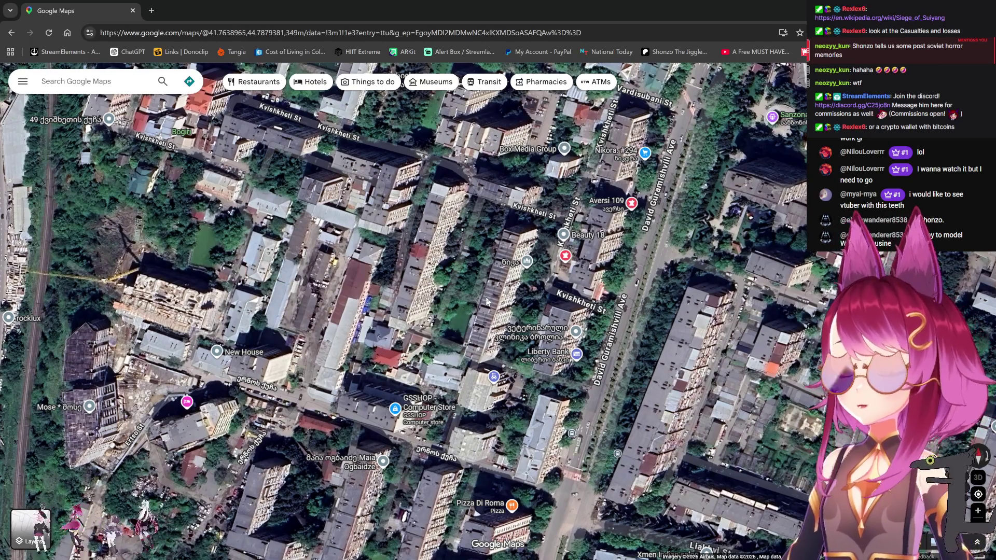
Pan back north to the school and zoom in on the damaged lot.
mouse_move(486, 301)
left_mouse_down()
mouse_move(494, 369)
mouse_move(514, 378)
left_mouse_up()
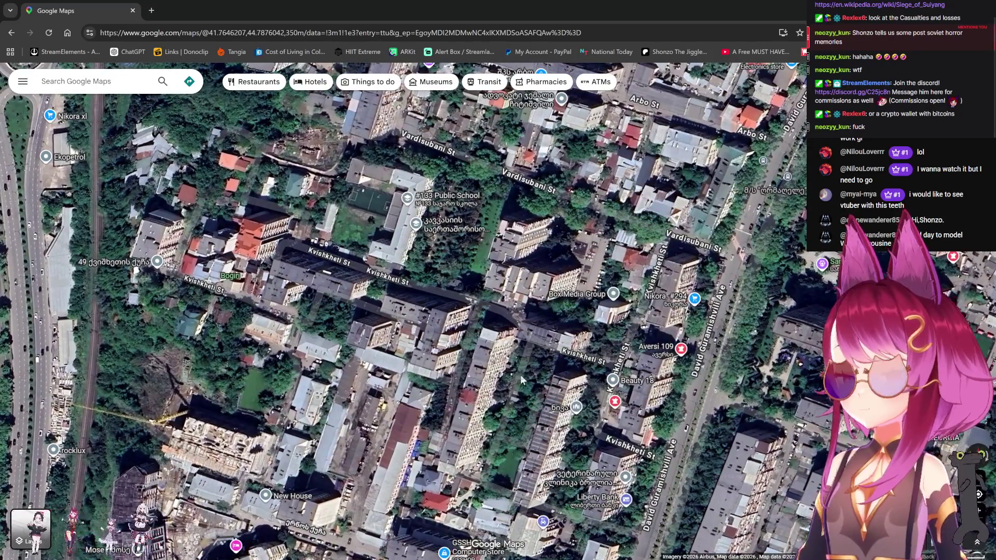
left_click_drag(434, 326, 487, 330)
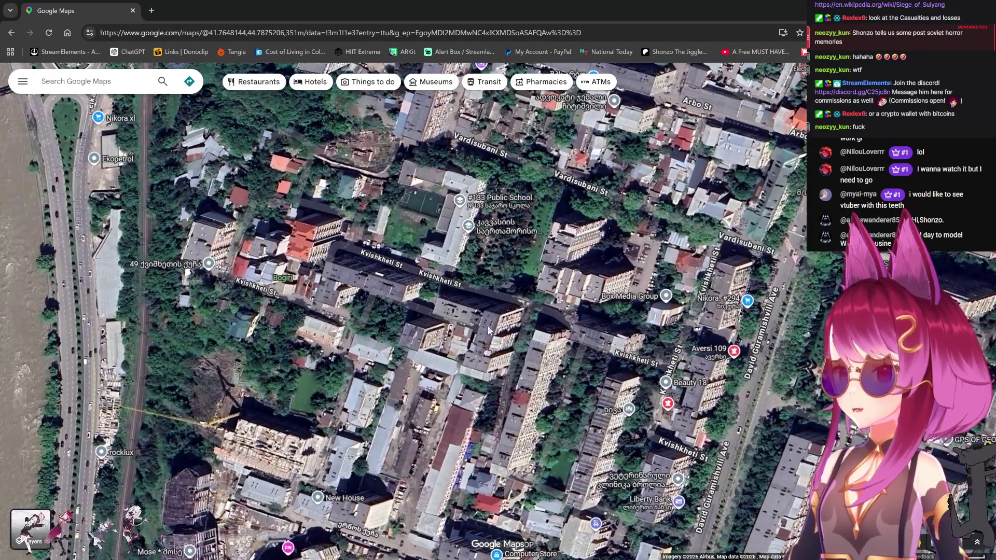
left_click_drag(549, 418, 523, 347)
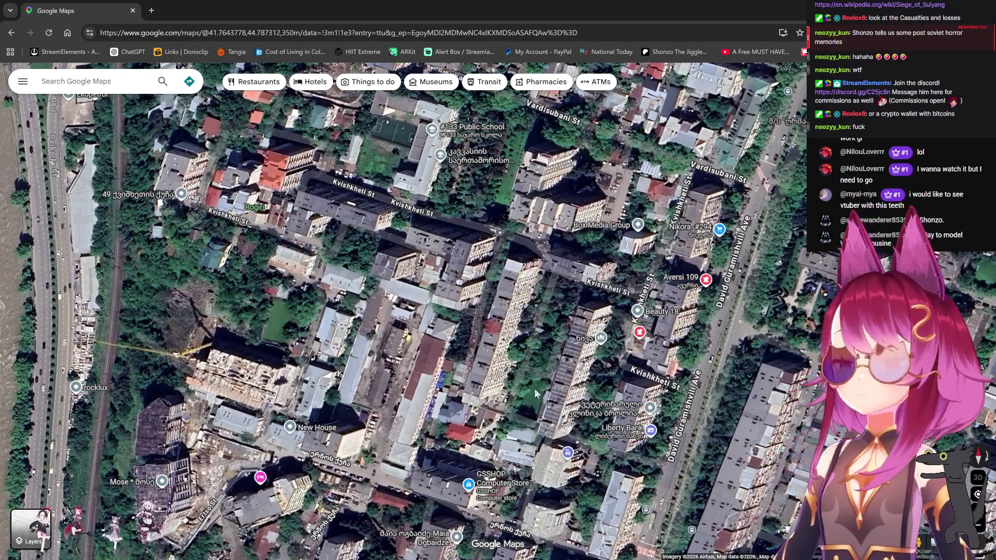
left_click_drag(531, 339, 523, 302)
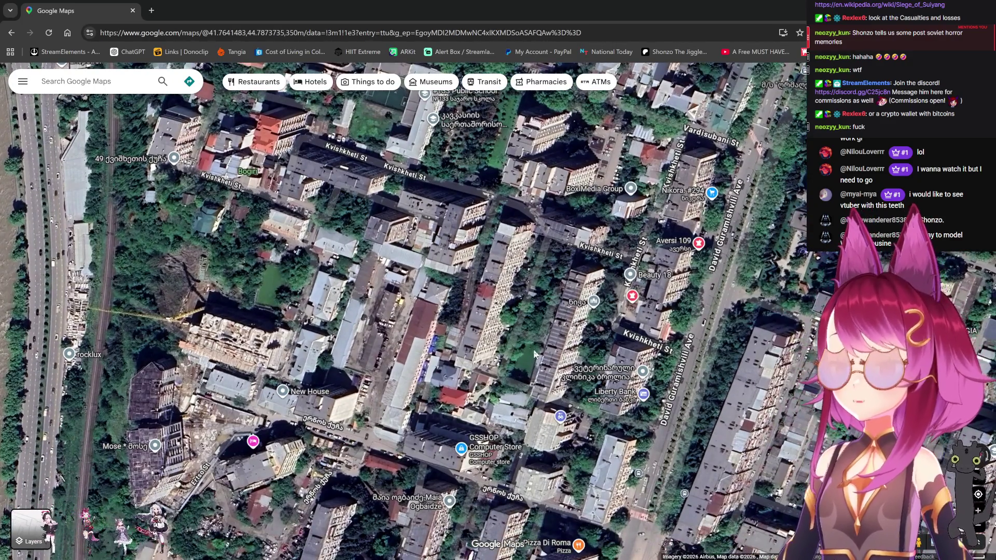
left_click_drag(539, 278, 573, 388)
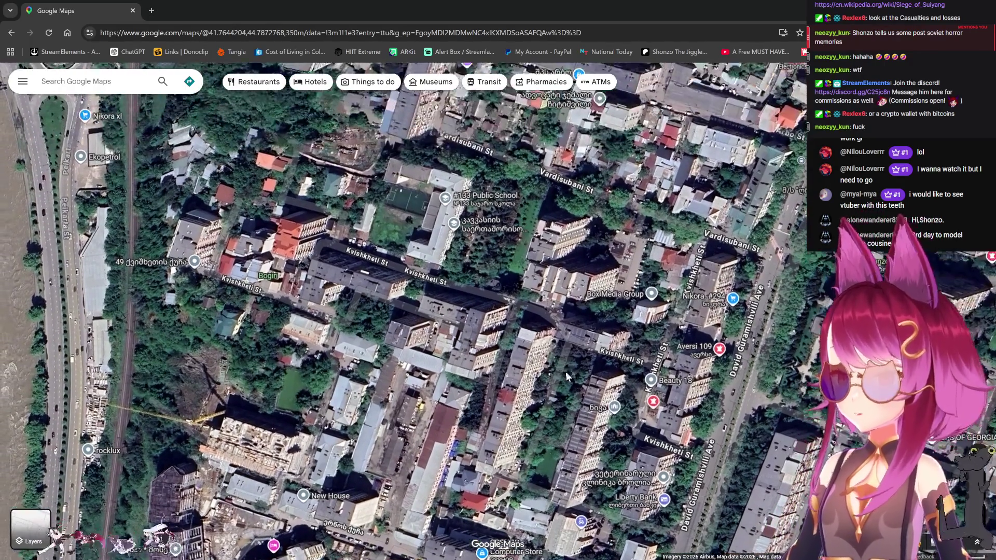
left_click_drag(369, 146, 380, 231)
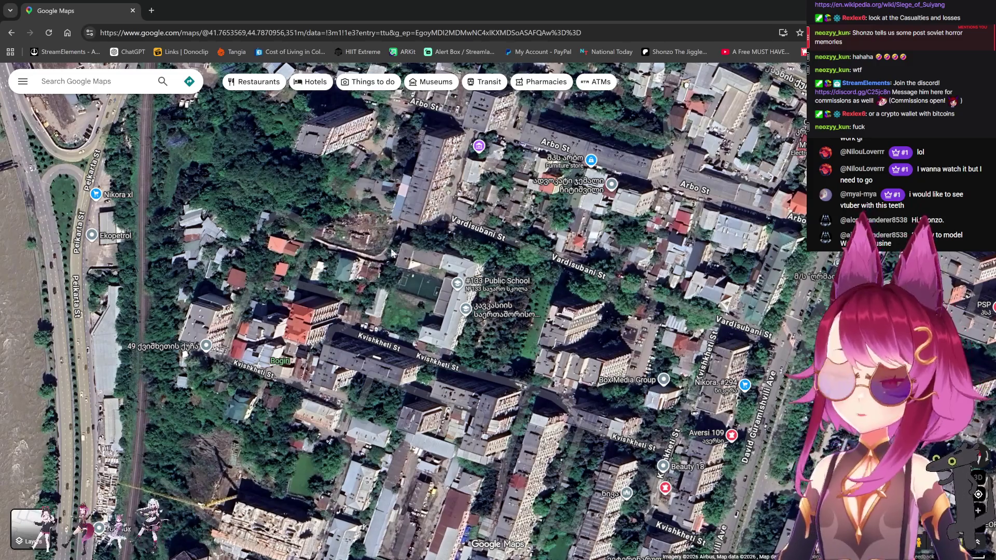
scroll(390, 248, "up", 5)
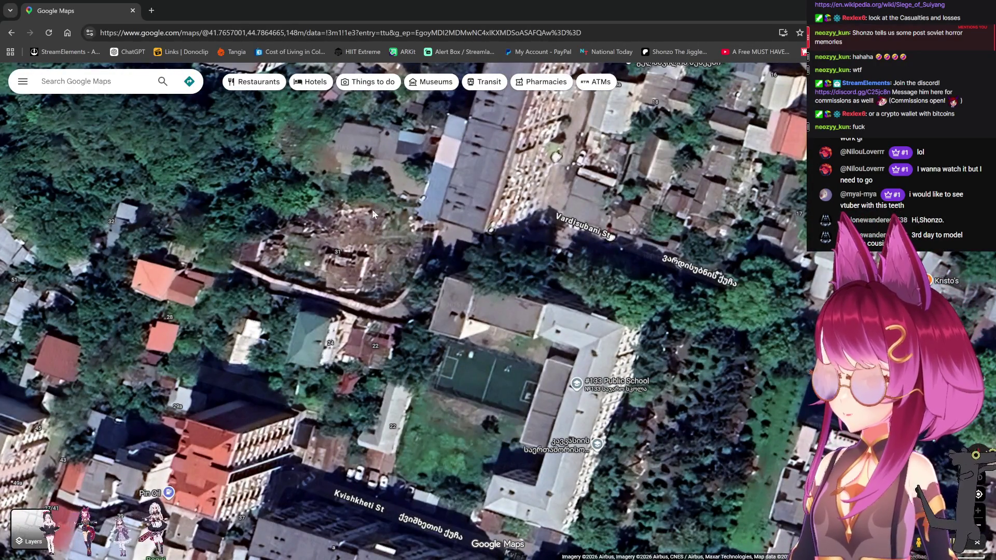
Zoom out and shift the map west to show the Kura River and railway.
scroll(372, 210, "down", 2)
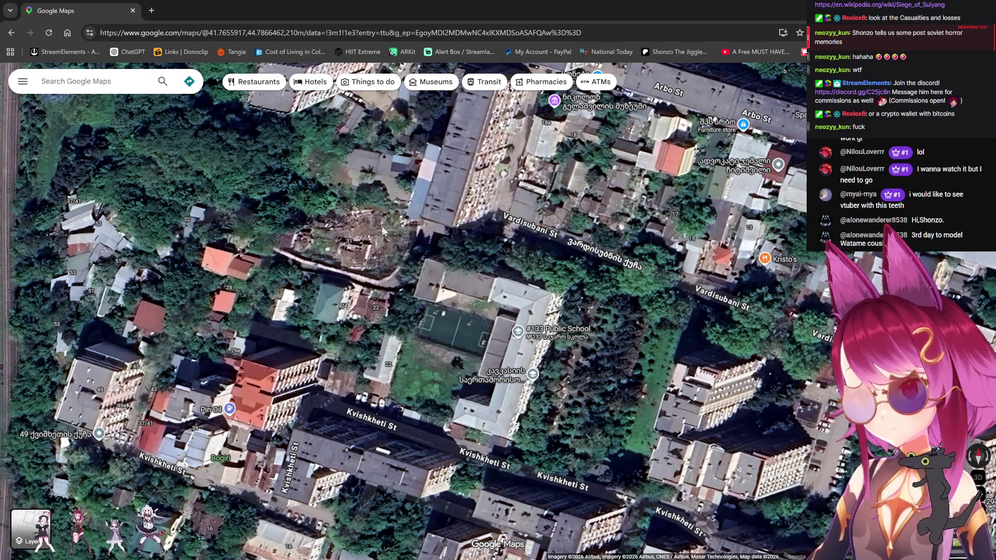
mouse_move(314, 346)
left_mouse_down()
mouse_move(377, 330)
mouse_move(439, 342)
left_mouse_up()
scroll(440, 343, "down", 3)
scroll(401, 289, "up", 5)
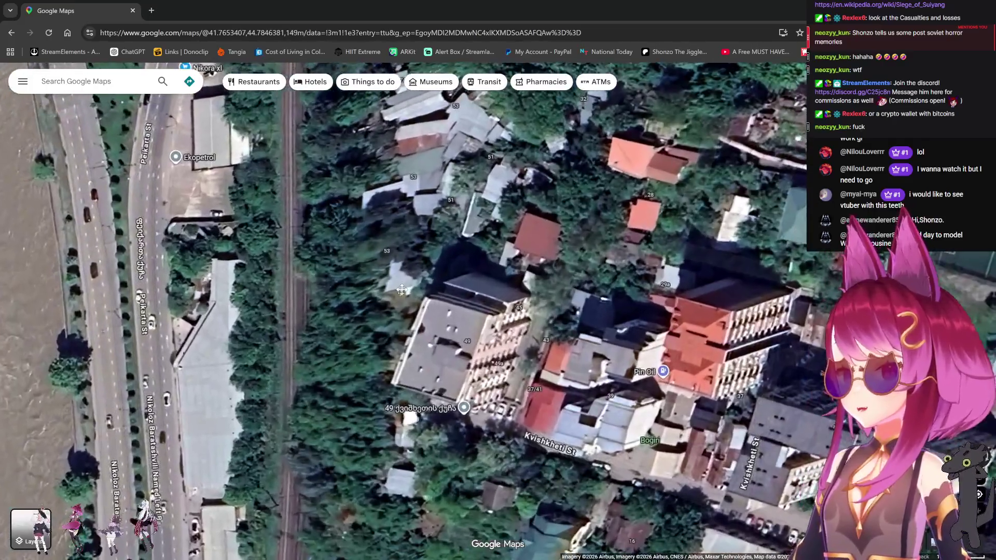
mouse_move(291, 236)
left_mouse_down()
mouse_move(278, 298)
mouse_move(371, 318)
left_mouse_up()
left_click_drag(383, 358, 431, 314)
scroll(425, 367, "down", 3)
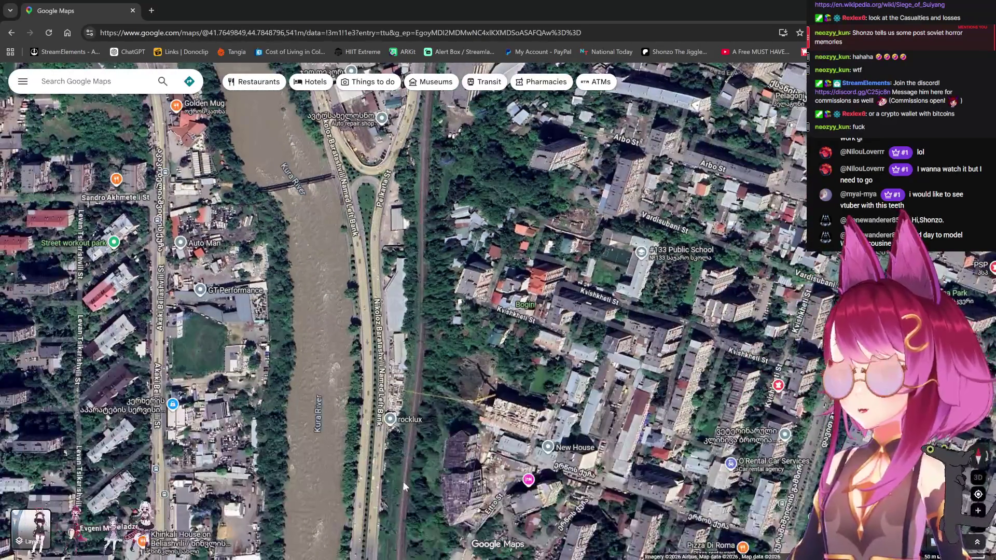
Zoom in on the railway and follow the Kura River south to Zavoli and Putku Pizza.
scroll(425, 148, "up", 3)
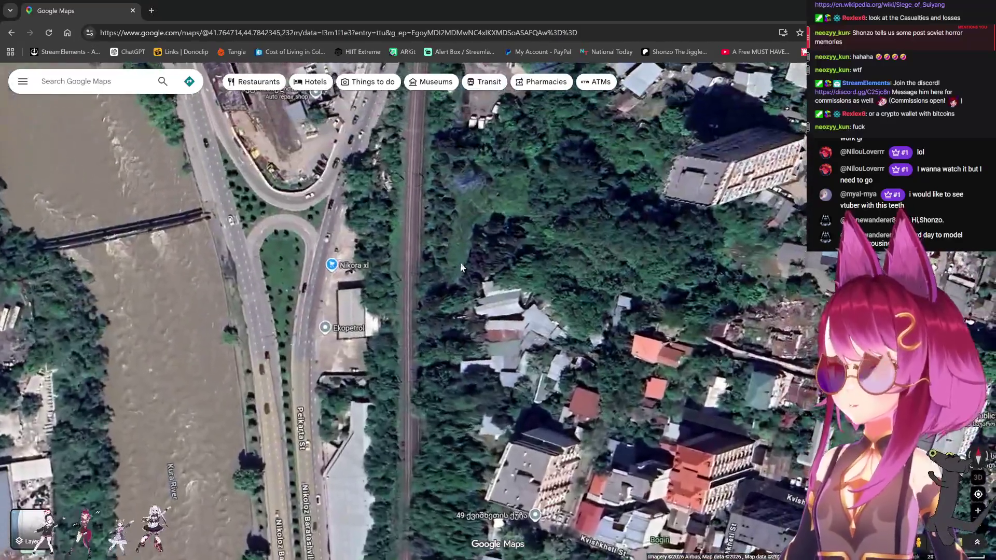
left_click_drag(461, 267, 446, 288)
left_click_drag(410, 238, 401, 304)
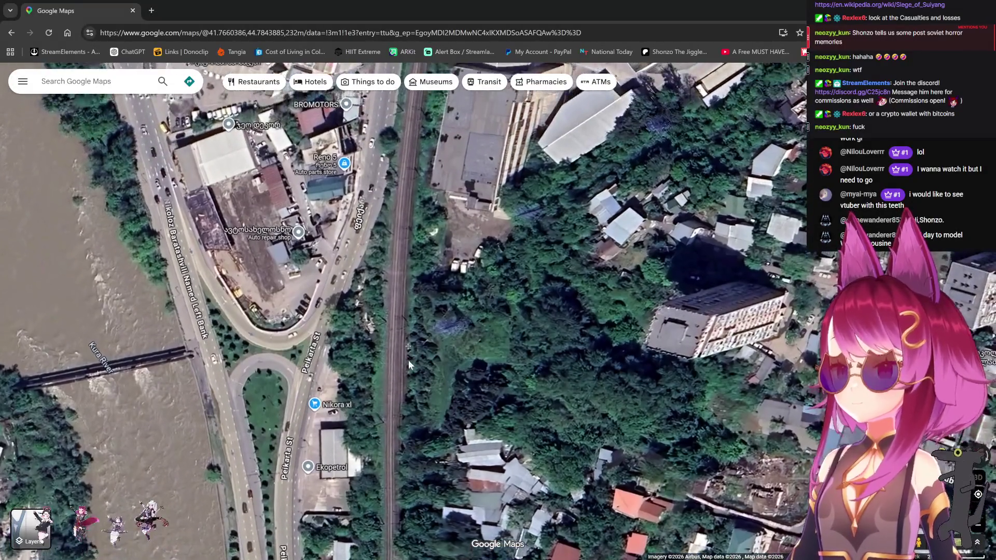
left_click_drag(387, 363, 381, 185)
mouse_move(382, 344)
left_mouse_down()
mouse_move(381, 418)
mouse_move(386, 156)
left_mouse_up()
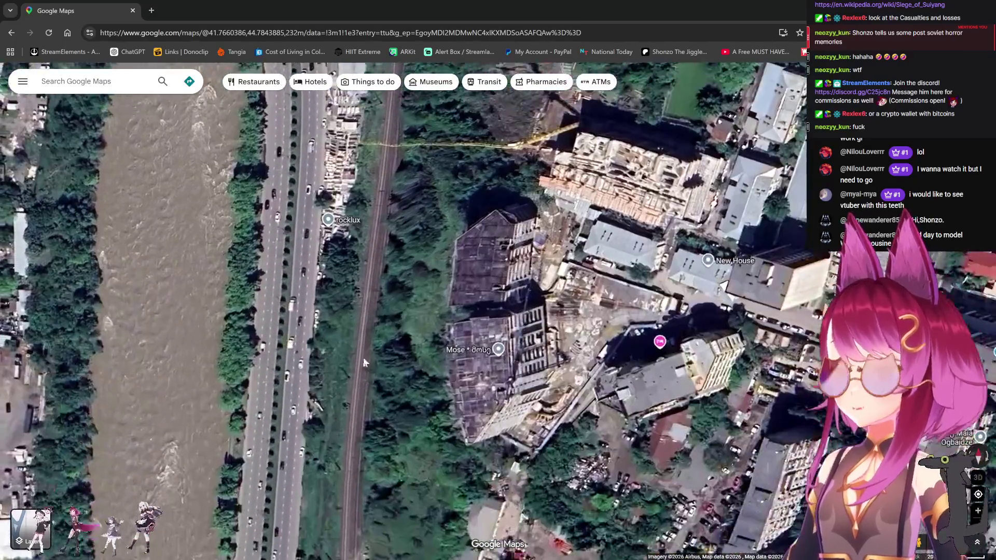
left_click_drag(394, 389, 402, 234)
mouse_move(402, 488)
left_mouse_down()
mouse_move(409, 357)
mouse_move(462, 138)
left_mouse_up()
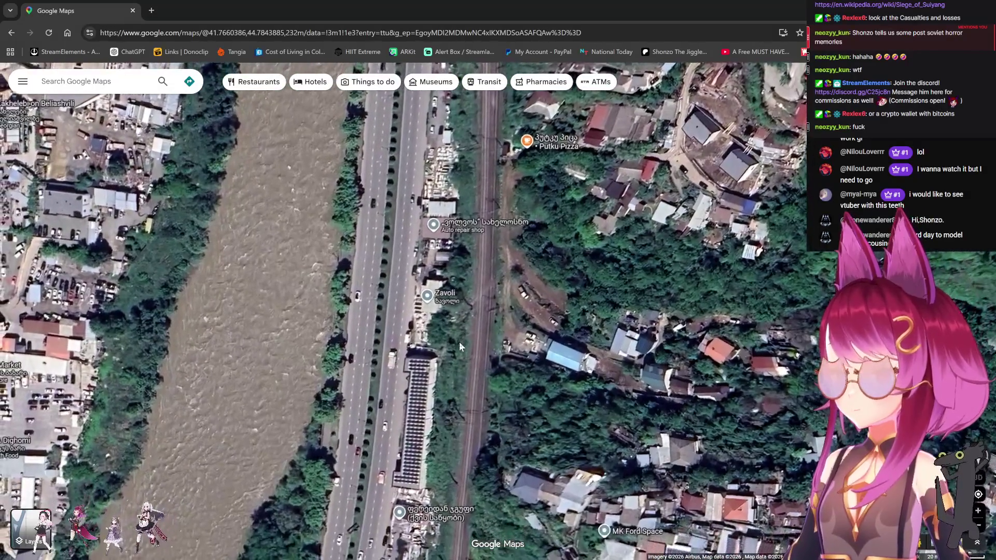